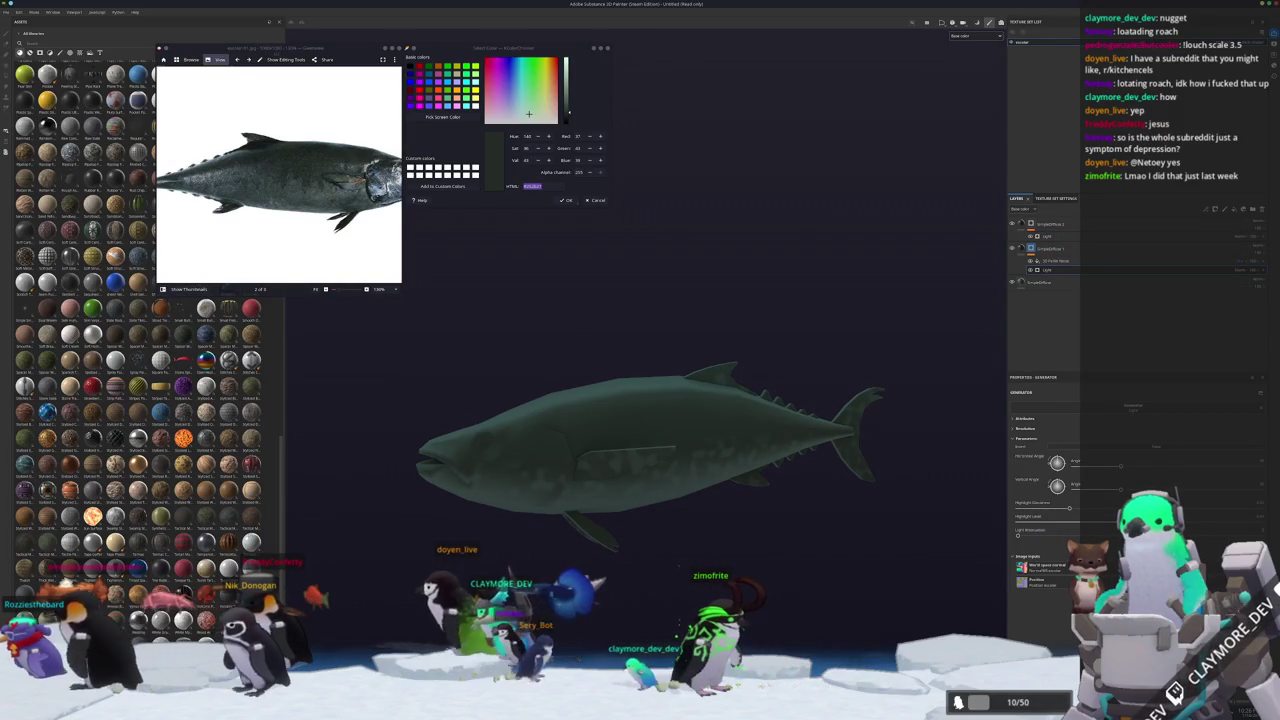
Sample a muted reddish-brown from the tuna reference photo and add a new fill layer above the base.
{"action": "mouse_move", "coordinate": [660, 468]}
{"action": "left_mouse_down", "text": "alt"}
{"action": "mouse_move", "coordinate": [711, 471]}
{"action": "mouse_move", "coordinate": [738, 517]}
{"action": "left_mouse_up", "text": "alt"}
{"action": "scroll", "coordinate": [254, 163], "scroll_direction": "up", "scroll_amount": 2}
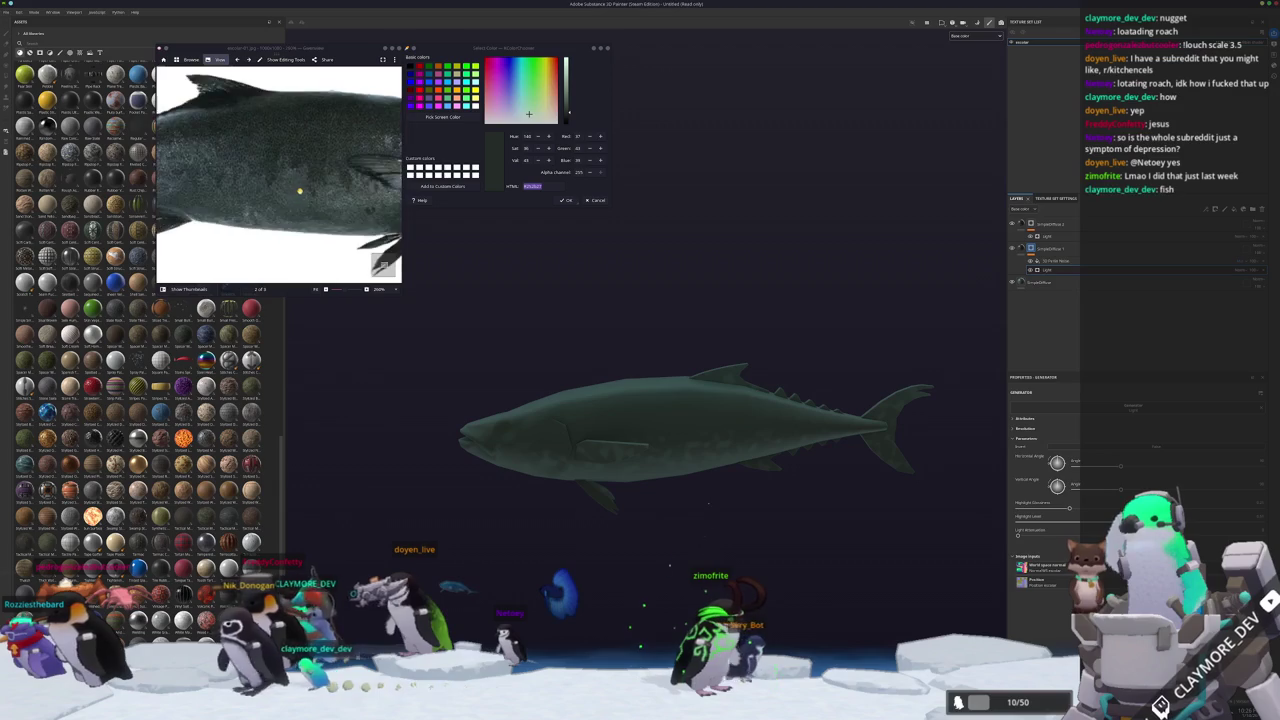
{"action": "scroll", "coordinate": [390, 150], "scroll_direction": "up", "scroll_amount": 2}
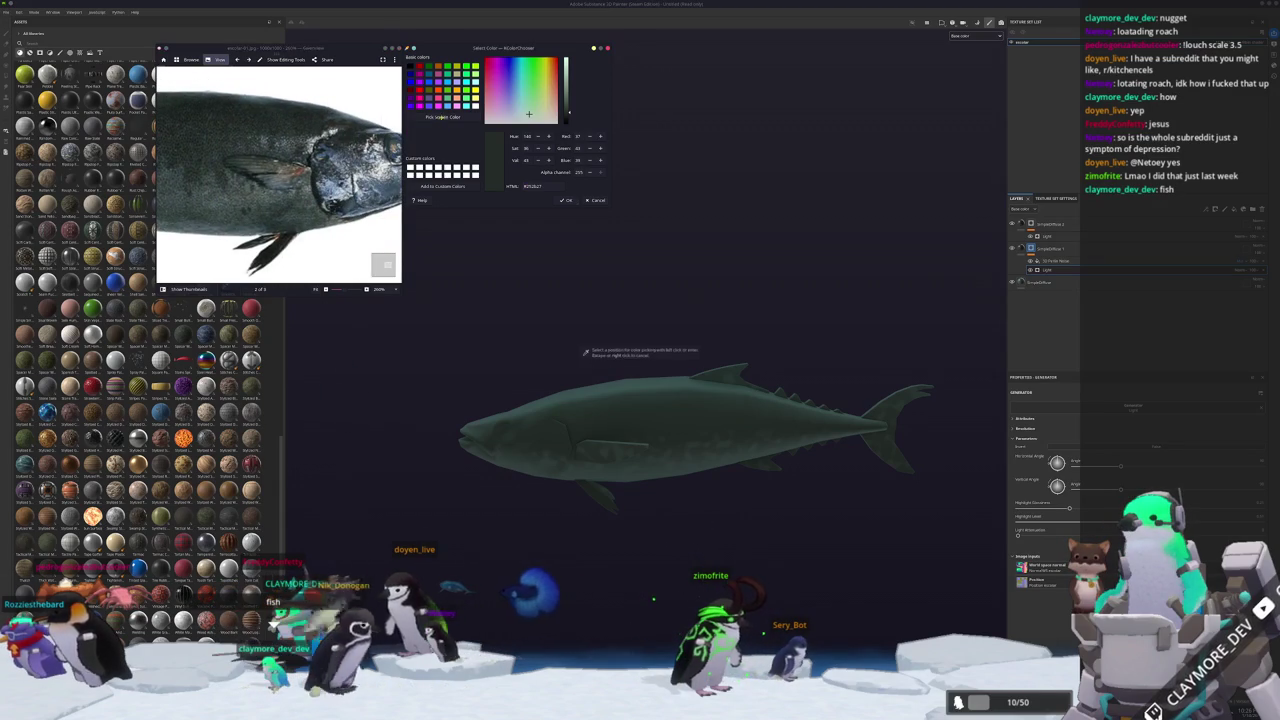
{"action": "left_click", "coordinate": [297, 171]}
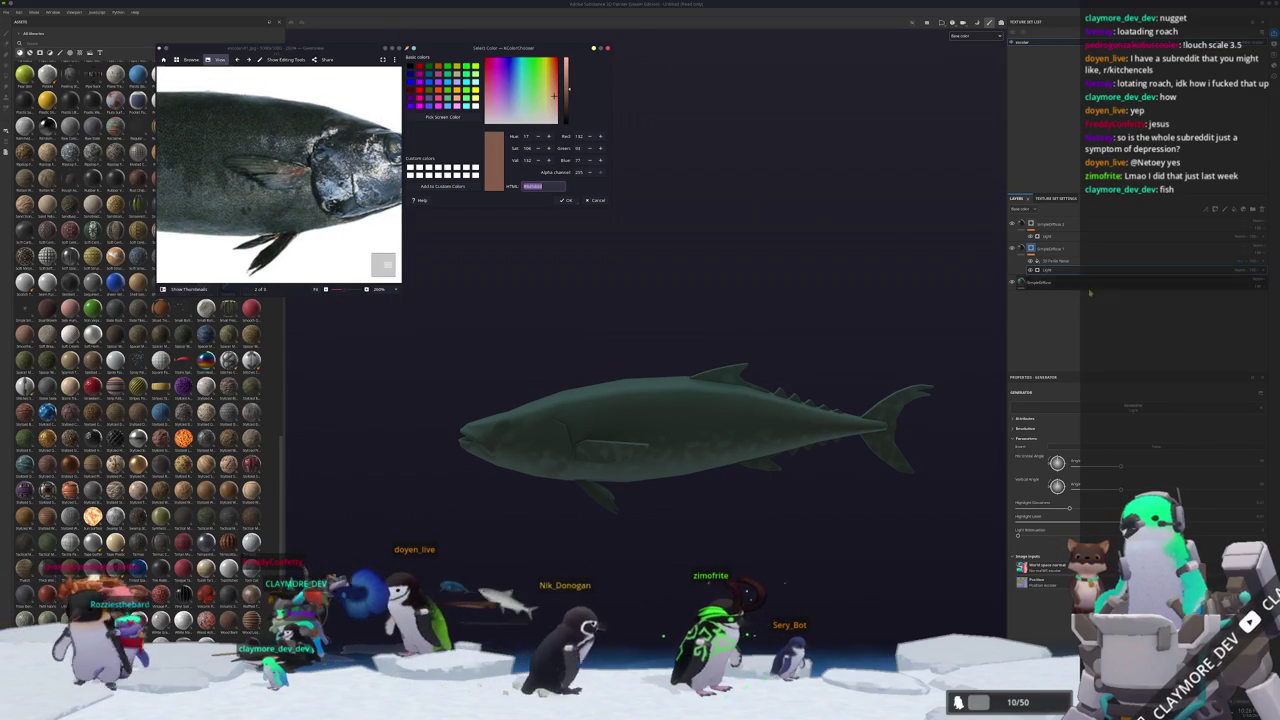
{"action": "left_click", "coordinate": [1040, 282]}
{"action": "key", "text": "ctrl+d"}
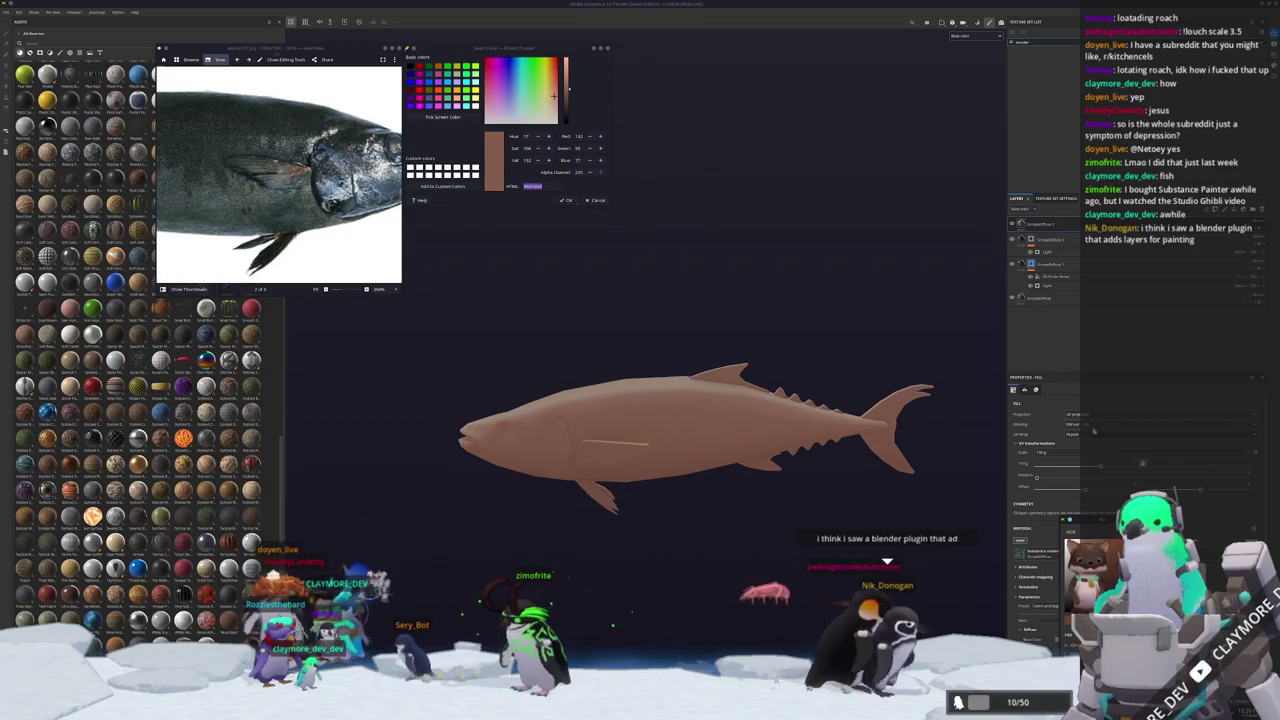
Add a black mask to the reddish-brown fill layer so the tuna shows dark green again.
{"action": "right_click", "coordinate": [1072, 230]}
{"action": "left_click", "coordinate": [1080, 236]}
{"action": "right_click", "coordinate": [1032, 226]}
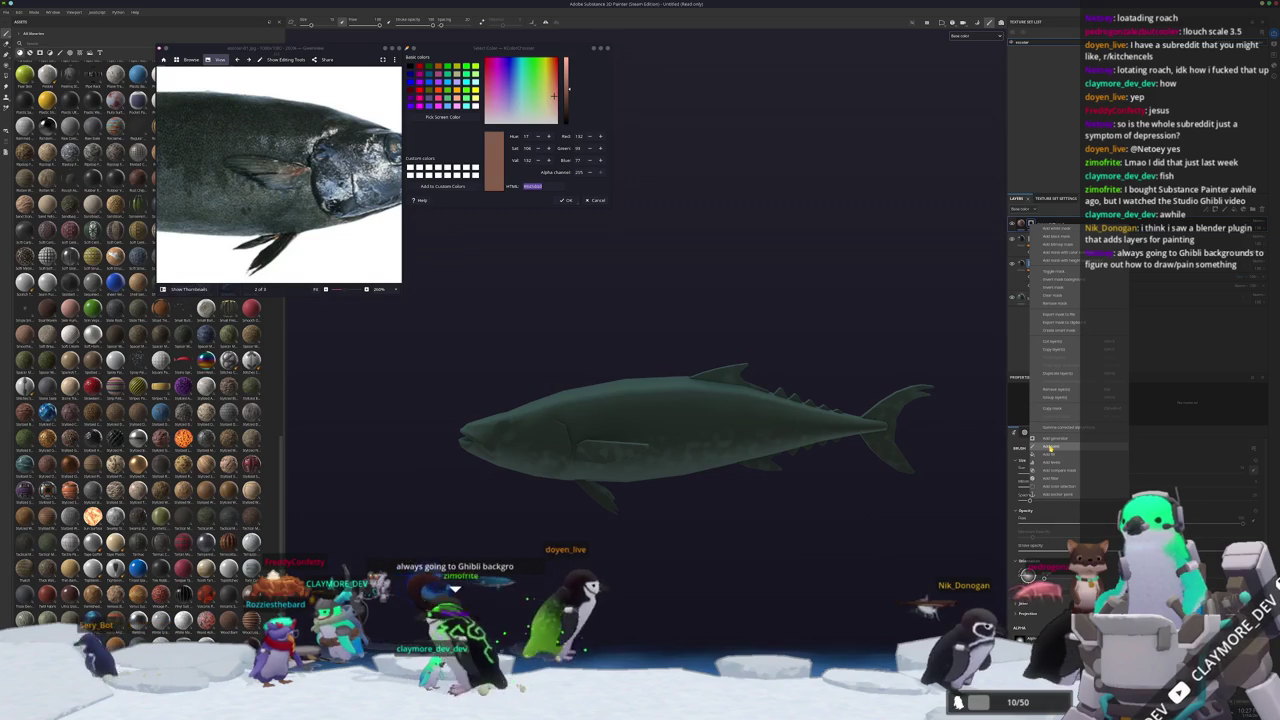
Add a paint effect to the brown layer's mask and paint brown at the pectoral fin root.
{"action": "left_click", "coordinate": [1051, 447]}
{"action": "scroll", "coordinate": [733, 507], "scroll_direction": "up", "scroll_amount": 3}
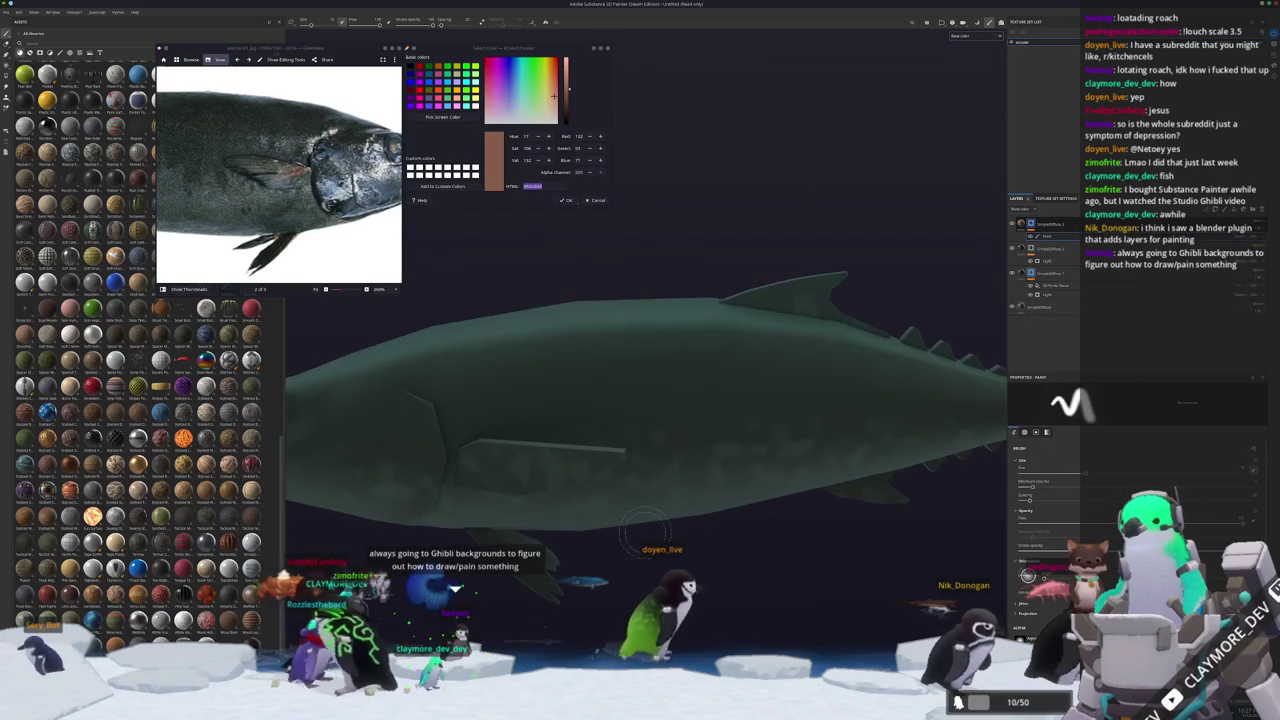
{"action": "left_click_drag", "start_coordinate": [733, 507], "coordinate": [685, 448], "text": "alt"}
{"action": "scroll", "coordinate": [685, 448], "scroll_direction": "up", "scroll_amount": 2}
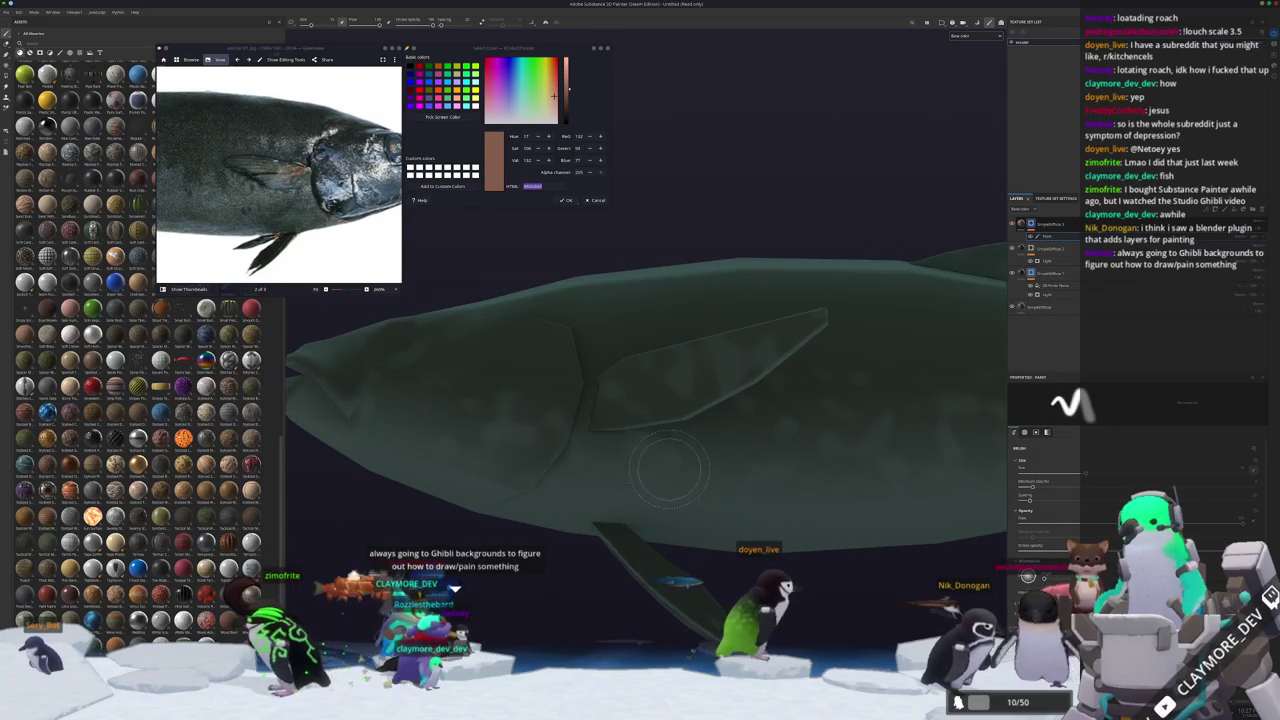
{"action": "scroll", "coordinate": [640, 395], "scroll_direction": "up", "scroll_amount": 3}
{"action": "left_click_drag", "start_coordinate": [600, 355], "coordinate": [572, 410]}
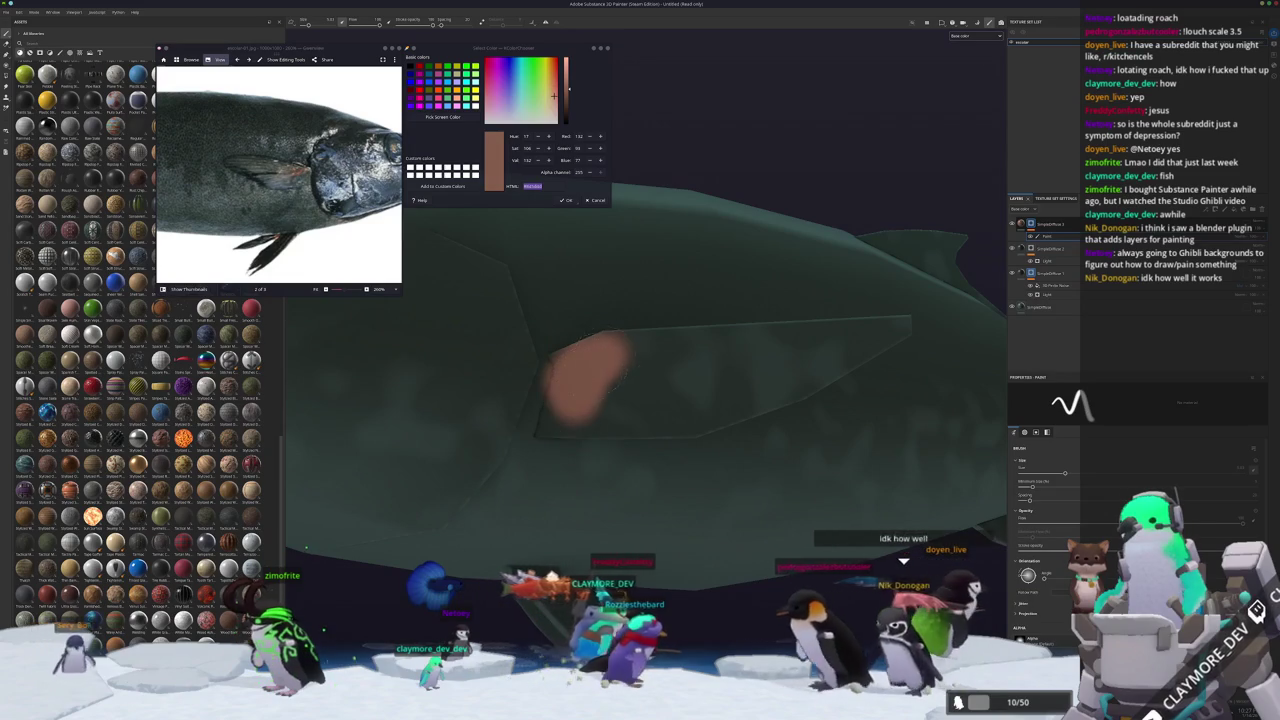
Extend the brown patches along the fin edge and onto the lower fin root.
{"action": "scroll", "coordinate": [573, 410], "scroll_direction": "down", "scroll_amount": 3}
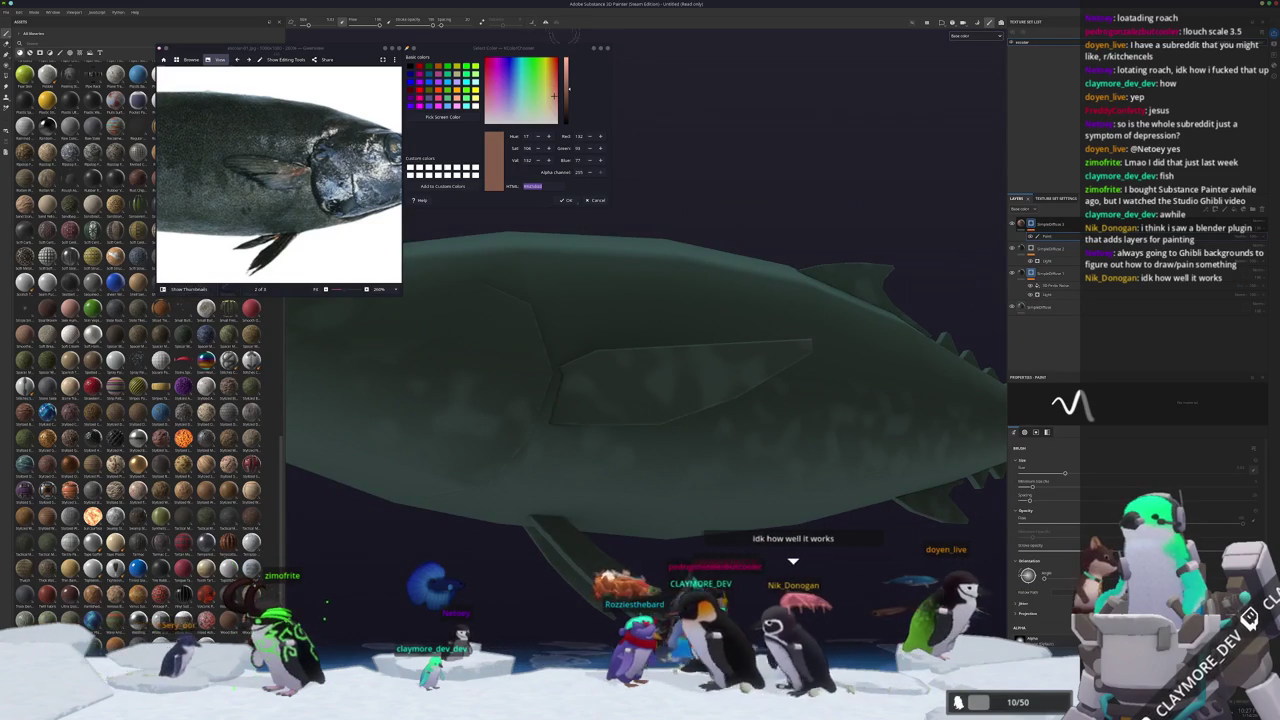
{"action": "scroll", "coordinate": [580, 415], "scroll_direction": "up", "scroll_amount": 3}
{"action": "mouse_move", "coordinate": [581, 413]}
{"action": "left_mouse_down"}
{"action": "mouse_move", "coordinate": [560, 466]}
{"action": "mouse_move", "coordinate": [513, 495]}
{"action": "left_mouse_up"}
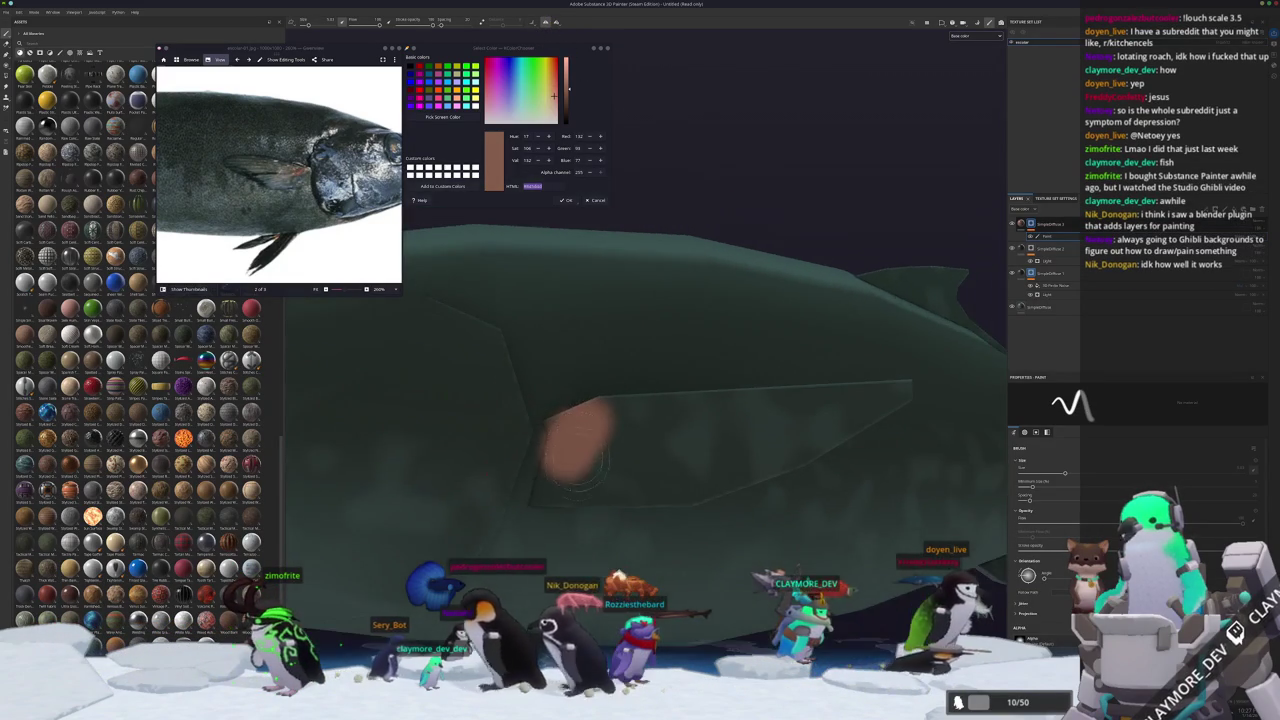
{"action": "scroll", "coordinate": [513, 495], "scroll_direction": "up", "scroll_amount": 3}
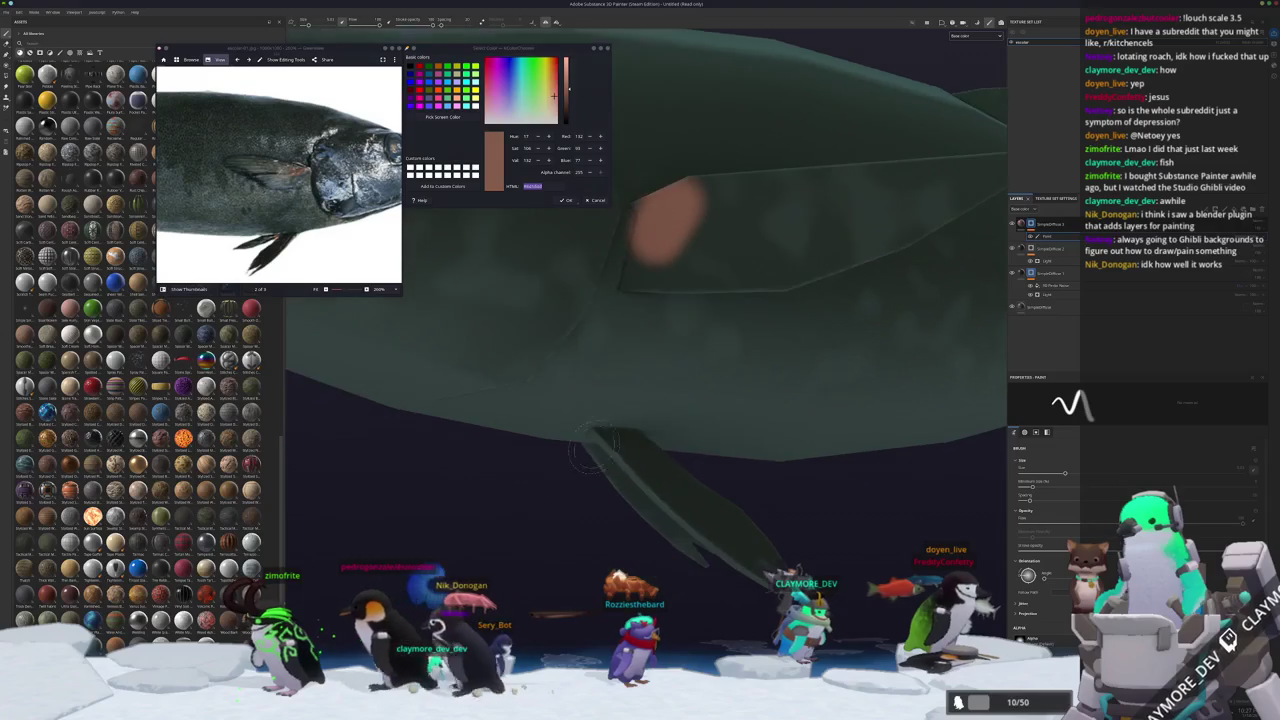
{"action": "left_click_drag", "start_coordinate": [575, 440], "coordinate": [603, 452]}
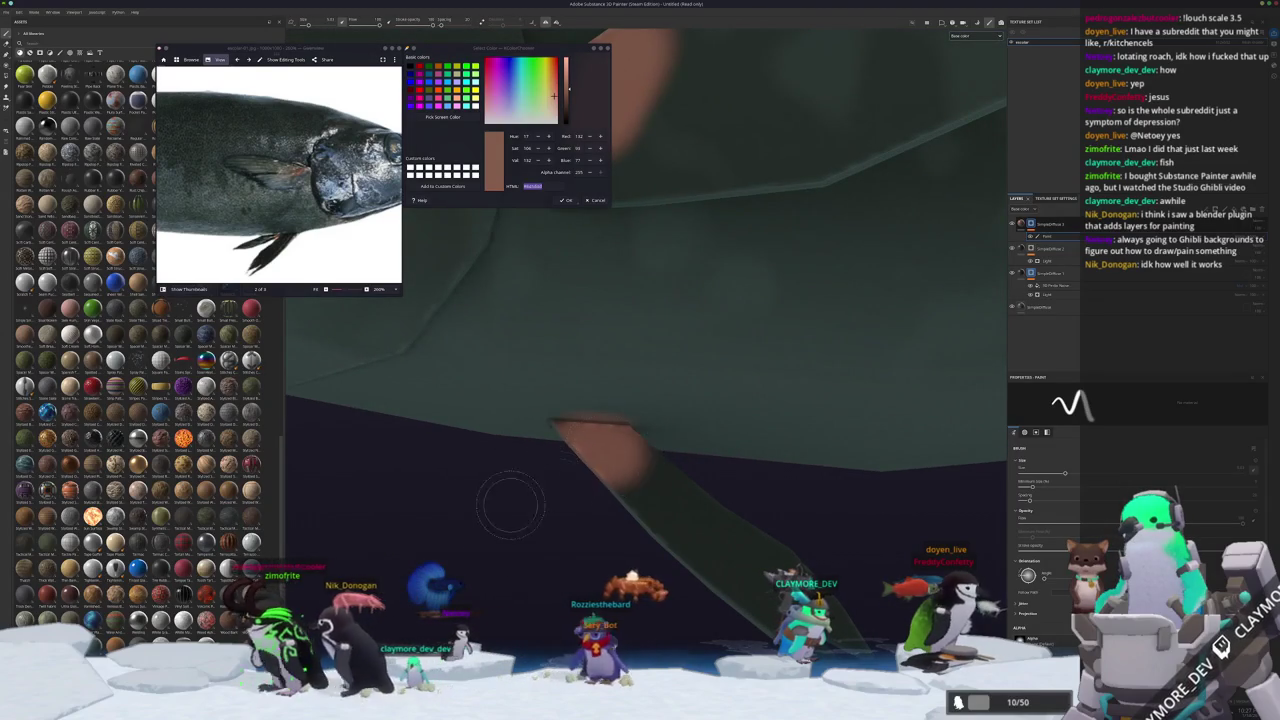
{"action": "scroll", "coordinate": [558, 486], "scroll_direction": "down", "scroll_amount": 3}
{"action": "scroll", "coordinate": [541, 458], "scroll_direction": "up", "scroll_amount": 2}
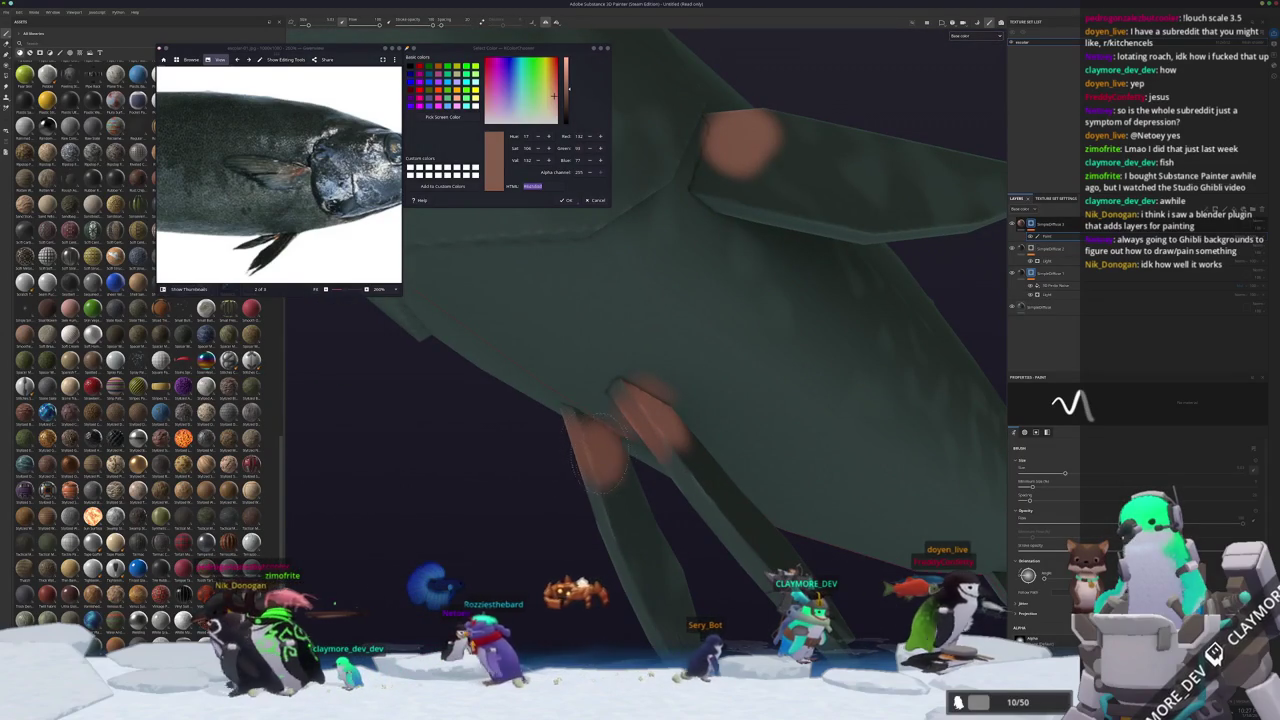
{"action": "scroll", "coordinate": [575, 435], "scroll_direction": "down", "scroll_amount": 3}
{"action": "left_click_drag", "start_coordinate": [575, 435], "coordinate": [760, 420], "text": "alt"}
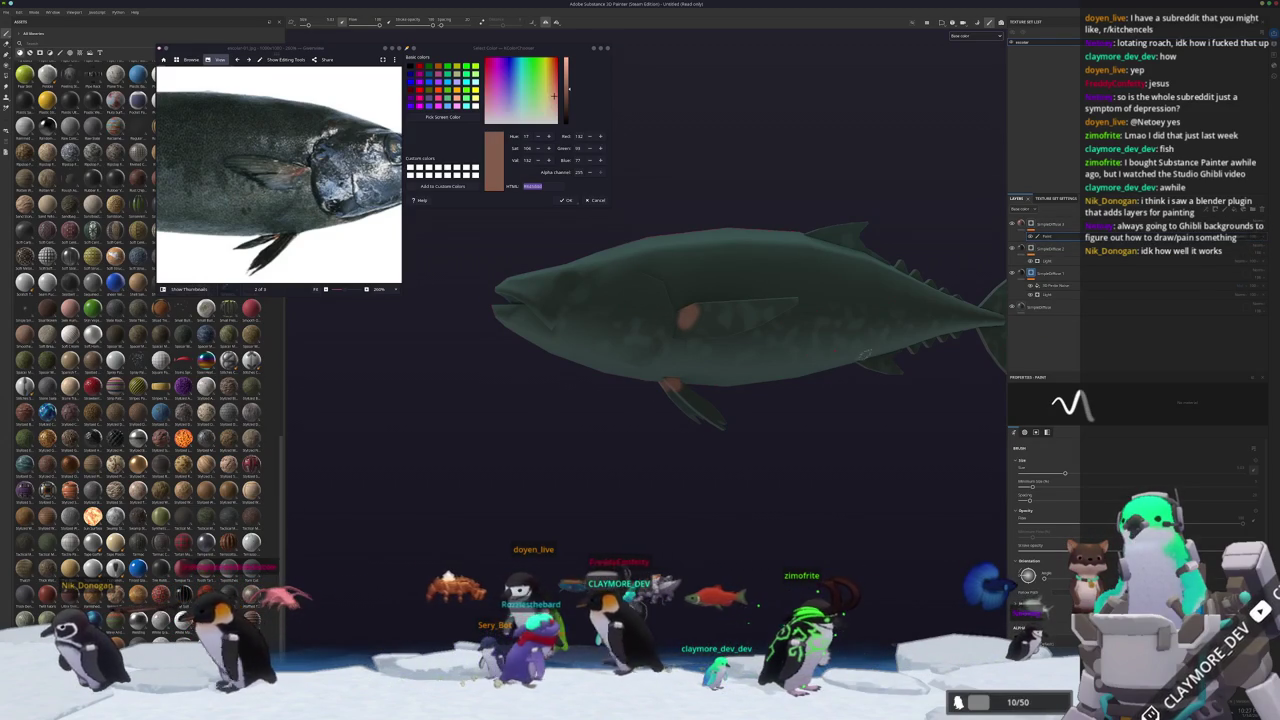
Add a filter to the brown layer's mask and raise its strength to soften the fin patches.
{"action": "left_click_drag", "start_coordinate": [700, 232], "coordinate": [764, 232], "text": "alt"}
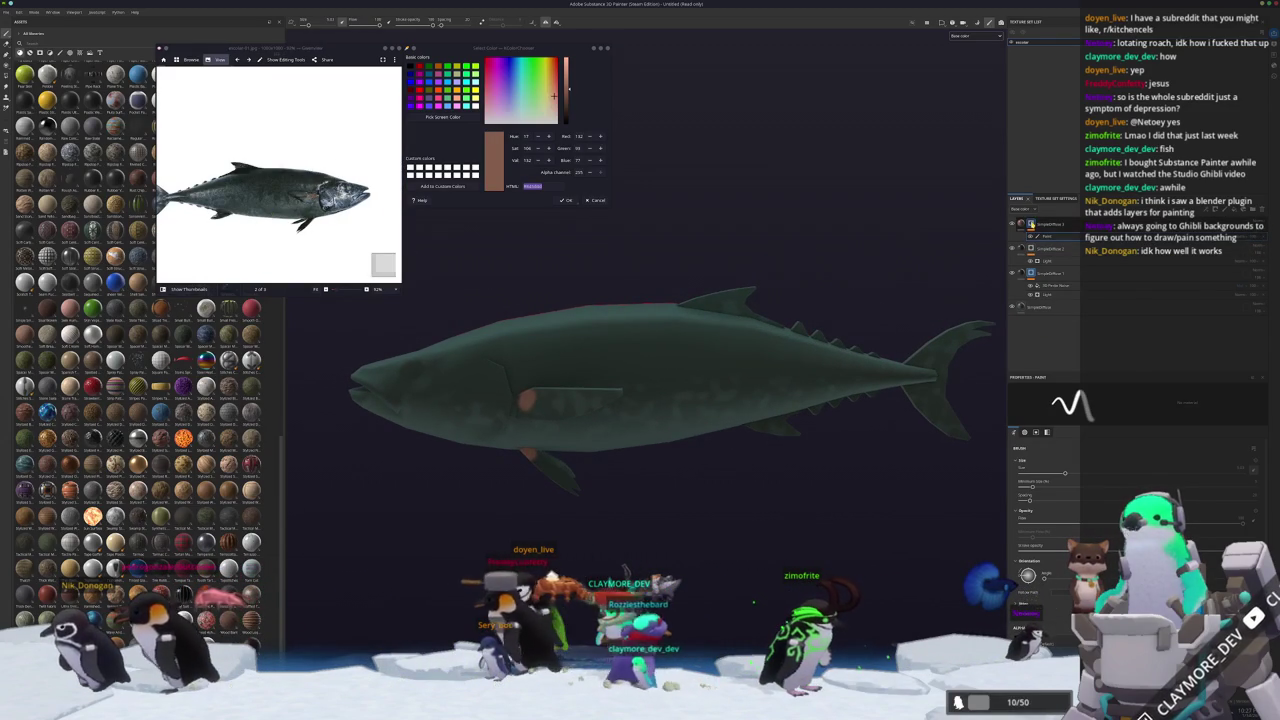
{"action": "right_click", "coordinate": [1030, 223]}
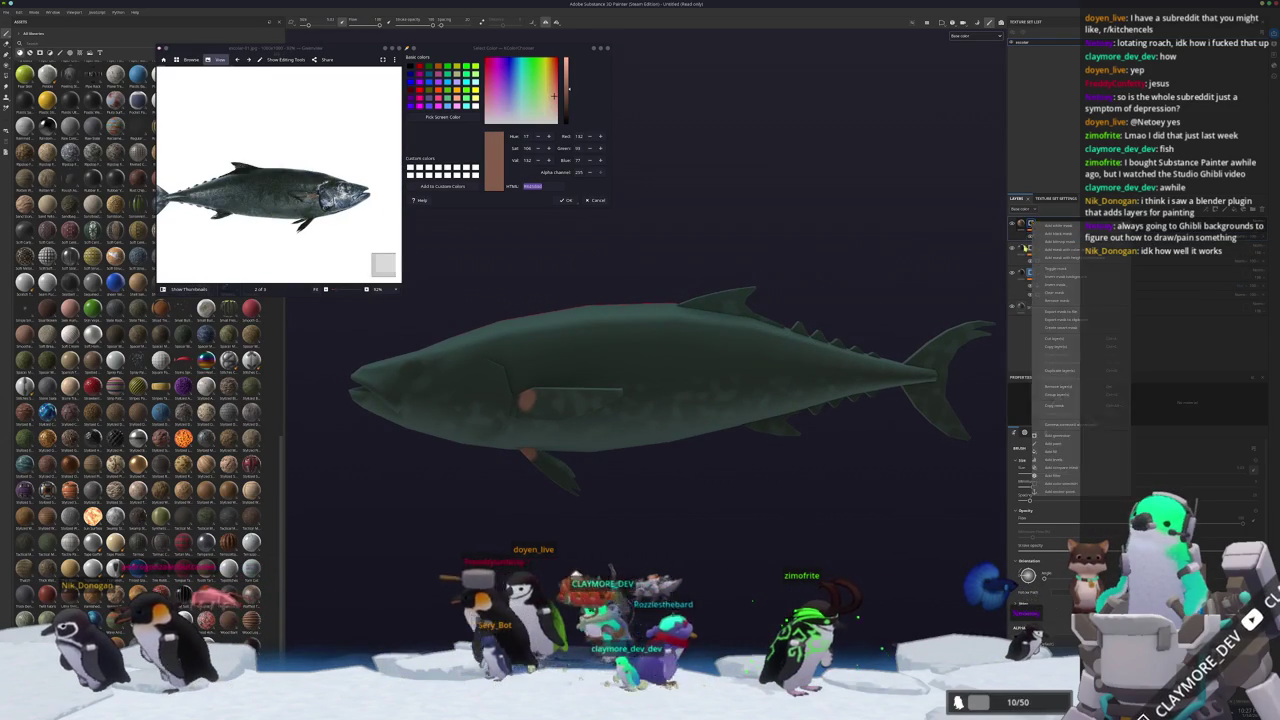
{"action": "left_click", "coordinate": [1054, 455]}
{"action": "left_click", "coordinate": [1130, 431]}
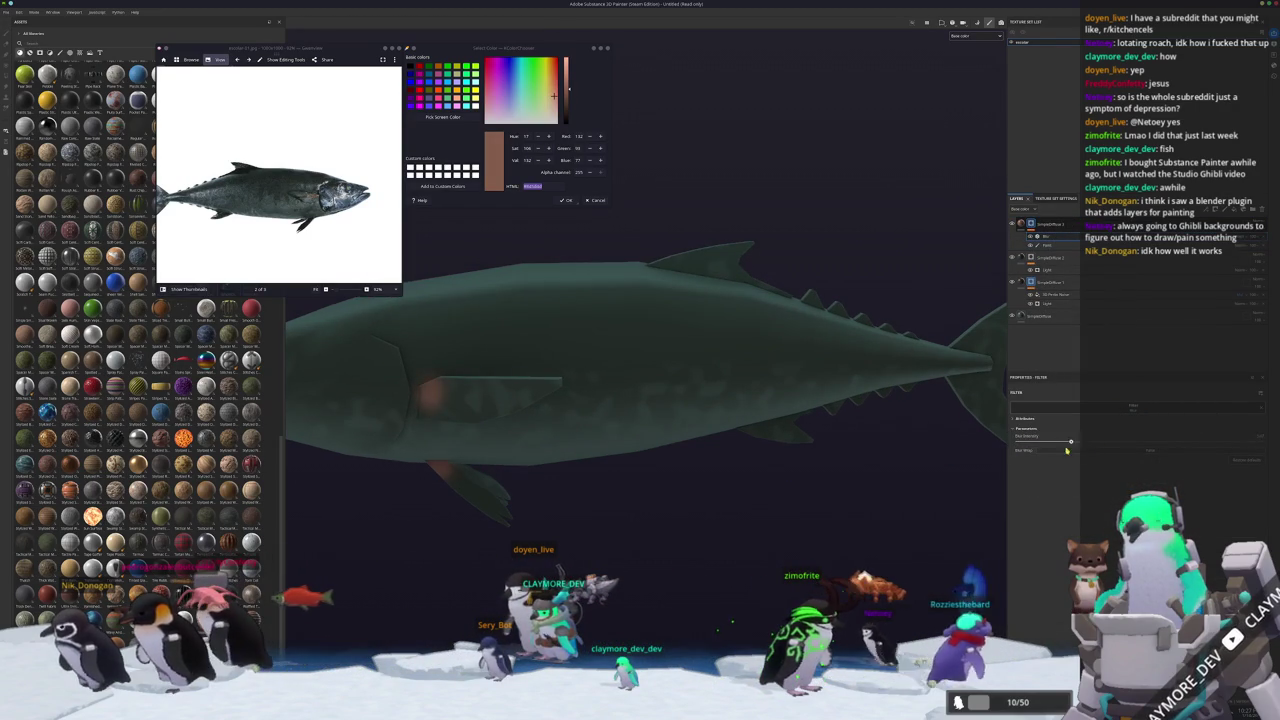
{"action": "left_click_drag", "start_coordinate": [1042, 447], "coordinate": [1075, 451]}
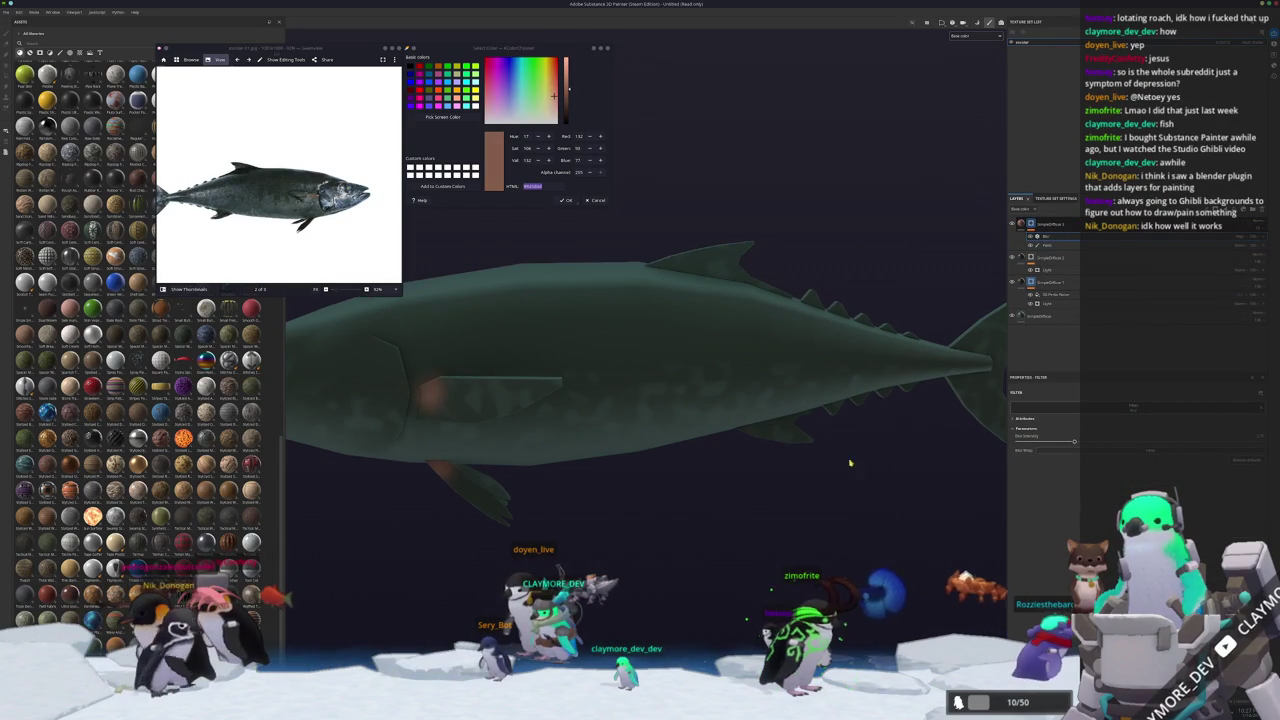
{"action": "scroll", "coordinate": [712, 440], "scroll_direction": "down", "scroll_amount": 2}
{"action": "scroll", "coordinate": [740, 447], "scroll_direction": "down", "scroll_amount": 2}
{"action": "scroll", "coordinate": [790, 465], "scroll_direction": "down", "scroll_amount": 1}
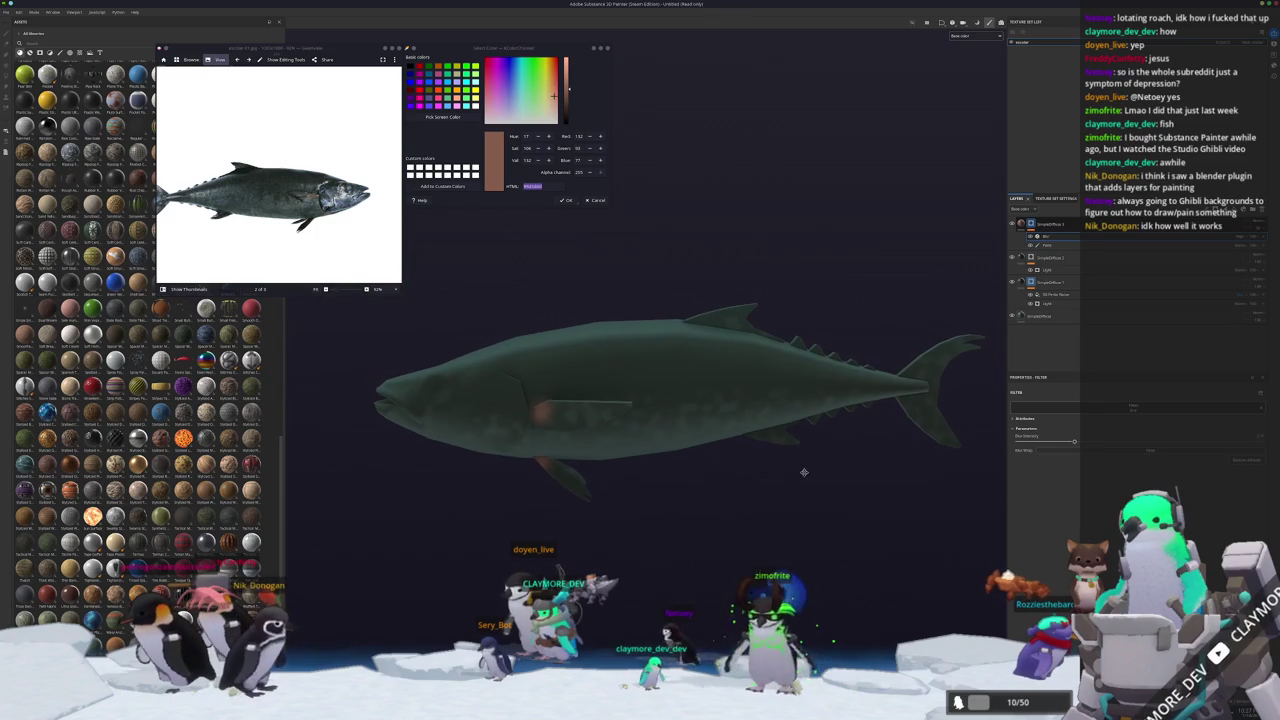
{"action": "key", "text": "alt+Tab"}
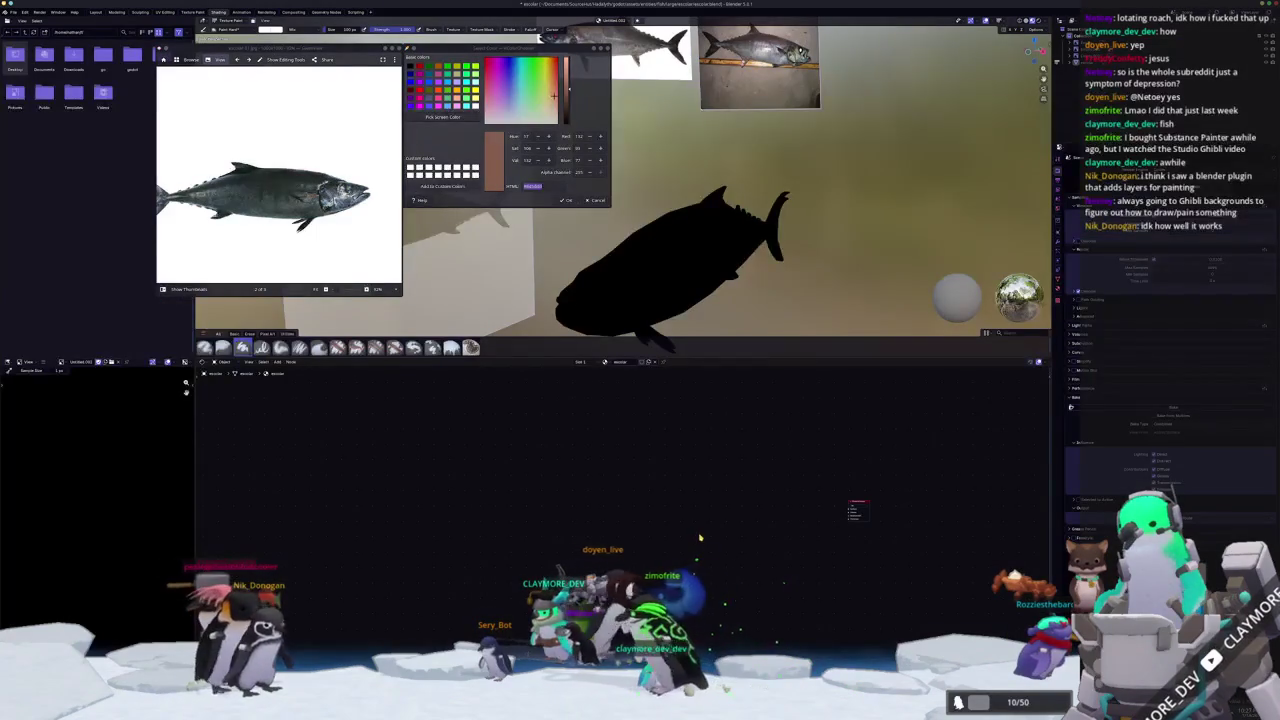
{"action": "key", "text": "Escape"}
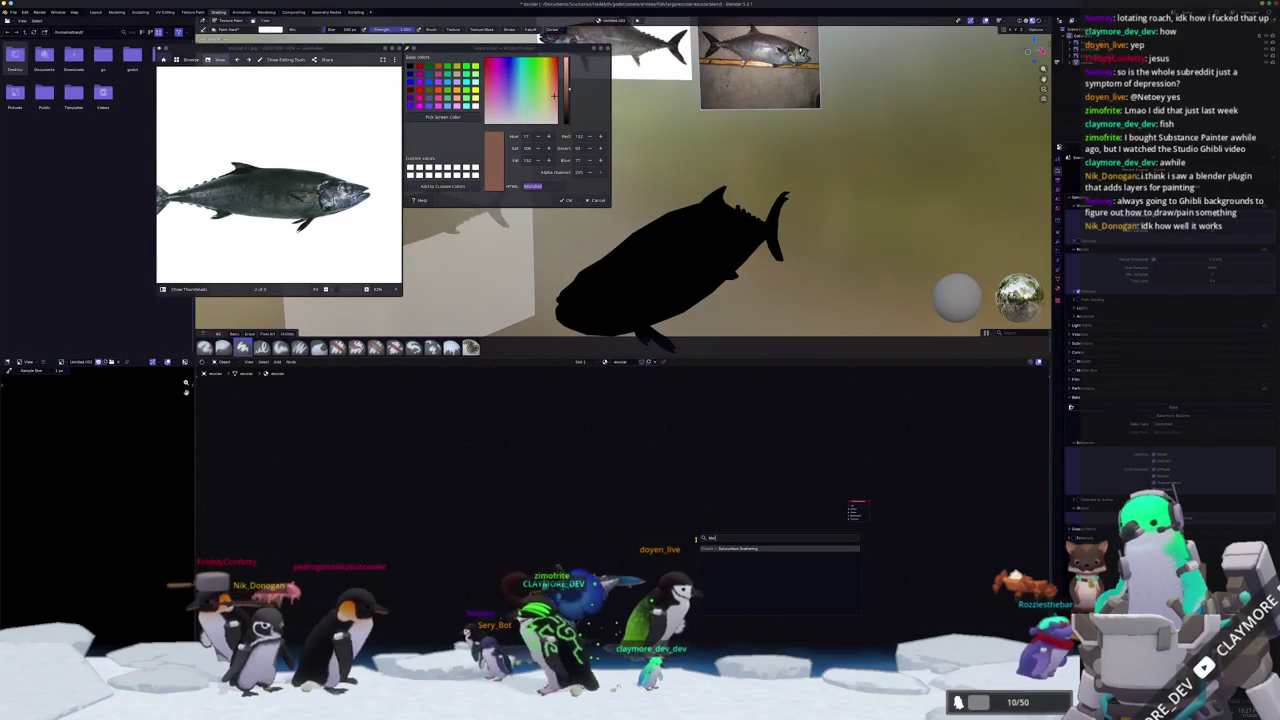
{"action": "scroll", "coordinate": [777, 500], "scroll_direction": "up", "scroll_amount": 3}
{"action": "scroll", "coordinate": [730, 495], "scroll_direction": "up", "scroll_amount": 1}
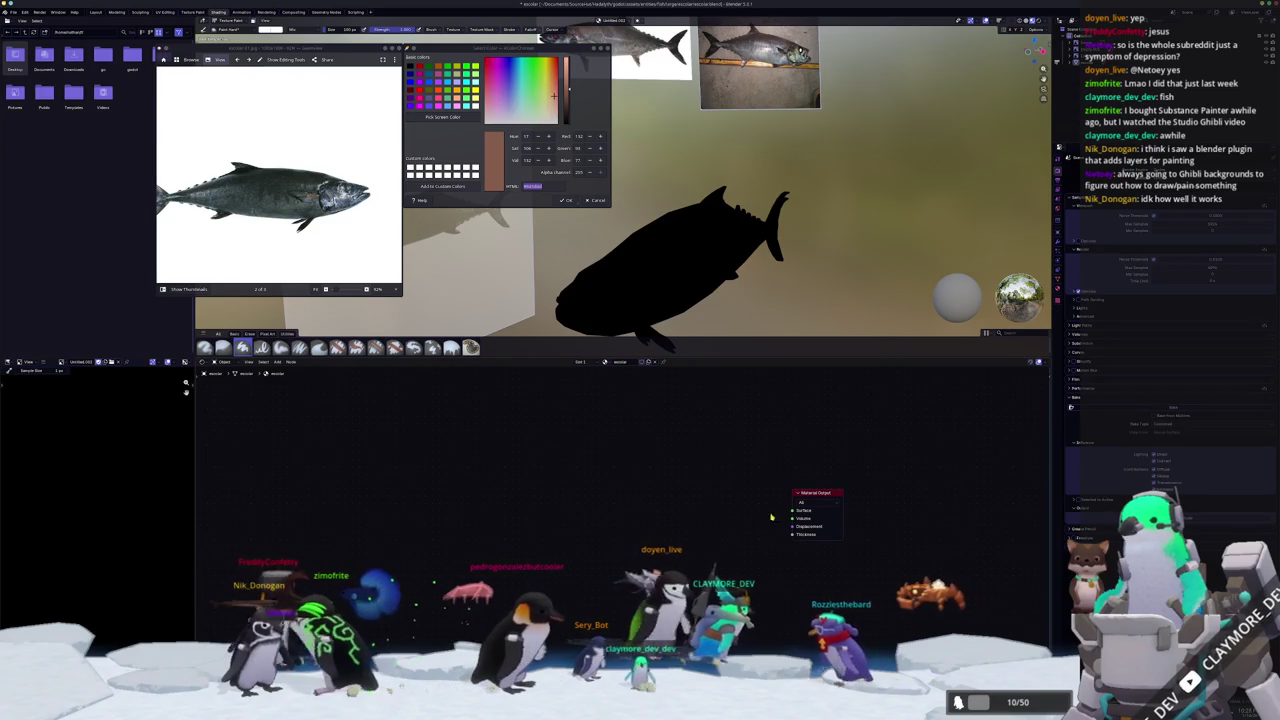
{"action": "scroll", "coordinate": [705, 568], "scroll_direction": "down", "scroll_amount": 1}
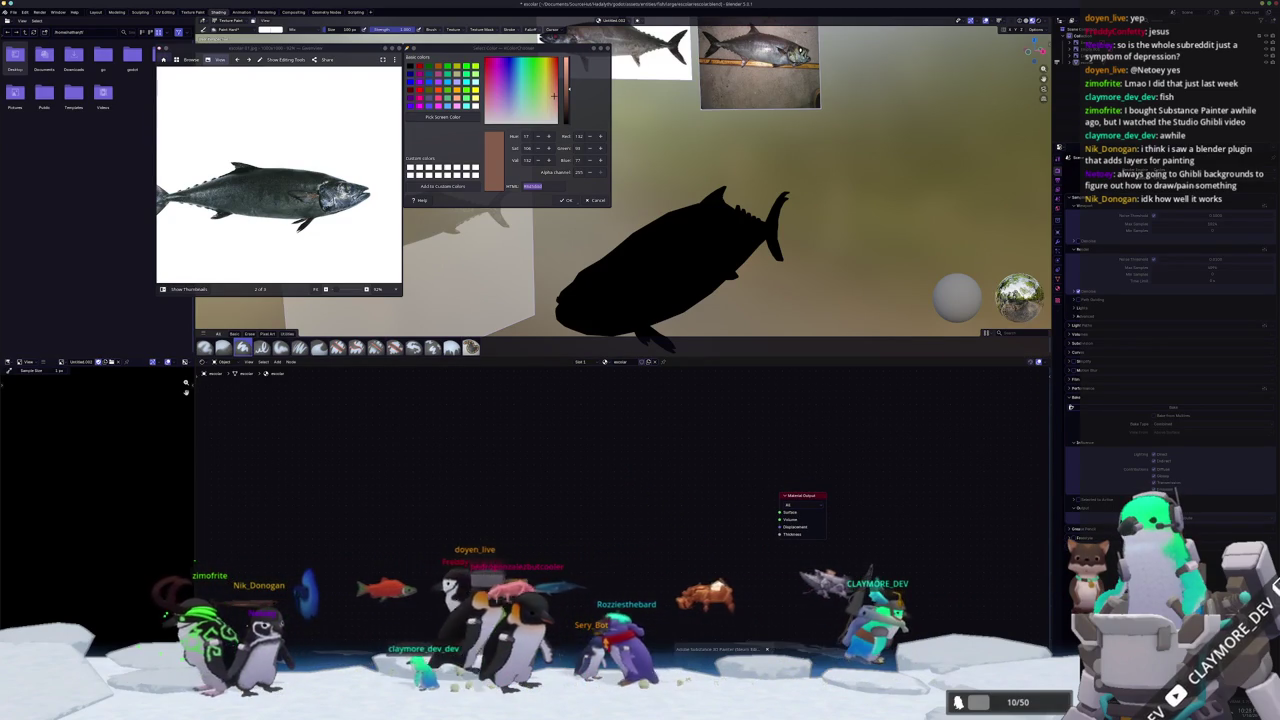
{"action": "key", "text": "alt+Tab"}
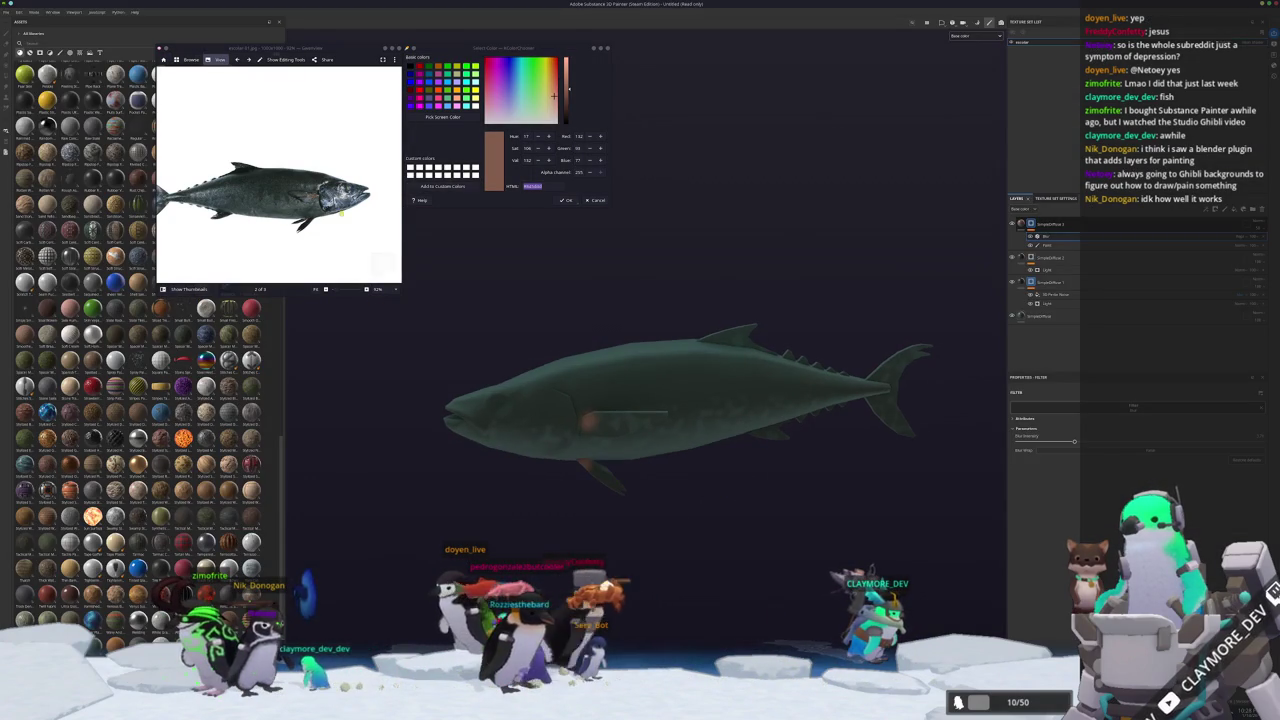
Sample a muted blue-grey from the tail in the reference photo and select the other fill layer.
{"action": "scroll", "coordinate": [265, 196], "scroll_direction": "up", "scroll_amount": 3, "text": "ctrl"}
{"action": "left_click_drag", "start_coordinate": [265, 196], "coordinate": [331, 205]}
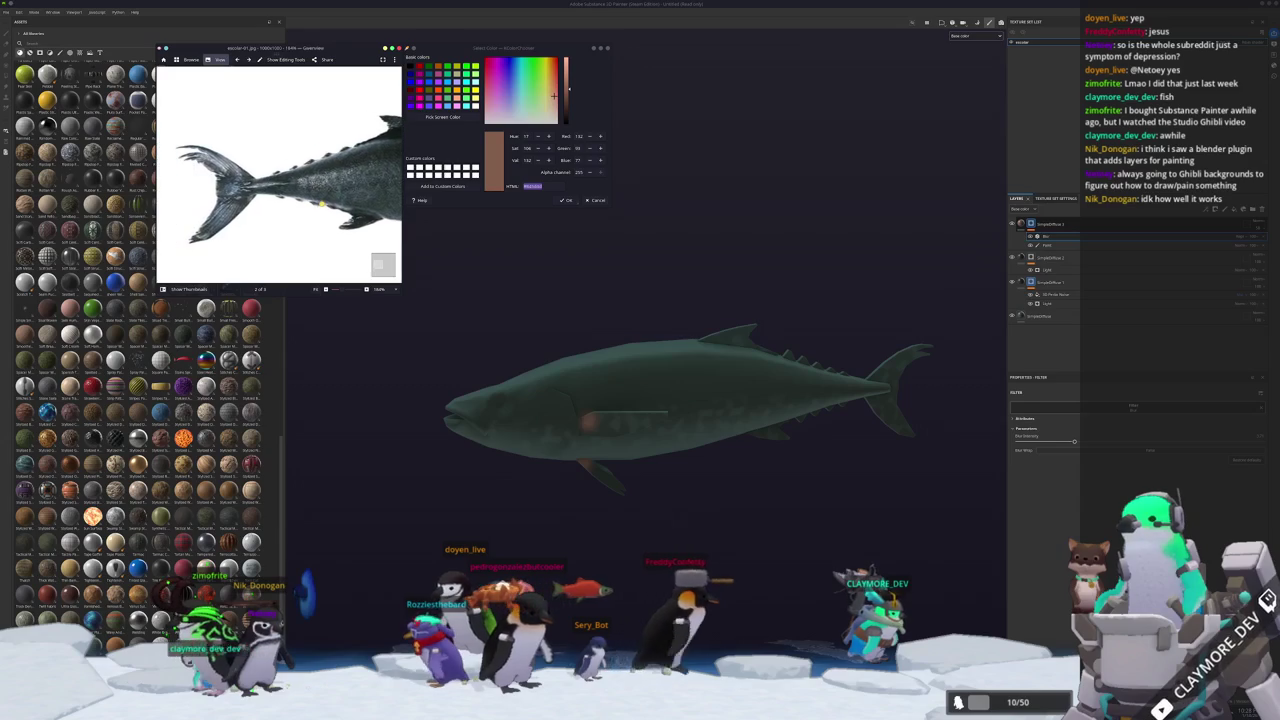
{"action": "scroll", "coordinate": [324, 209], "scroll_direction": "up", "scroll_amount": 2, "text": "ctrl"}
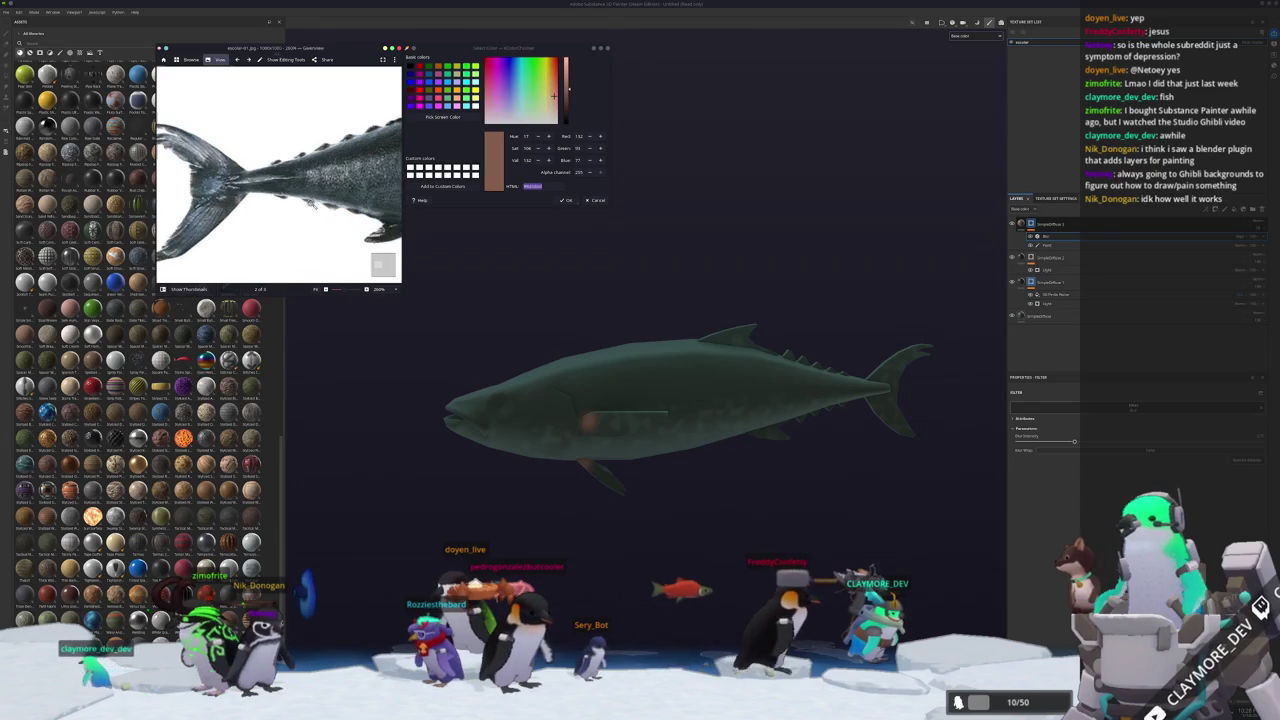
{"action": "left_click_drag", "start_coordinate": [297, 211], "coordinate": [421, 141]}
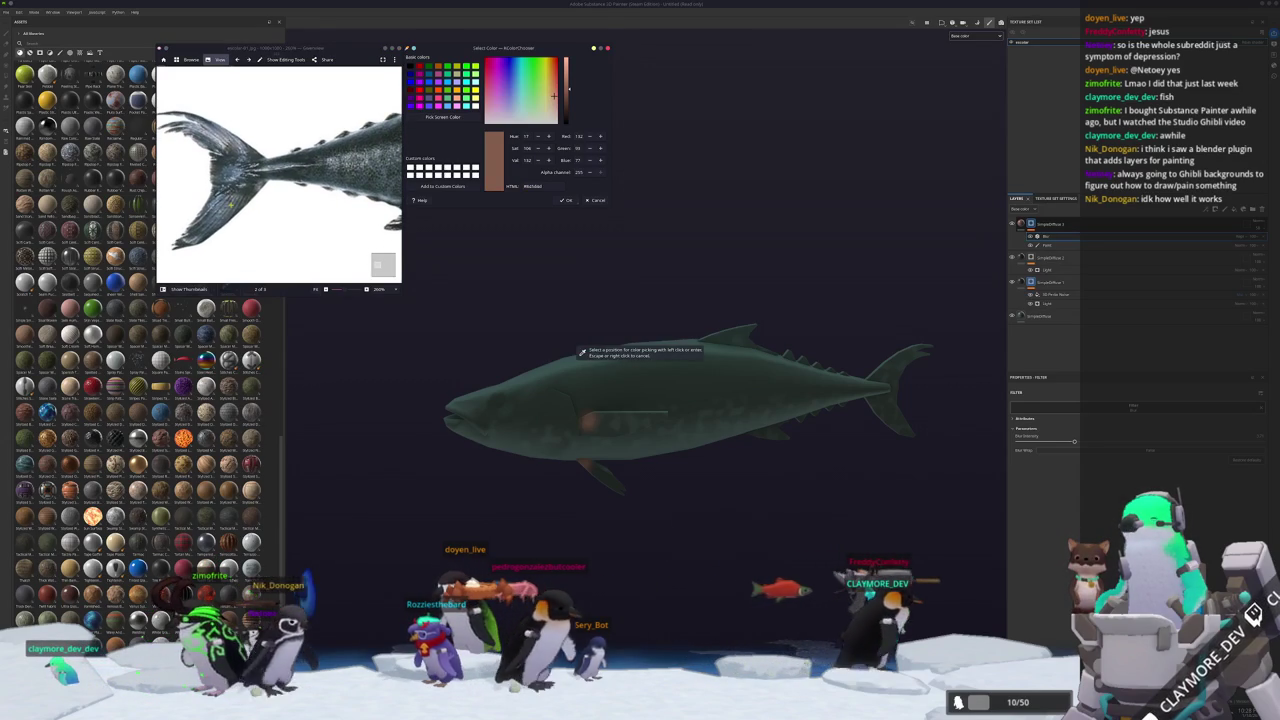
{"action": "left_click", "coordinate": [1044, 245]}
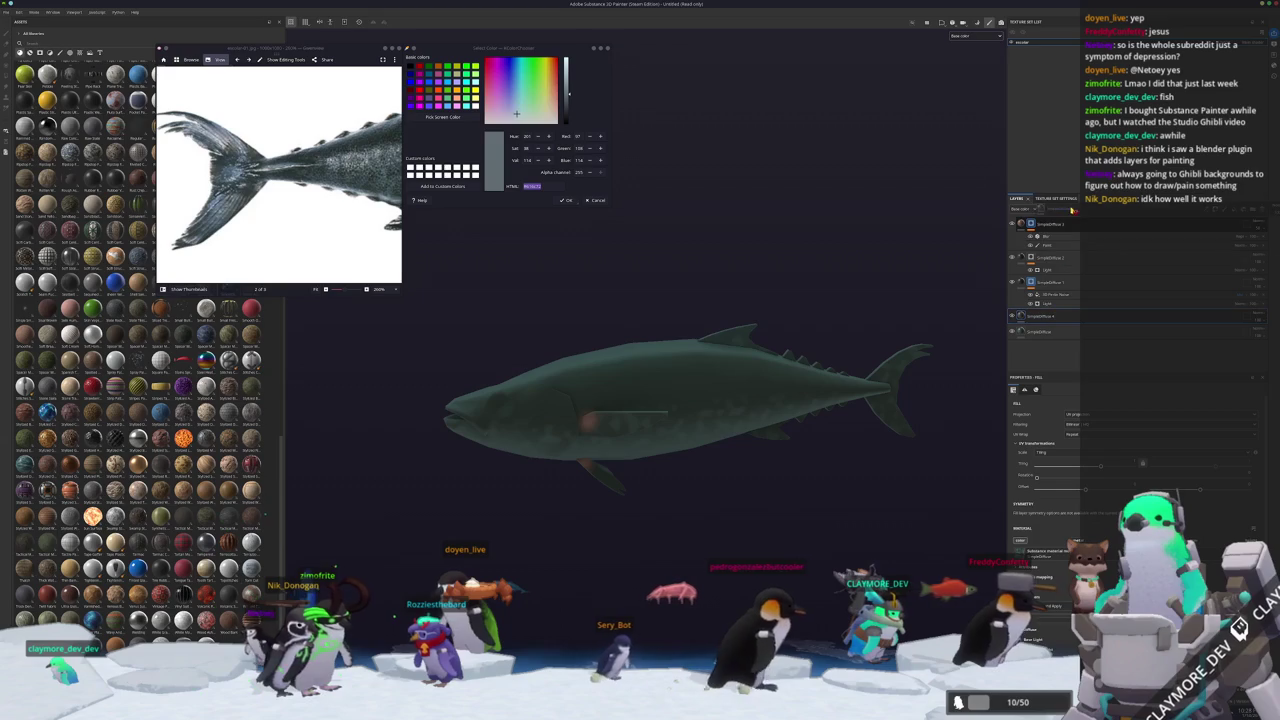
Move the blue-grey fill layer to the top of the stack so it covers the whole tuna.
{"action": "left_click_drag", "start_coordinate": [1063, 221], "coordinate": [1045, 224]}
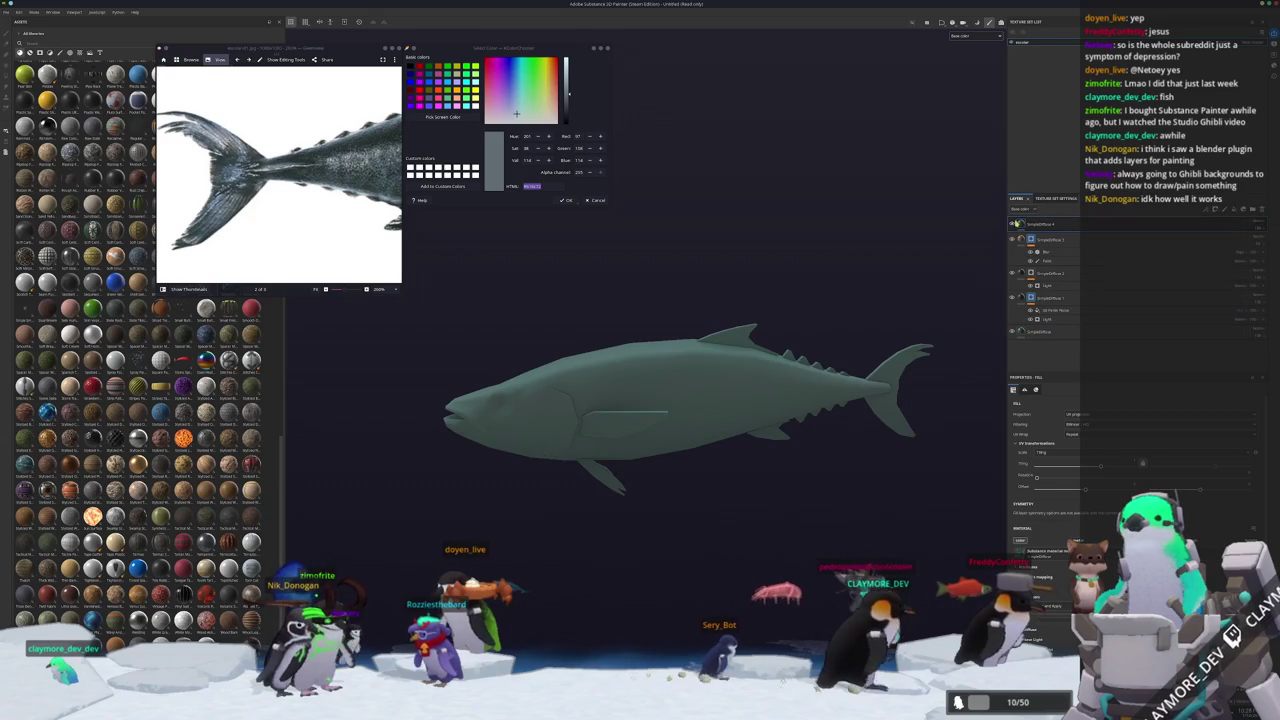
{"action": "scroll", "coordinate": [1142, 463], "scroll_direction": "down", "scroll_amount": 3}
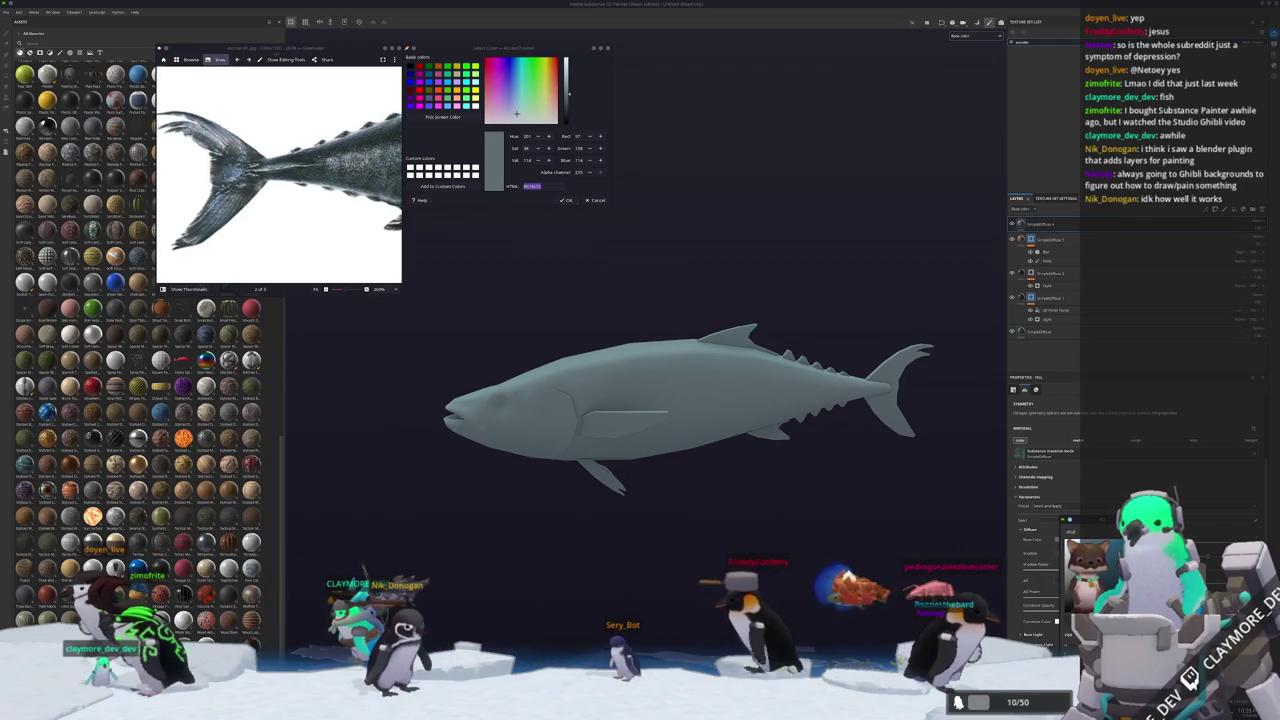
{"action": "right_click", "coordinate": [1046, 226]}
Add a dark green layer over the fish plus a new paint layer.
{"action": "left_click", "coordinate": [1070, 440]}
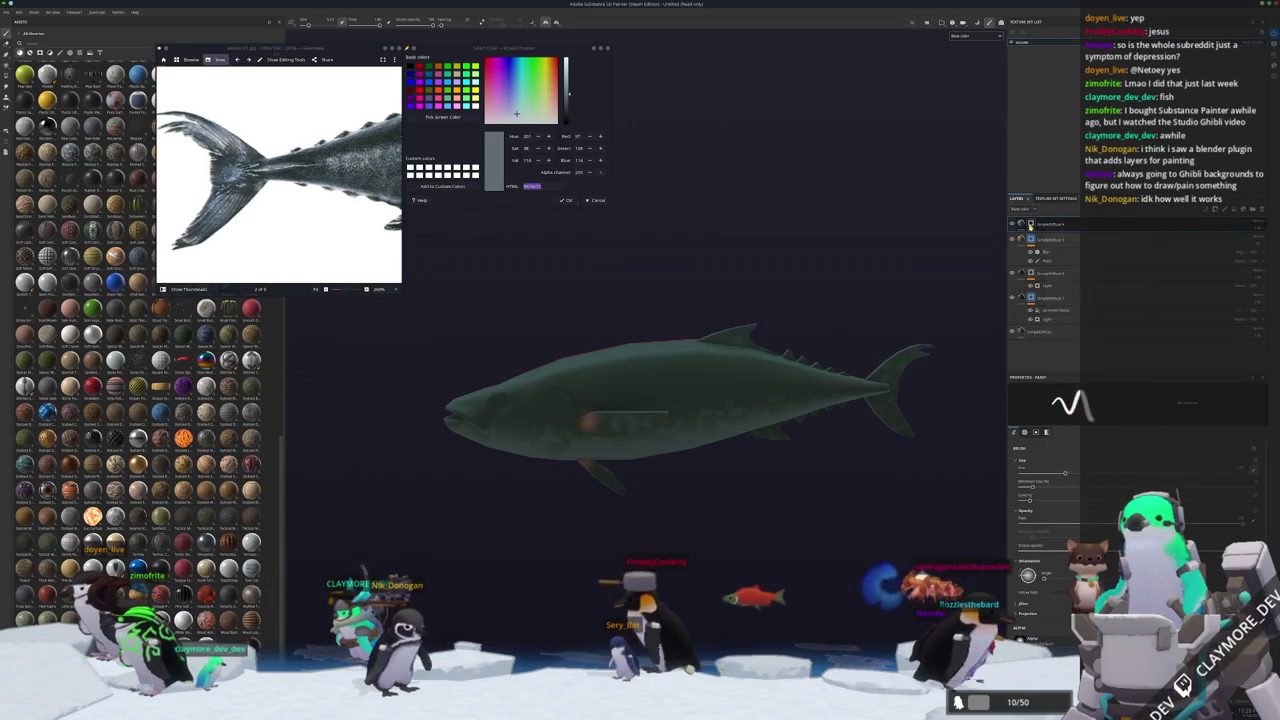
{"action": "right_click", "coordinate": [1030, 225]}
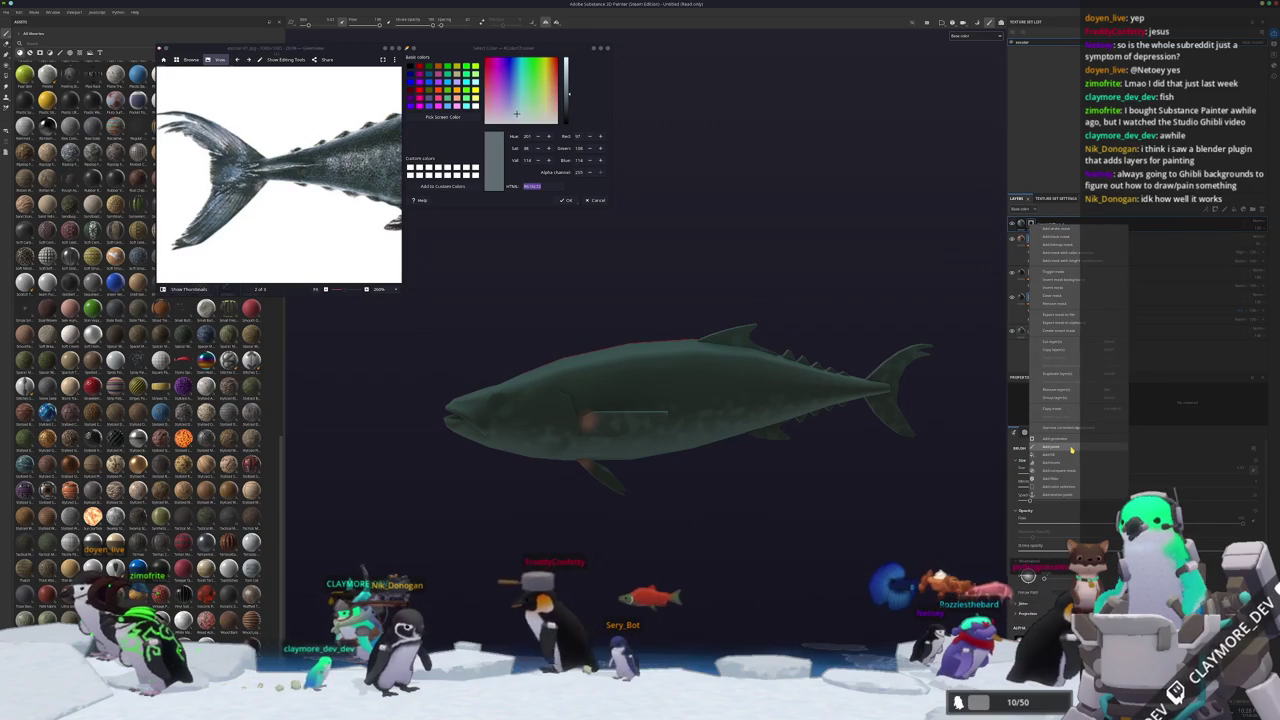
{"action": "left_click", "coordinate": [1070, 447]}
Paint the upper tail fin a lighter grey, checking the tail and body from several angles.
{"action": "mouse_move", "coordinate": [600, 420]}
{"action": "left_mouse_down", "text": "alt"}
{"action": "mouse_move", "coordinate": [538, 446]}
{"action": "mouse_move", "coordinate": [590, 432]}
{"action": "left_mouse_up", "text": "alt"}
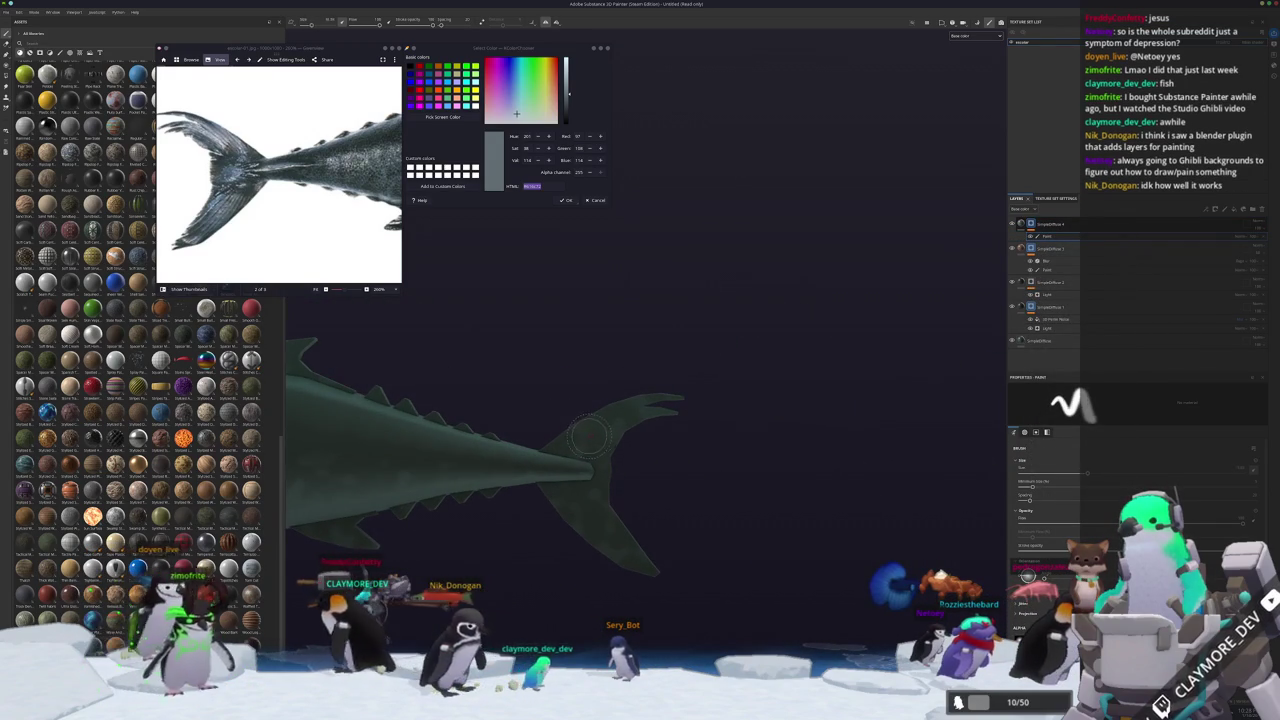
{"action": "left_click_drag", "start_coordinate": [590, 432], "coordinate": [625, 440]}
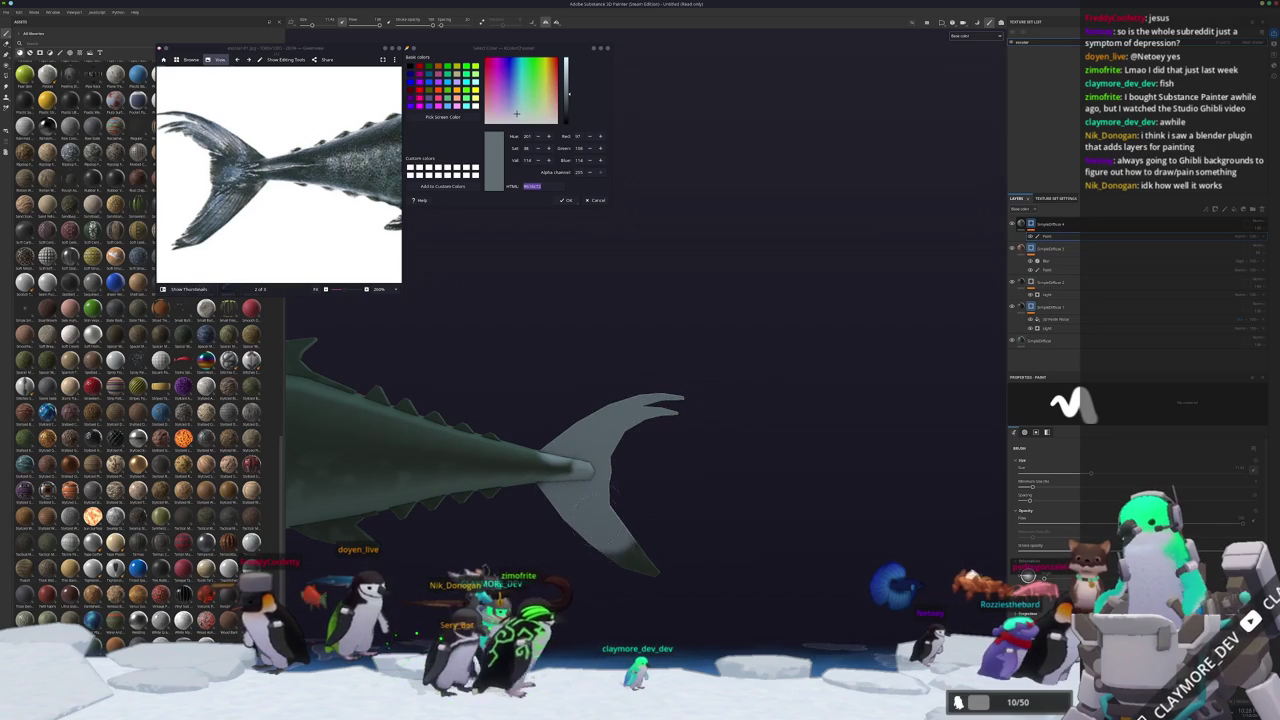
{"action": "mouse_move", "coordinate": [625, 440]}
{"action": "left_mouse_down", "text": "alt"}
{"action": "mouse_move", "coordinate": [605, 573]}
{"action": "mouse_move", "coordinate": [636, 597]}
{"action": "left_mouse_up", "text": "alt"}
{"action": "scroll", "coordinate": [605, 573], "scroll_direction": "up", "scroll_amount": 3}
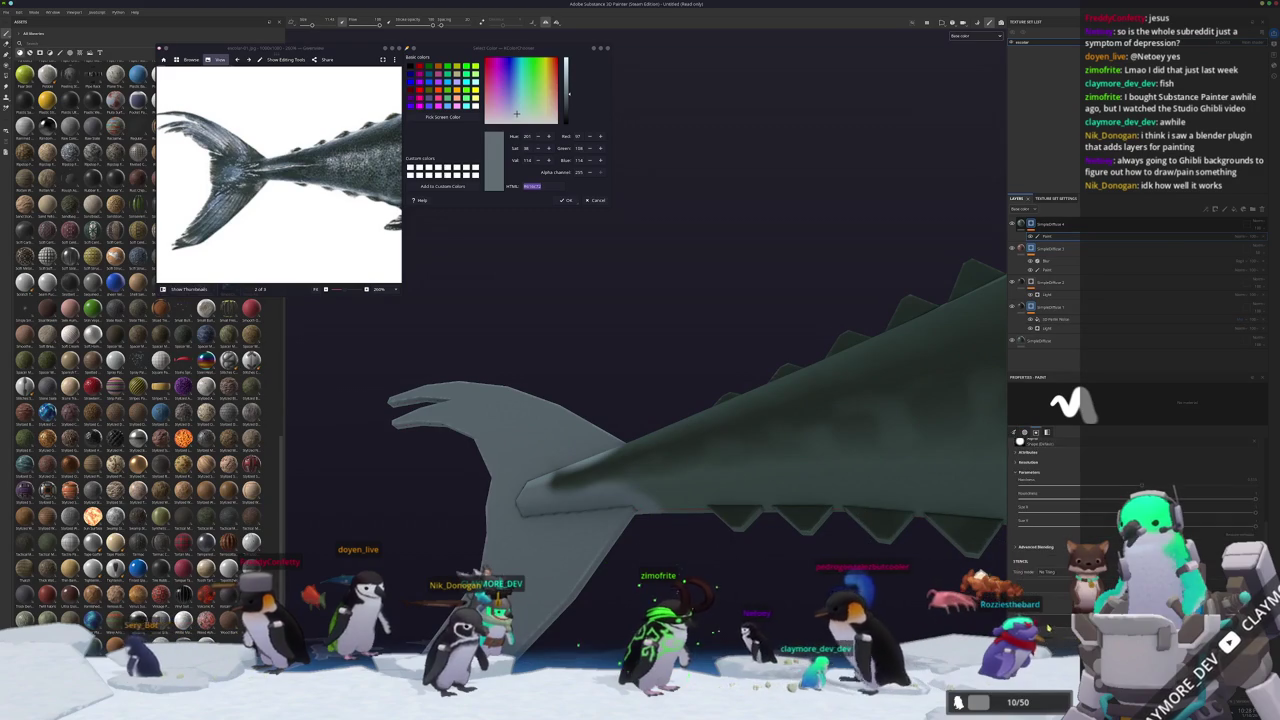
{"action": "mouse_move", "coordinate": [636, 597]}
{"action": "left_mouse_down", "text": "alt"}
{"action": "mouse_move", "coordinate": [630, 612]}
{"action": "mouse_move", "coordinate": [775, 517]}
{"action": "mouse_move", "coordinate": [613, 518]}
{"action": "left_mouse_up", "text": "alt"}
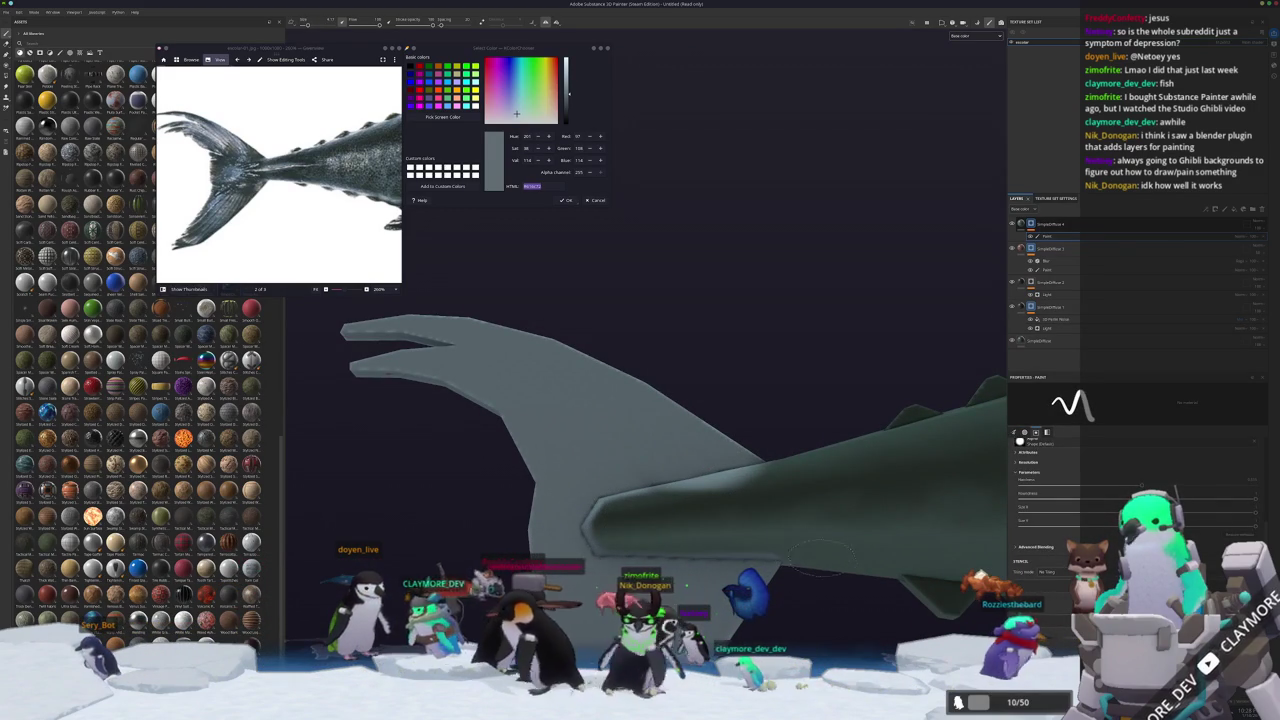
{"action": "left_click_drag", "start_coordinate": [703, 508], "coordinate": [739, 502], "text": "alt"}
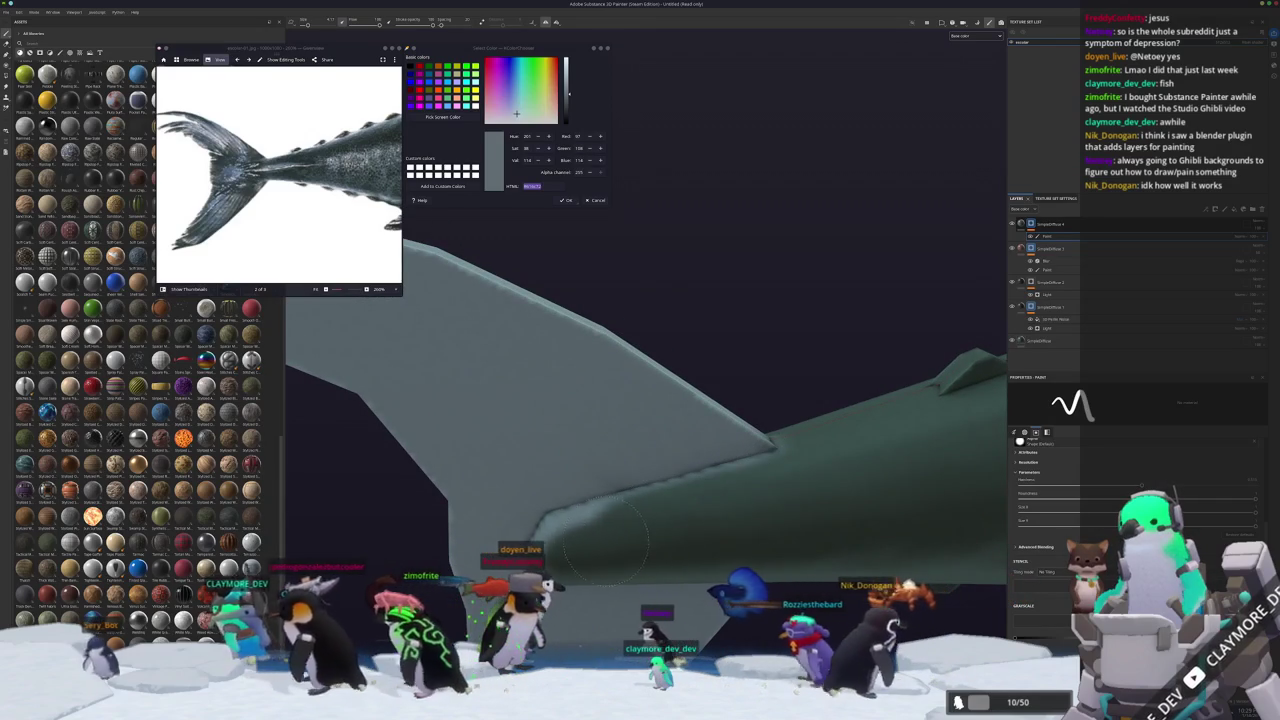
{"action": "mouse_move", "coordinate": [731, 508]}
{"action": "left_mouse_down", "text": "alt"}
{"action": "mouse_move", "coordinate": [618, 531]}
{"action": "mouse_move", "coordinate": [626, 463]}
{"action": "left_mouse_up", "text": "alt"}
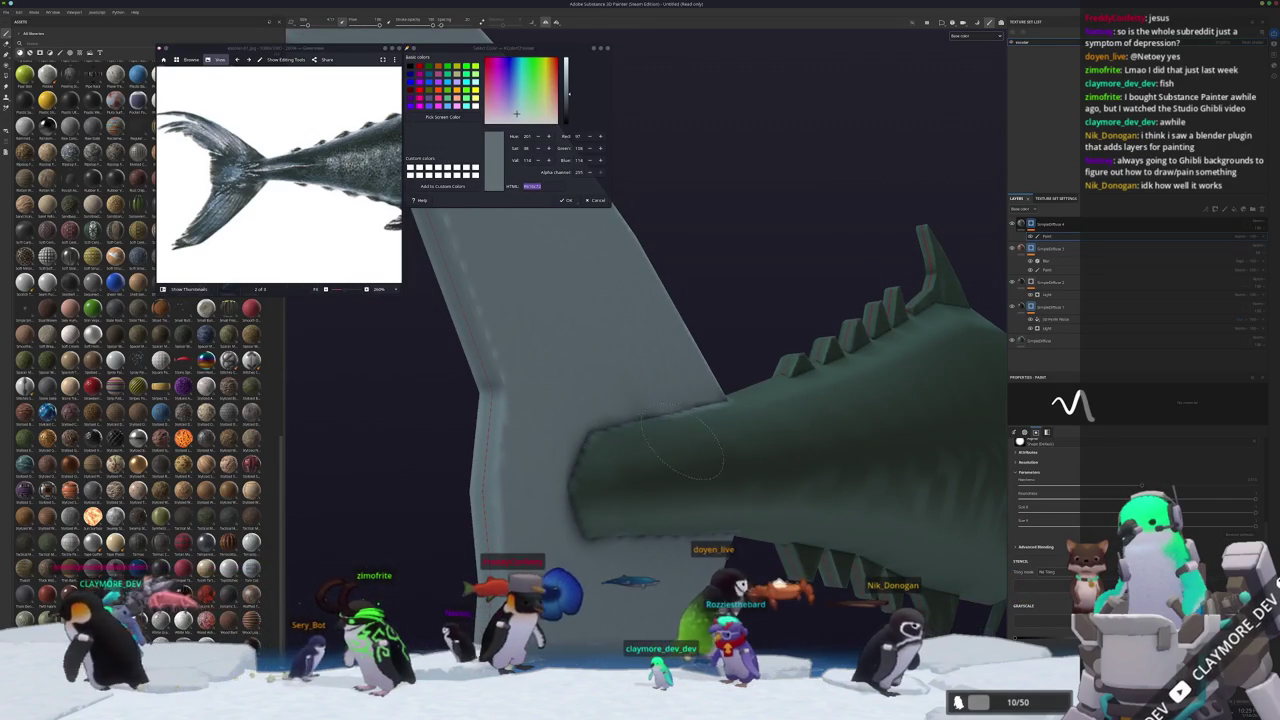
{"action": "mouse_move", "coordinate": [760, 418]}
{"action": "left_mouse_down", "text": "alt"}
{"action": "mouse_move", "coordinate": [700, 498]}
{"action": "mouse_move", "coordinate": [575, 458]}
{"action": "mouse_move", "coordinate": [630, 532]}
{"action": "mouse_move", "coordinate": [690, 512]}
{"action": "left_mouse_up", "text": "alt"}
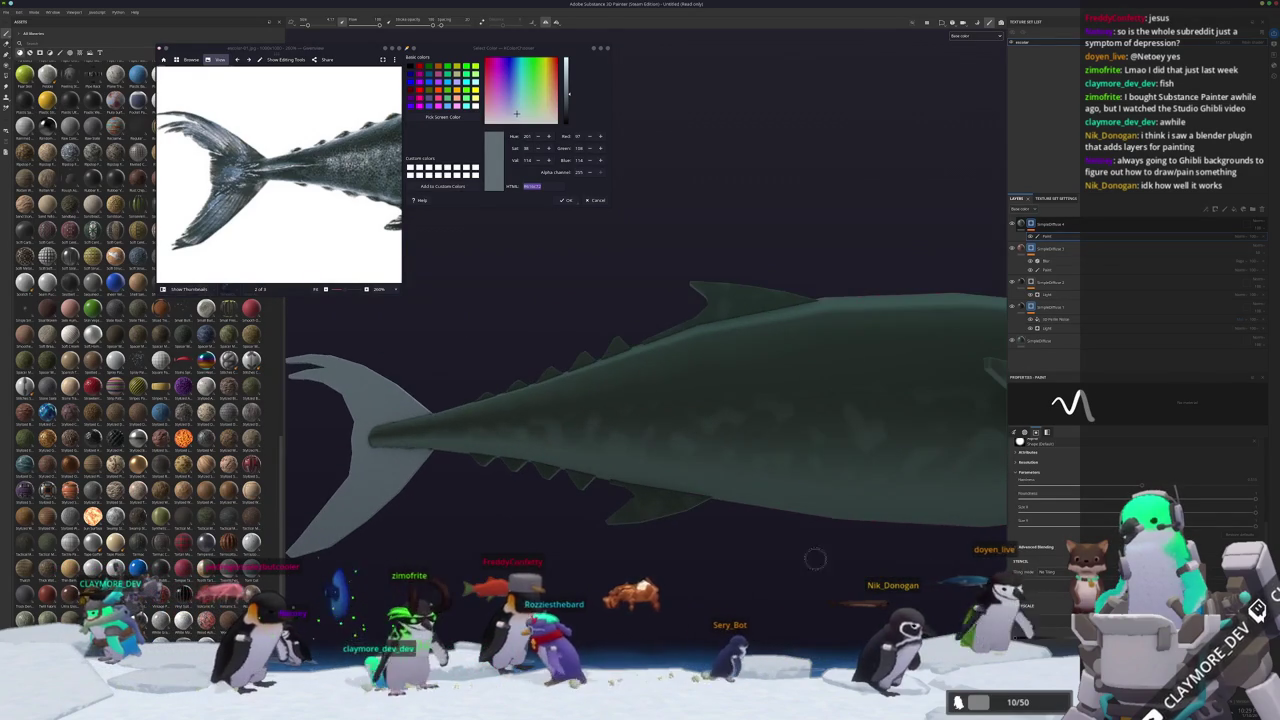
{"action": "scroll", "coordinate": [280, 175], "scroll_direction": "down", "scroll_amount": 1, "text": "ctrl"}
{"action": "scroll", "coordinate": [280, 175], "scroll_direction": "down", "scroll_amount": 1, "text": "ctrl"}
{"action": "scroll", "coordinate": [280, 175], "scroll_direction": "down", "scroll_amount": 1, "text": "ctrl"}
{"action": "left_click_drag", "start_coordinate": [408, 257], "coordinate": [760, 340], "text": "alt"}
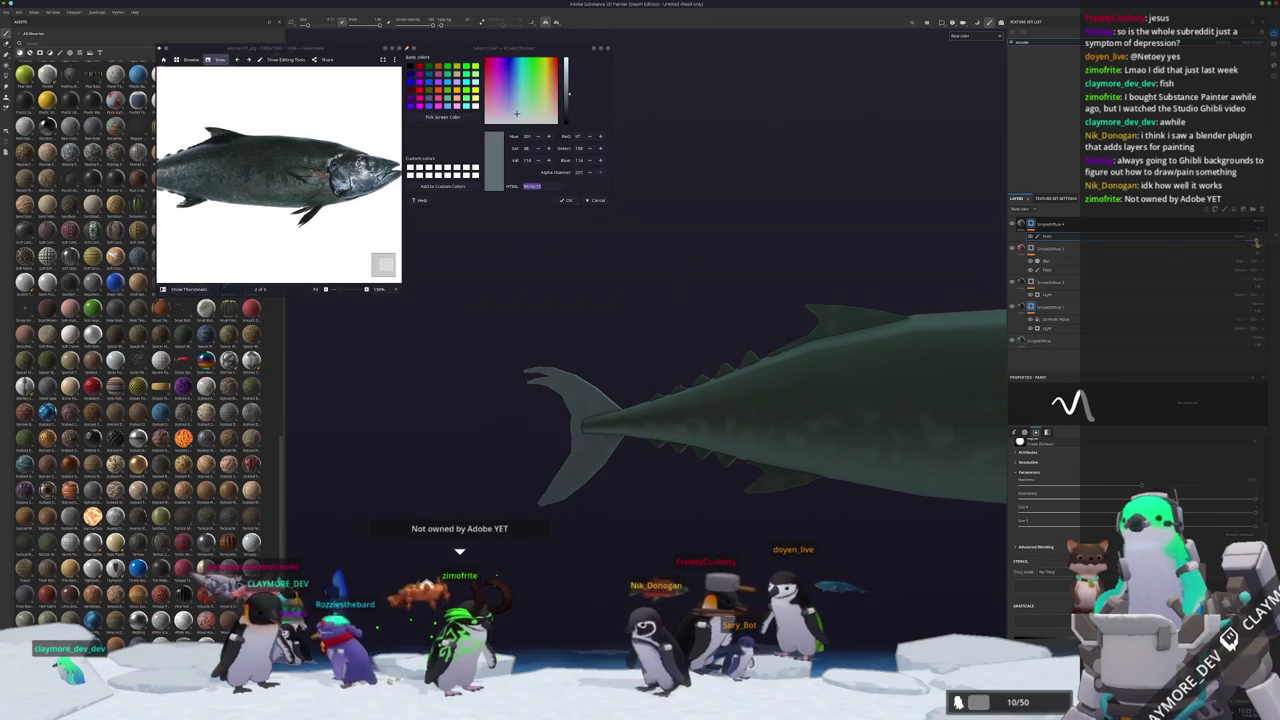
Frame the whole fish and sample a darker blue-grey from the head in the reference photo.
{"action": "key", "text": "f"}
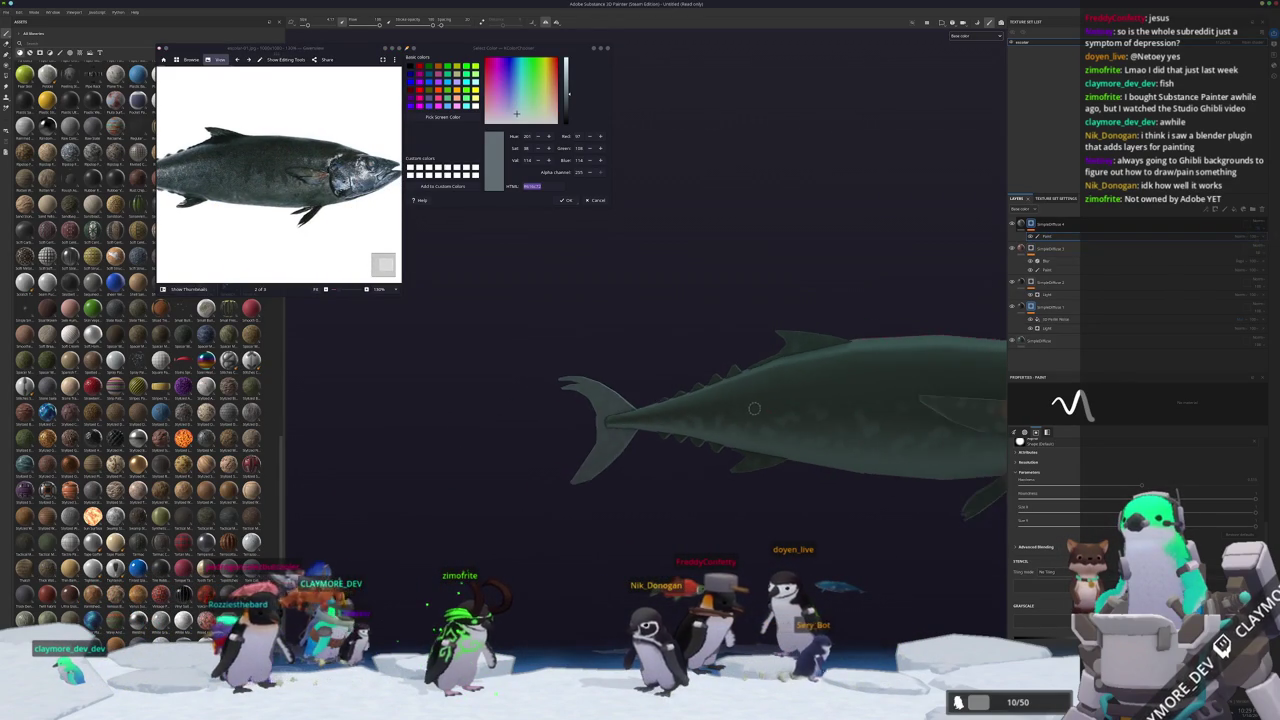
{"action": "scroll", "coordinate": [353, 199], "scroll_direction": "up", "scroll_amount": 3}
{"action": "scroll", "coordinate": [353, 199], "scroll_direction": "up", "scroll_amount": 2}
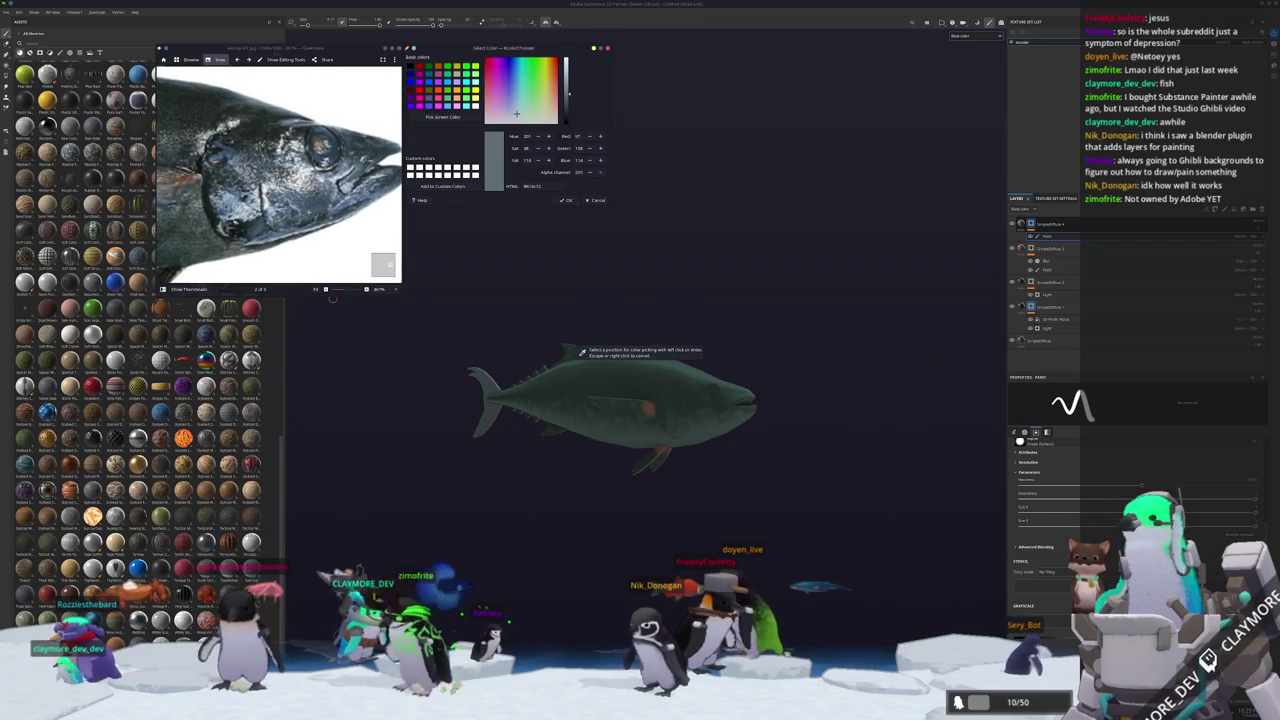
{"action": "left_click", "coordinate": [389, 549]}
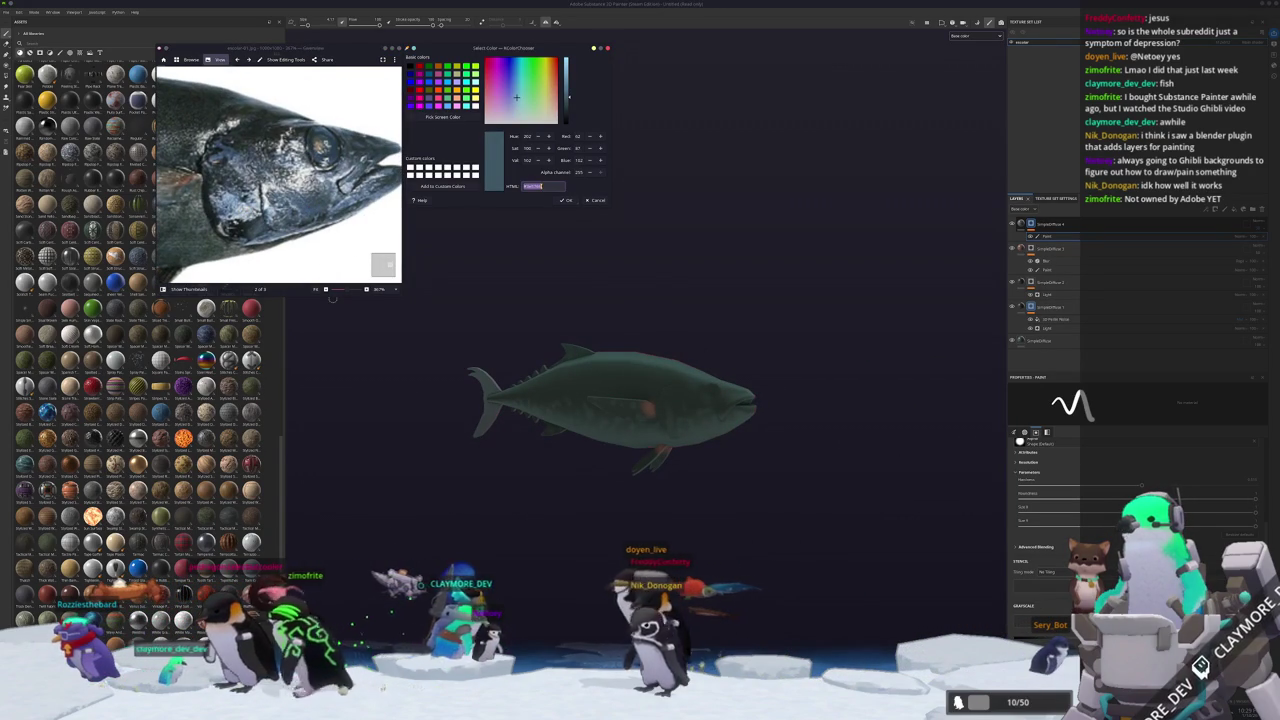
Move the bottom fill layer to the top of the stack and show its diffuse colour settings.
{"action": "left_click", "coordinate": [1044, 342]}
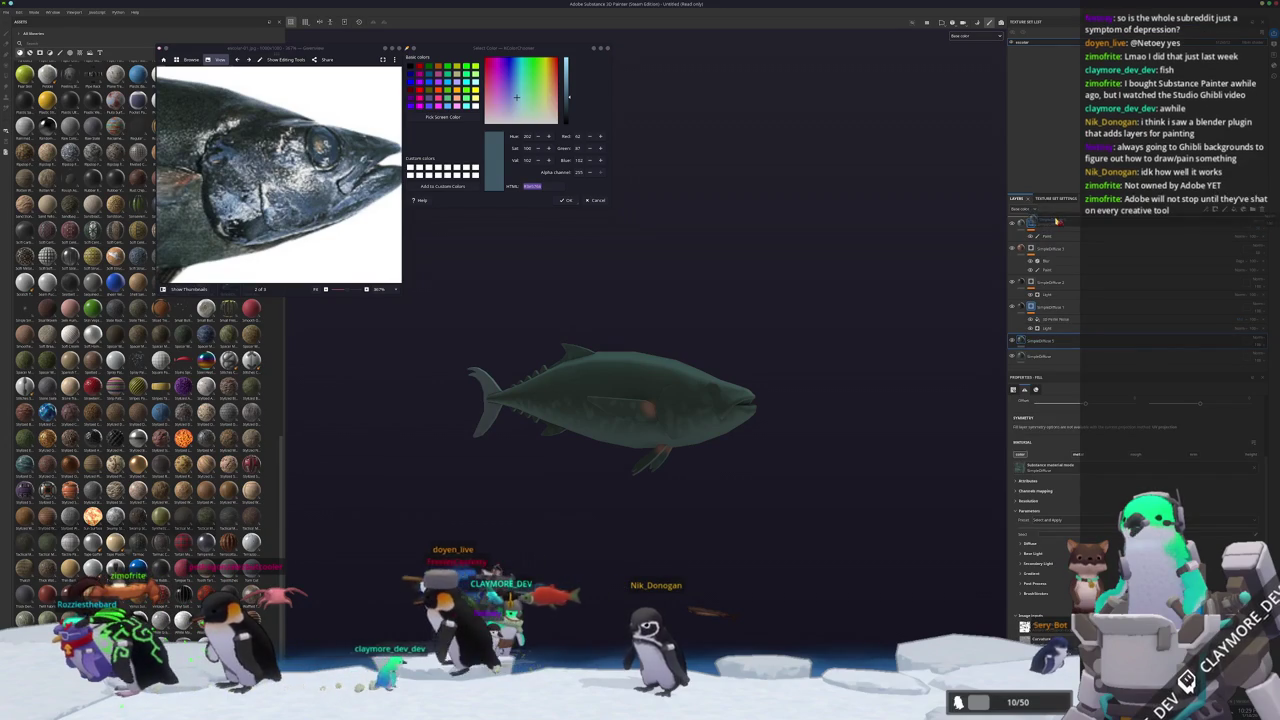
{"action": "left_click_drag", "start_coordinate": [1055, 217], "coordinate": [1066, 234]}
{"action": "left_click", "coordinate": [1024, 543]}
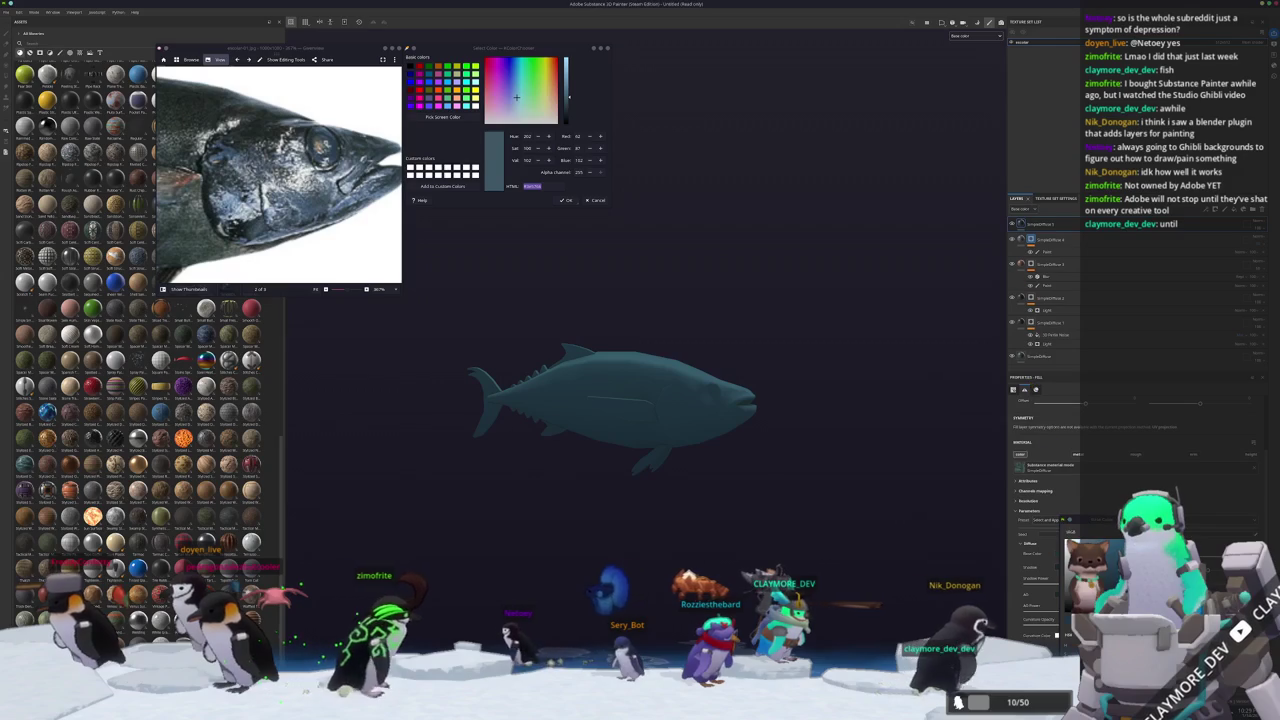
{"action": "left_click", "coordinate": [1032, 225]}
{"action": "right_click", "coordinate": [1031, 224]}
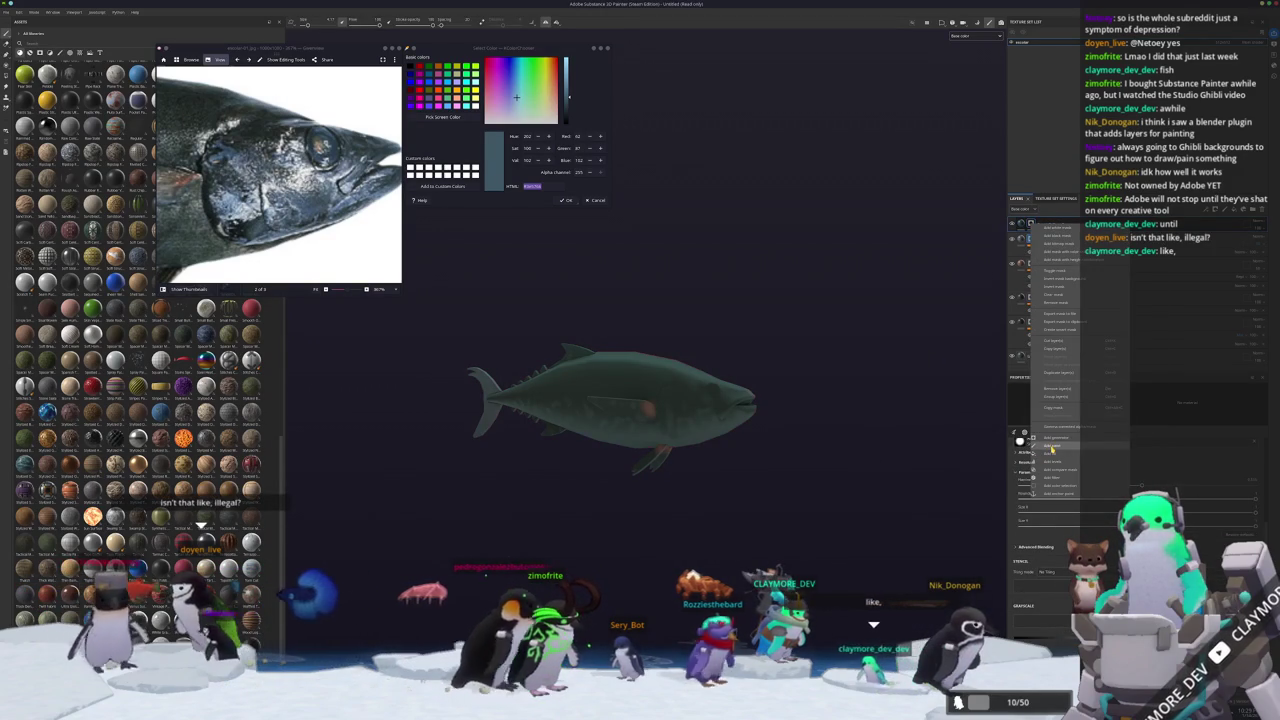
Add a paint layer and brush the tuna's head and snout blue-grey over the green body.
{"action": "left_click", "coordinate": [1052, 450]}
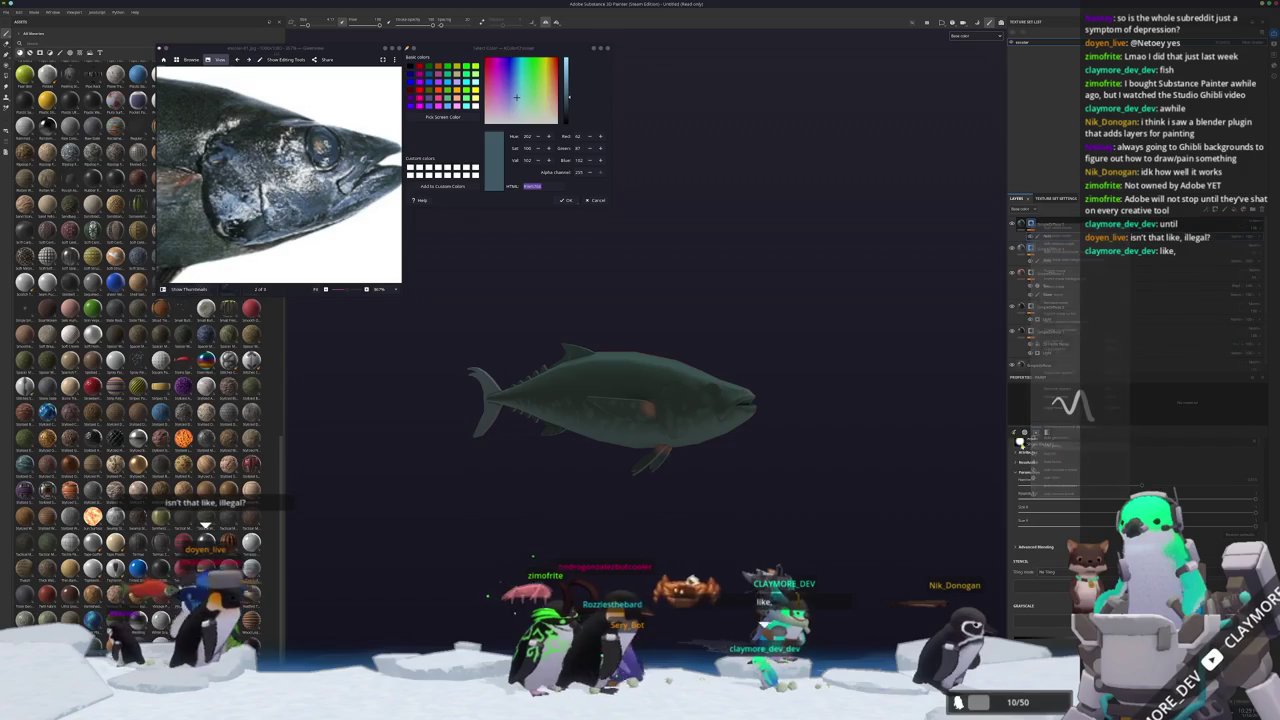
{"action": "scroll", "coordinate": [727, 433], "scroll_direction": "up", "scroll_amount": 3}
{"action": "scroll", "coordinate": [727, 433], "scroll_direction": "up", "scroll_amount": 3}
{"action": "left_click_drag", "start_coordinate": [591, 437], "coordinate": [555, 399], "text": "alt"}
{"action": "scroll", "coordinate": [552, 400], "scroll_direction": "up", "scroll_amount": 2}
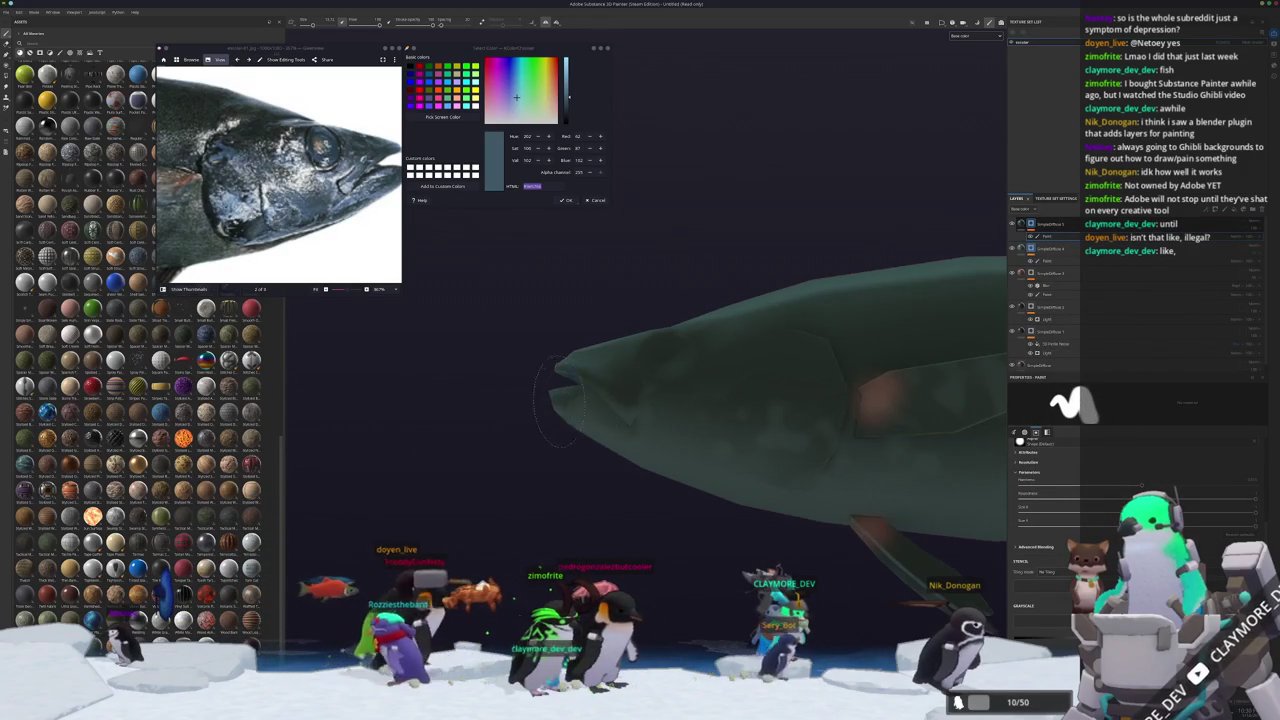
{"action": "mouse_move", "coordinate": [604, 435]}
{"action": "left_mouse_down", "text": "alt"}
{"action": "mouse_move", "coordinate": [649, 442]}
{"action": "mouse_move", "coordinate": [599, 430]}
{"action": "left_mouse_up", "text": "alt"}
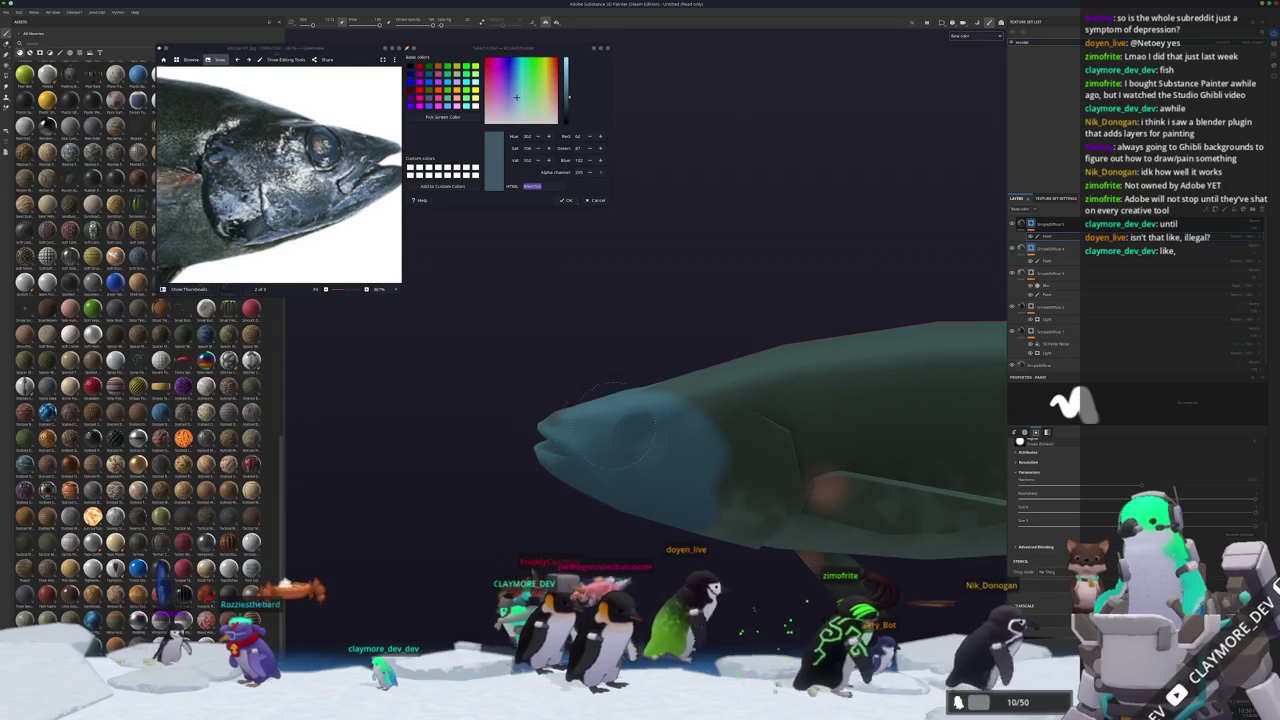
{"action": "left_click_drag", "start_coordinate": [582, 515], "coordinate": [502, 480], "text": "alt"}
{"action": "left_click_drag", "start_coordinate": [622, 480], "coordinate": [607, 384], "text": "alt"}
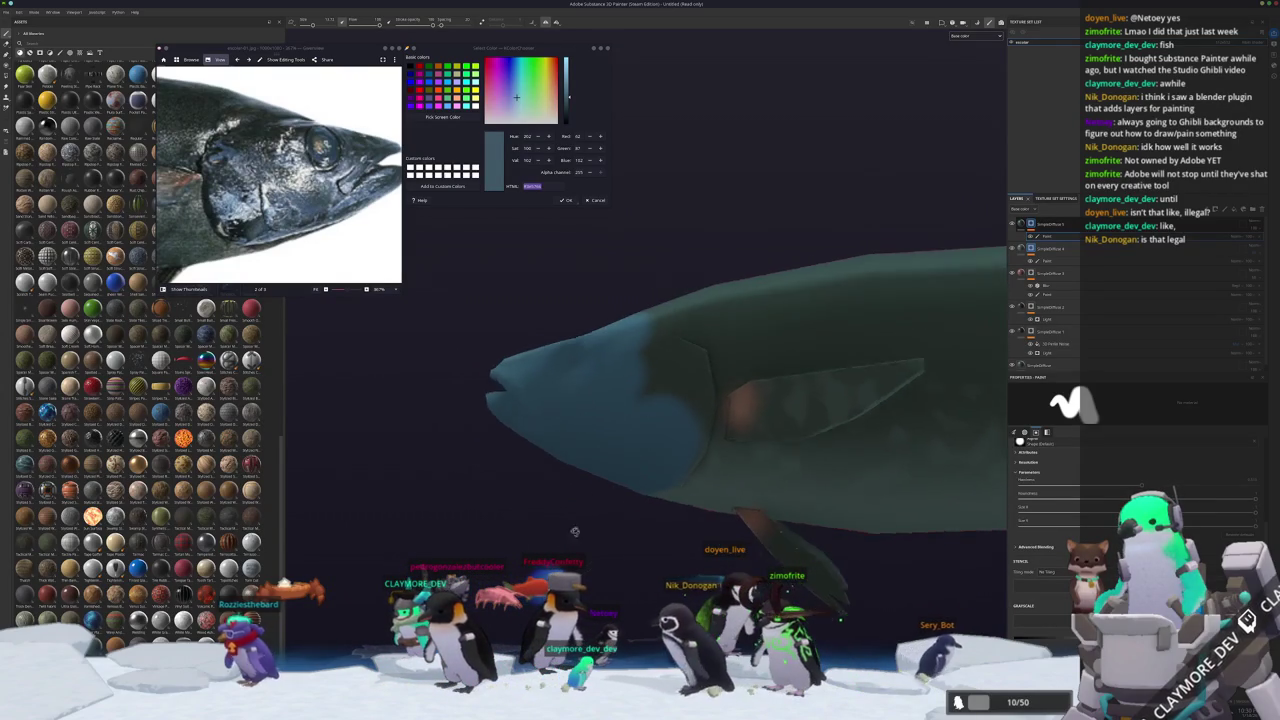
{"action": "left_click_drag", "start_coordinate": [632, 468], "coordinate": [605, 510], "text": "alt"}
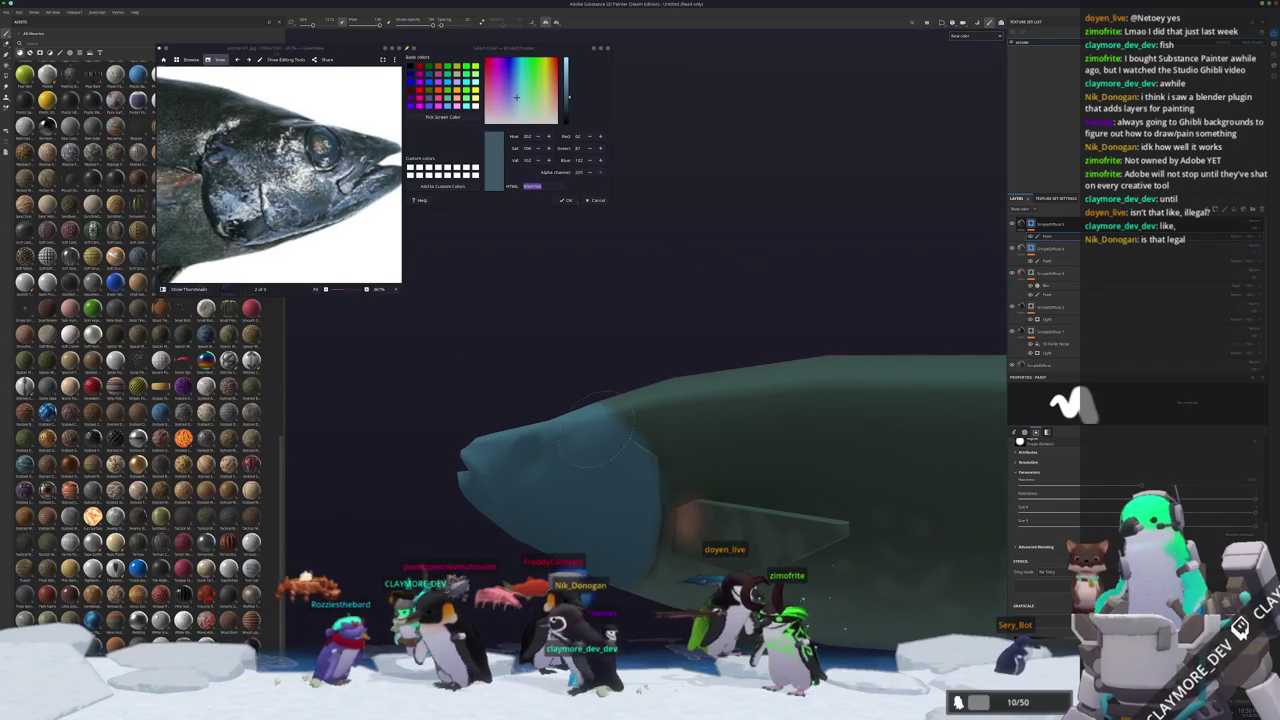
{"action": "left_click_drag", "start_coordinate": [595, 440], "coordinate": [660, 450], "text": "alt"}
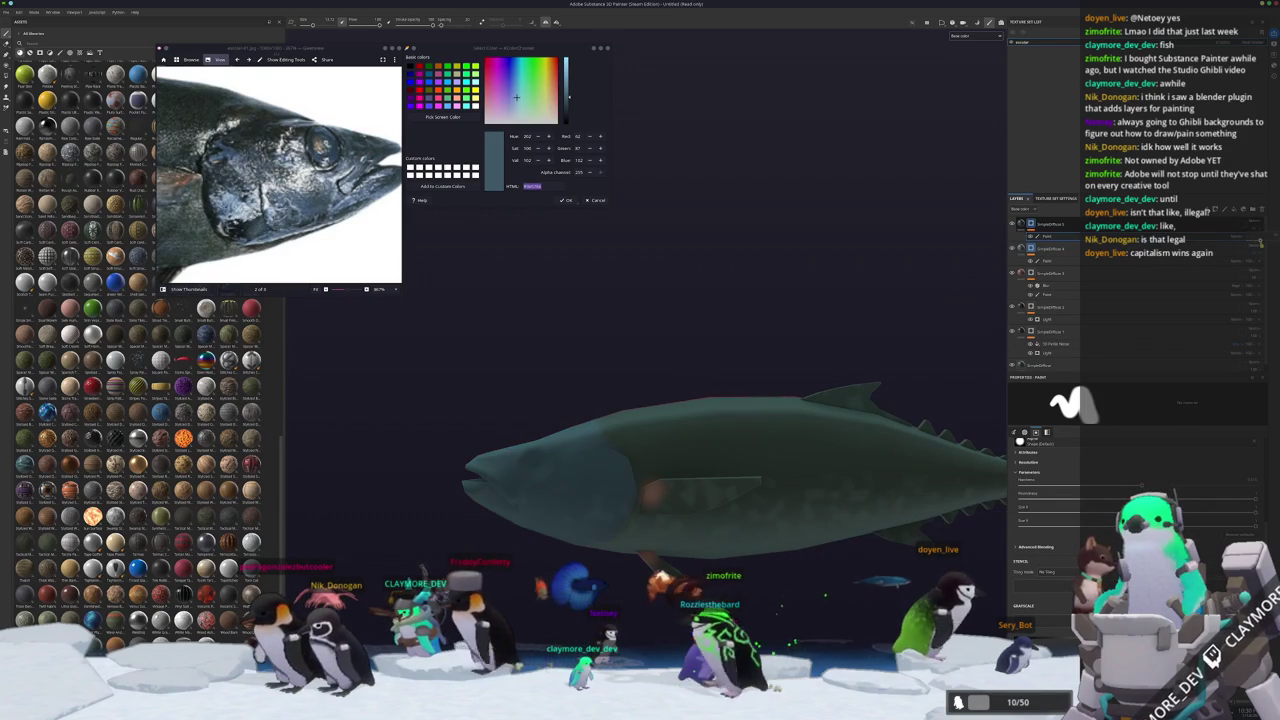
{"action": "right_click", "coordinate": [1038, 224]}
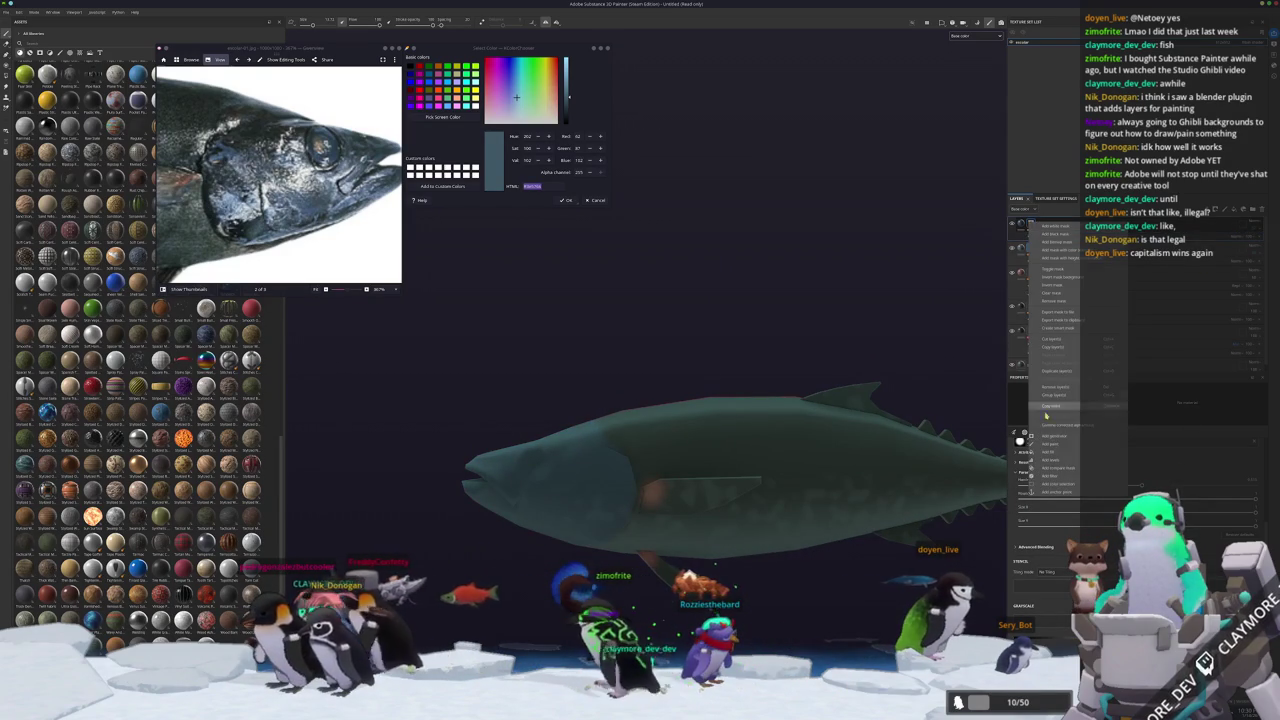
Add a fill layer with a grunge map, pick a grunge setting option, and inspect the mottling.
{"action": "left_click", "coordinate": [1053, 453]}
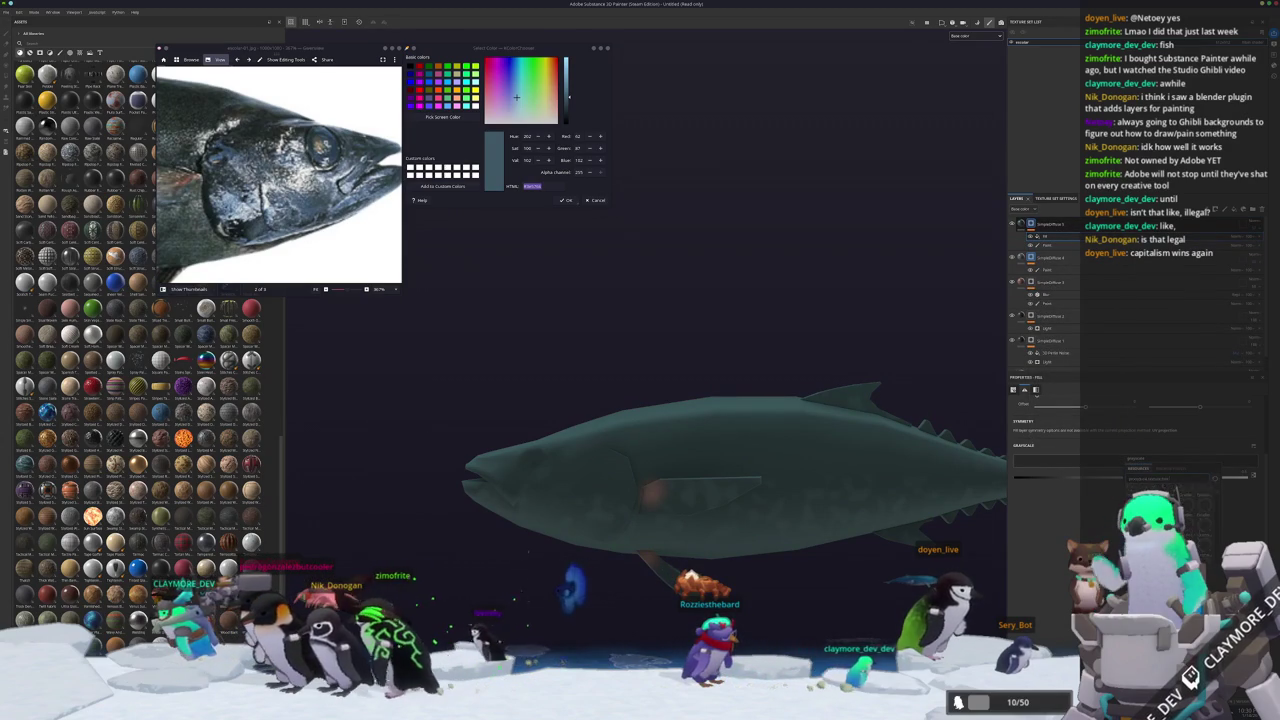
{"action": "left_click", "coordinate": [1137, 468]}
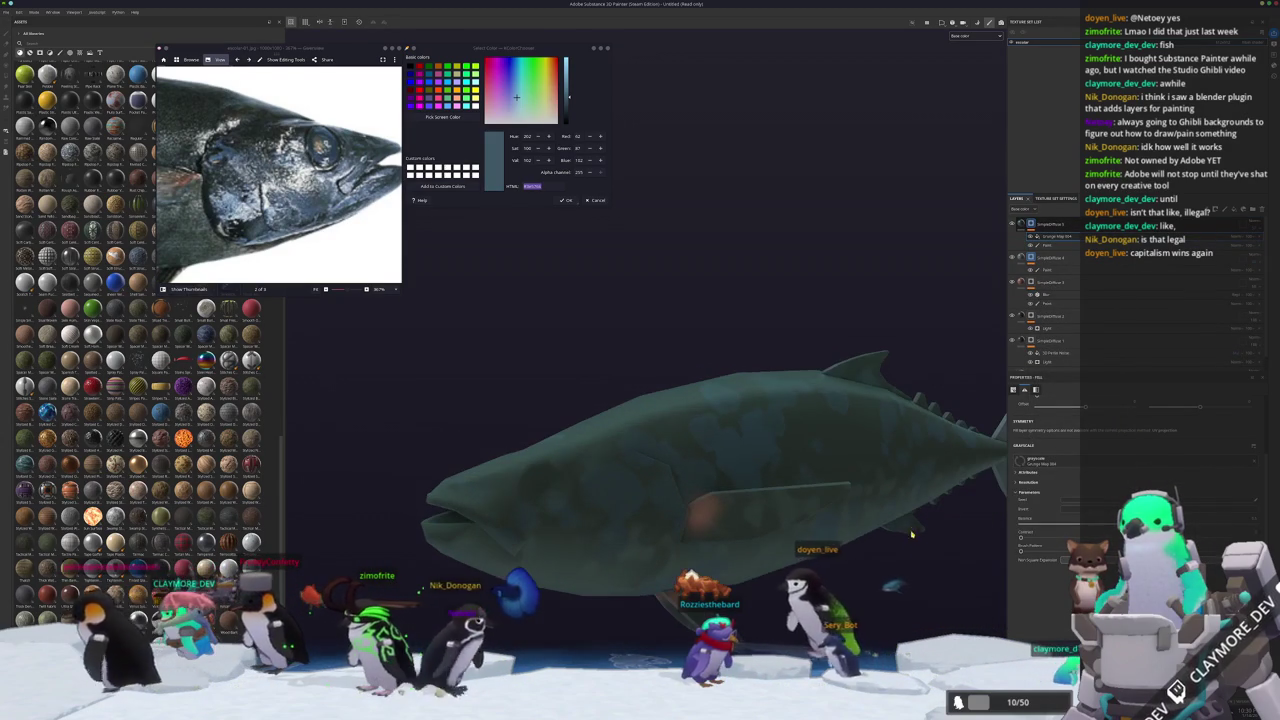
{"action": "left_click", "coordinate": [1237, 240]}
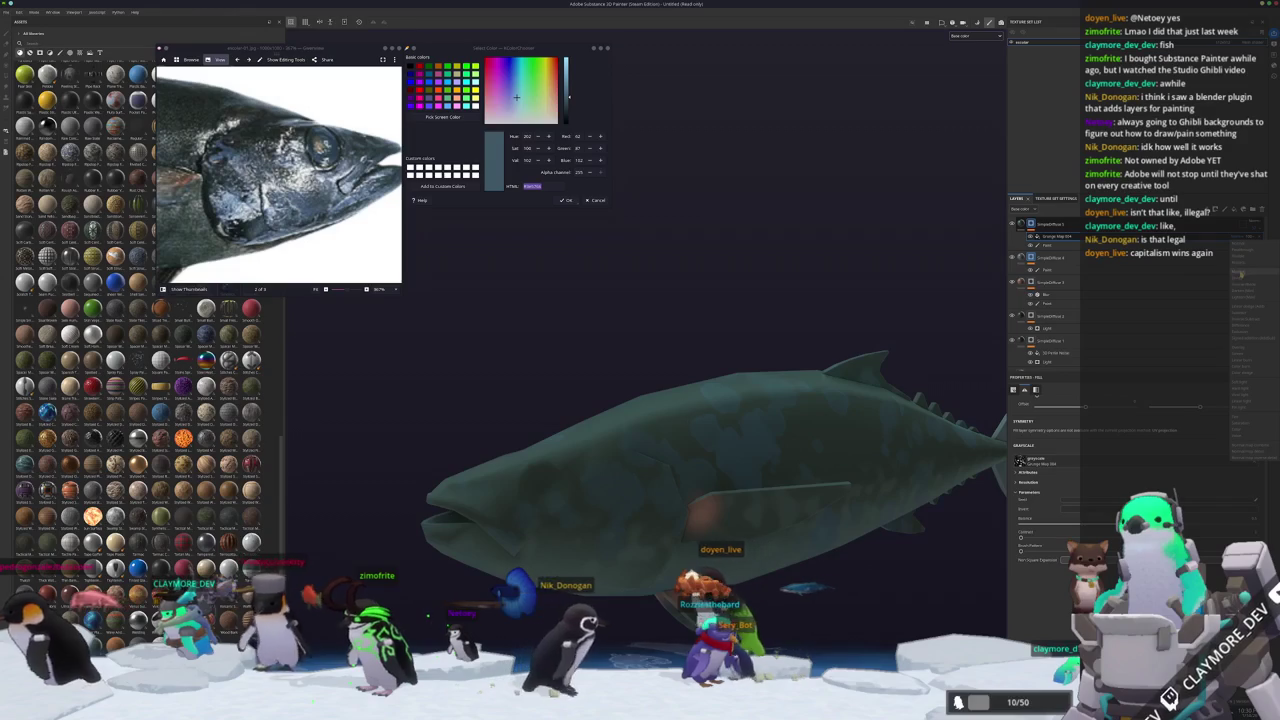
{"action": "left_click", "coordinate": [1240, 282]}
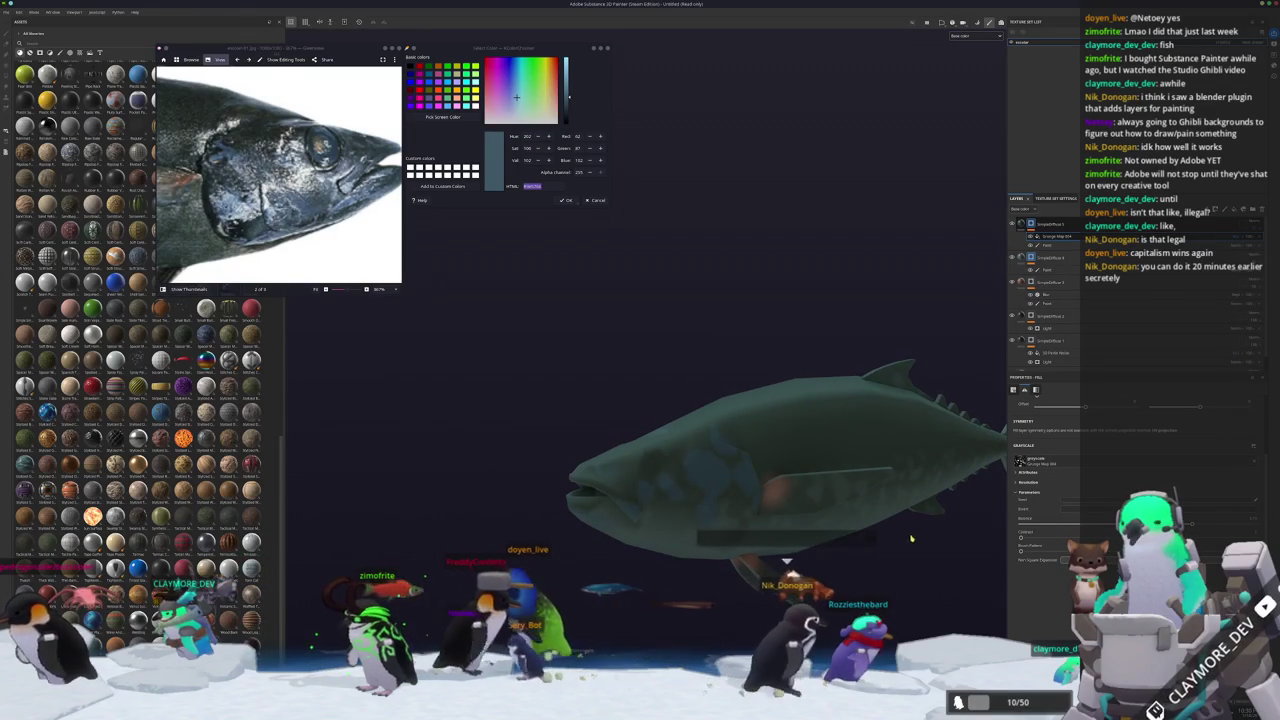
{"action": "left_click_drag", "start_coordinate": [912, 538], "coordinate": [901, 455], "text": "alt"}
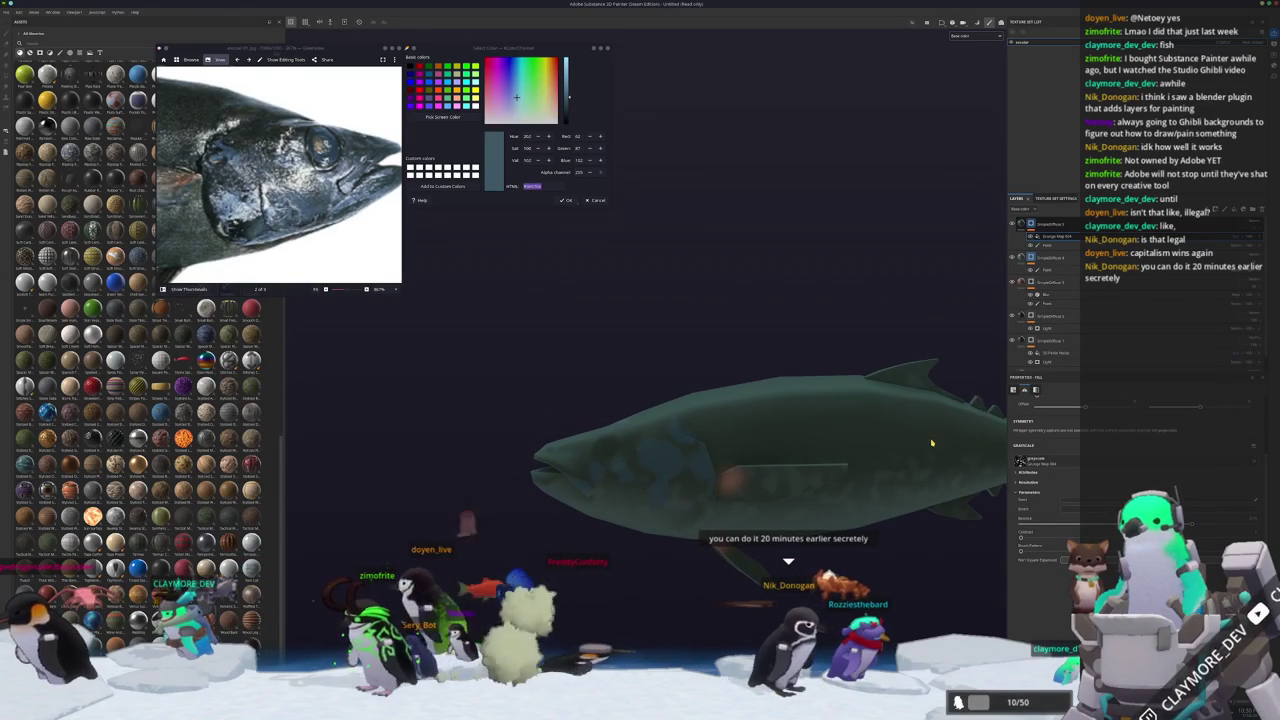
{"action": "left_click_drag", "start_coordinate": [932, 436], "coordinate": [1018, 305], "text": "alt"}
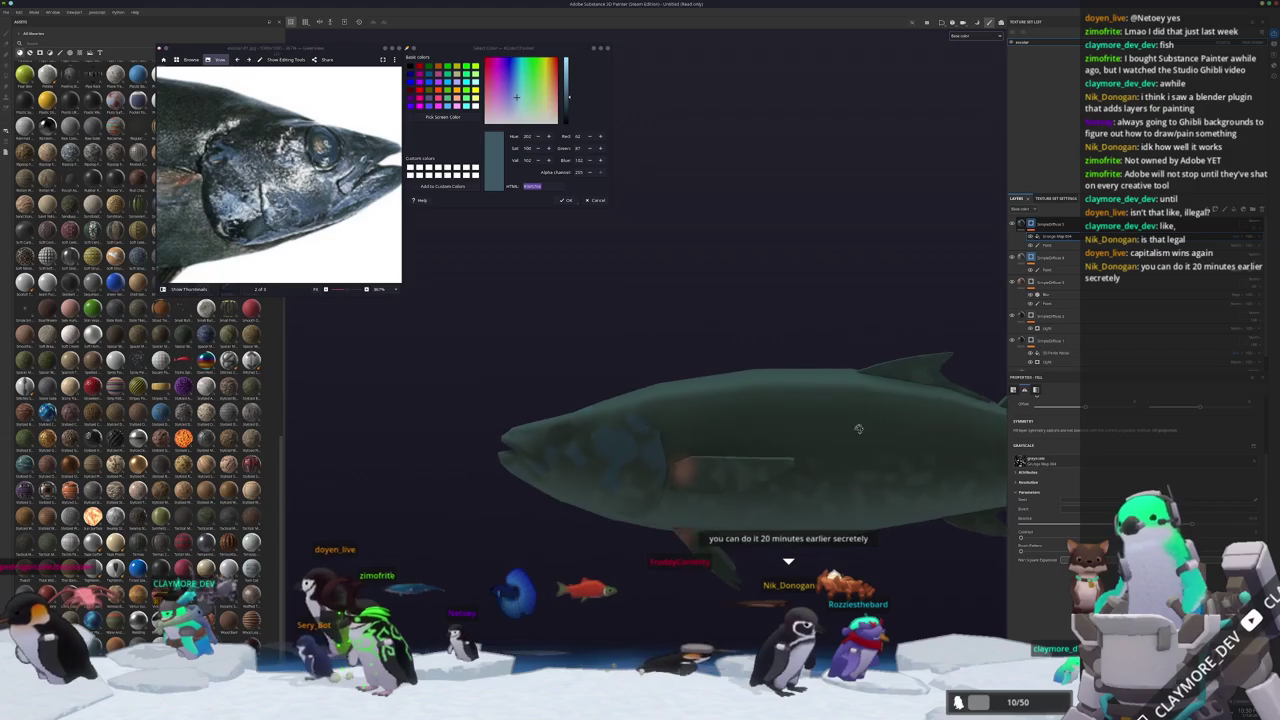
Duplicate the SimpleDiffuse group with Ctrl+D and delete Grunge Map 004 from the copy.
{"action": "key", "text": "ctrl+d"}
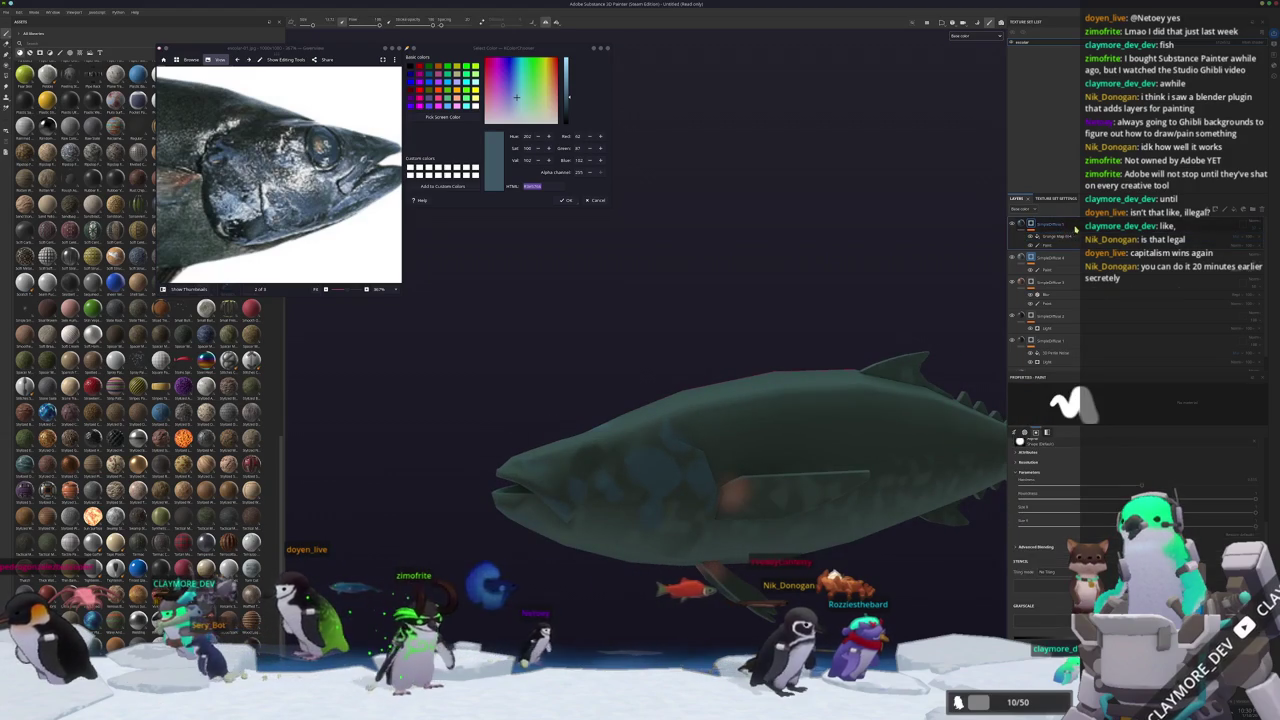
{"action": "key", "text": "Delete"}
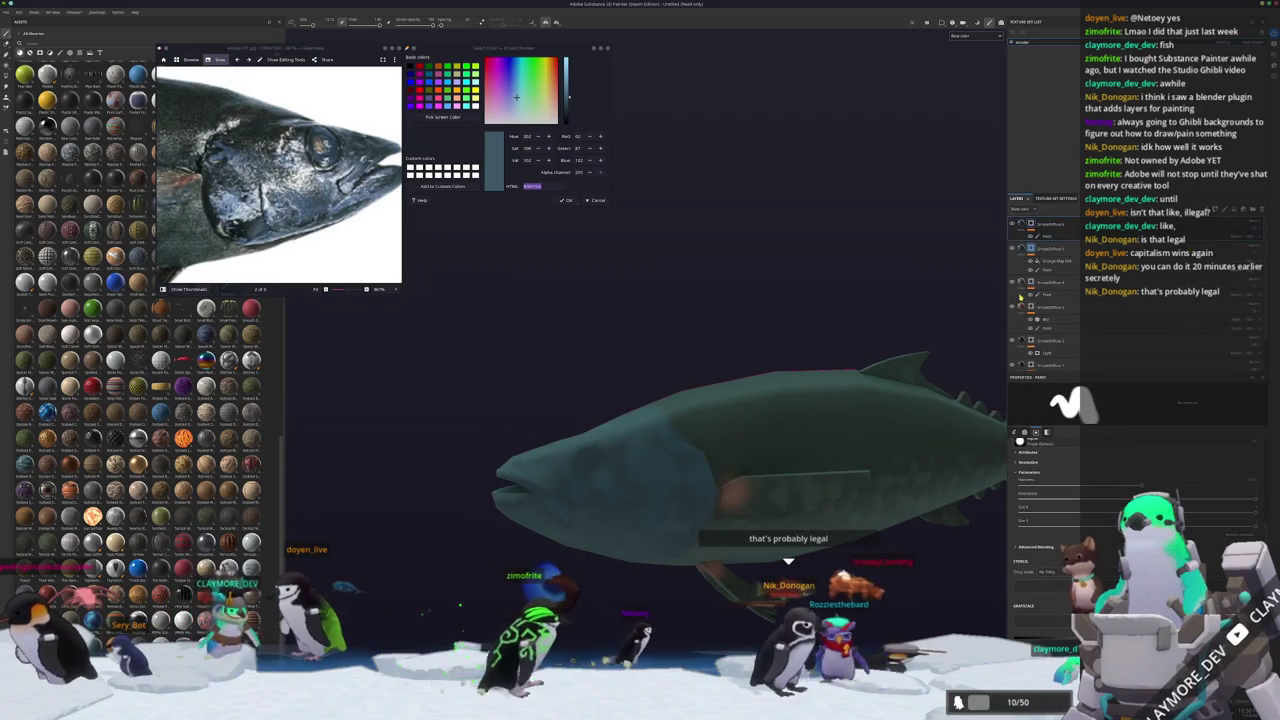
{"action": "right_click", "coordinate": [1035, 221]}
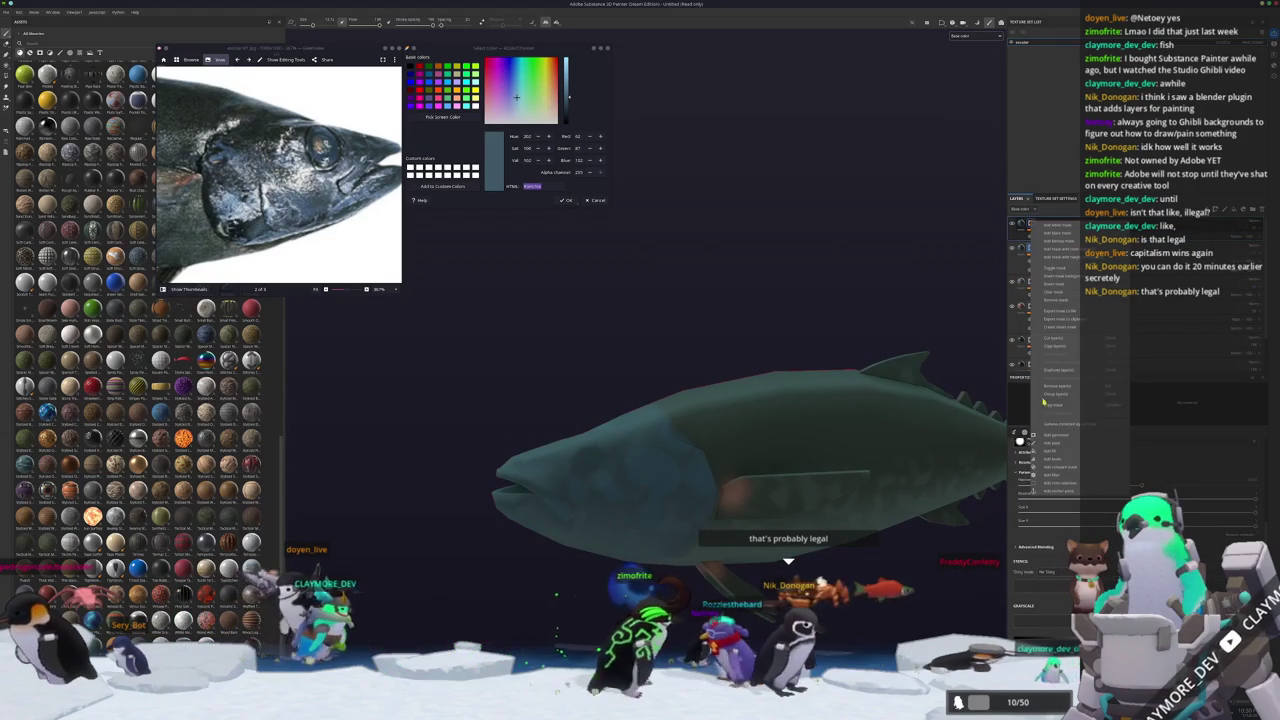
Add a fill layer to the top group and apply a generator to it.
{"action": "left_click", "coordinate": [1059, 452]}
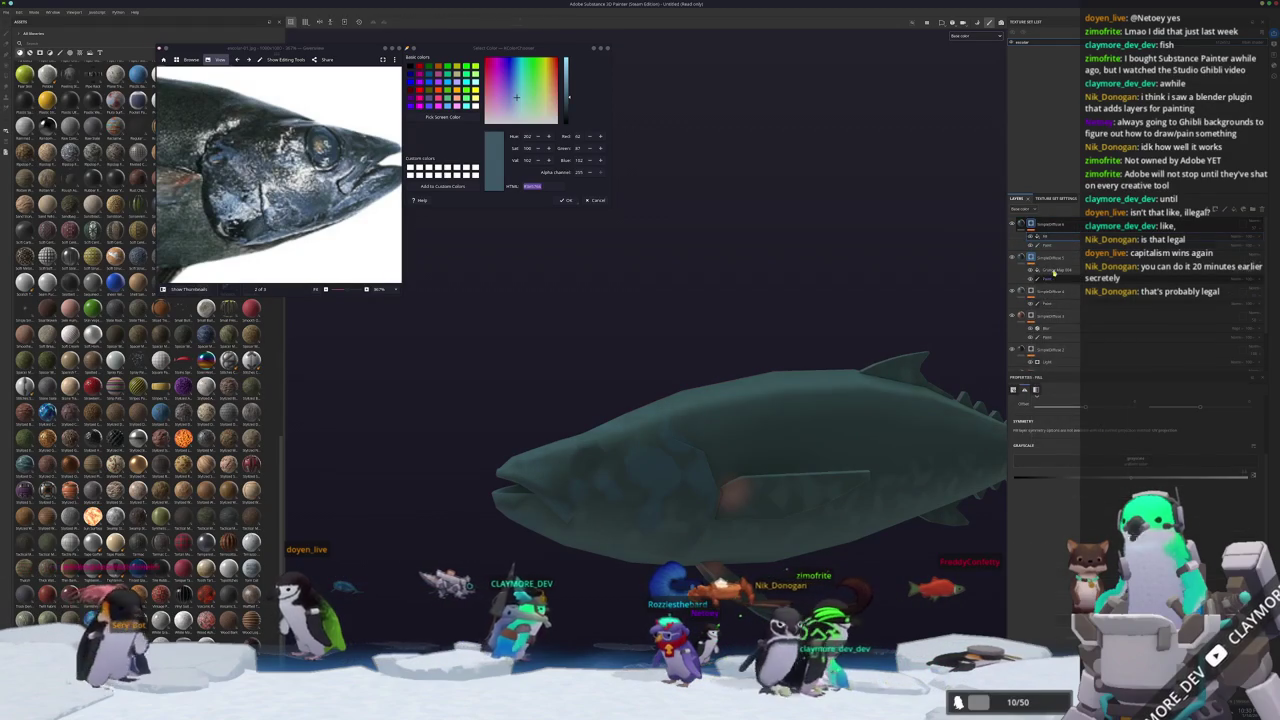
{"action": "right_click", "coordinate": [1040, 222]}
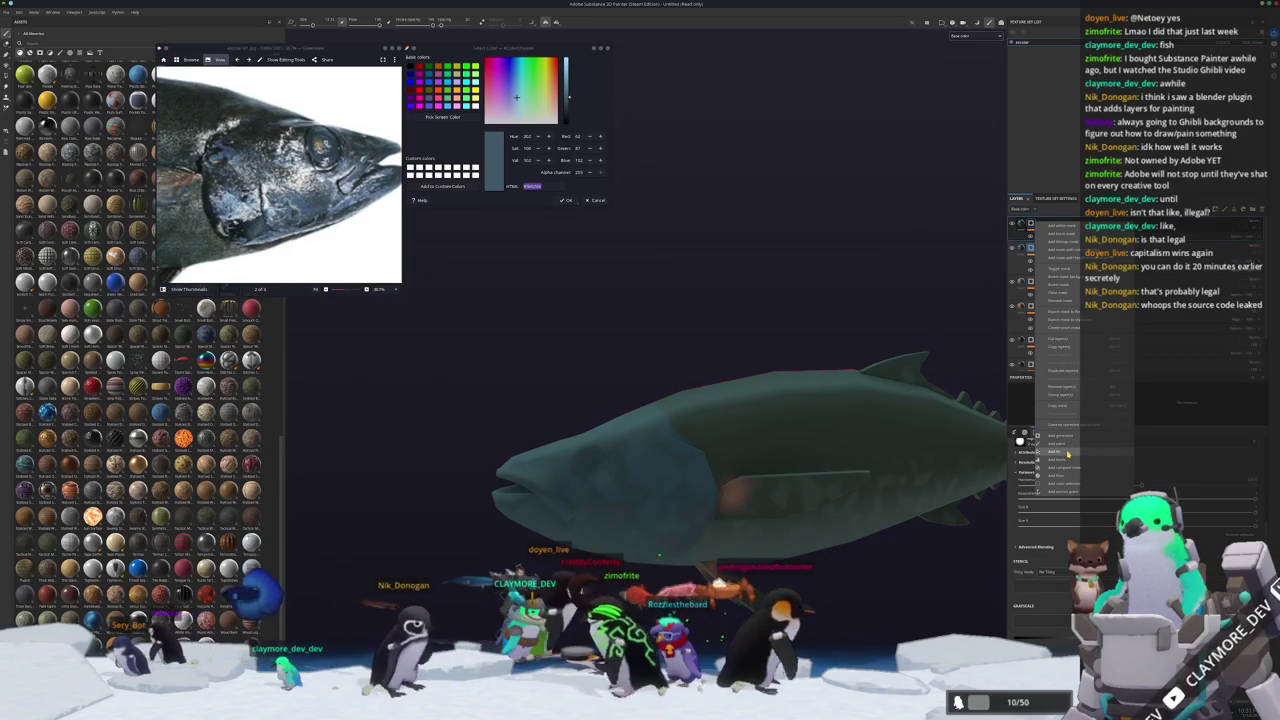
{"action": "left_click", "coordinate": [1066, 451]}
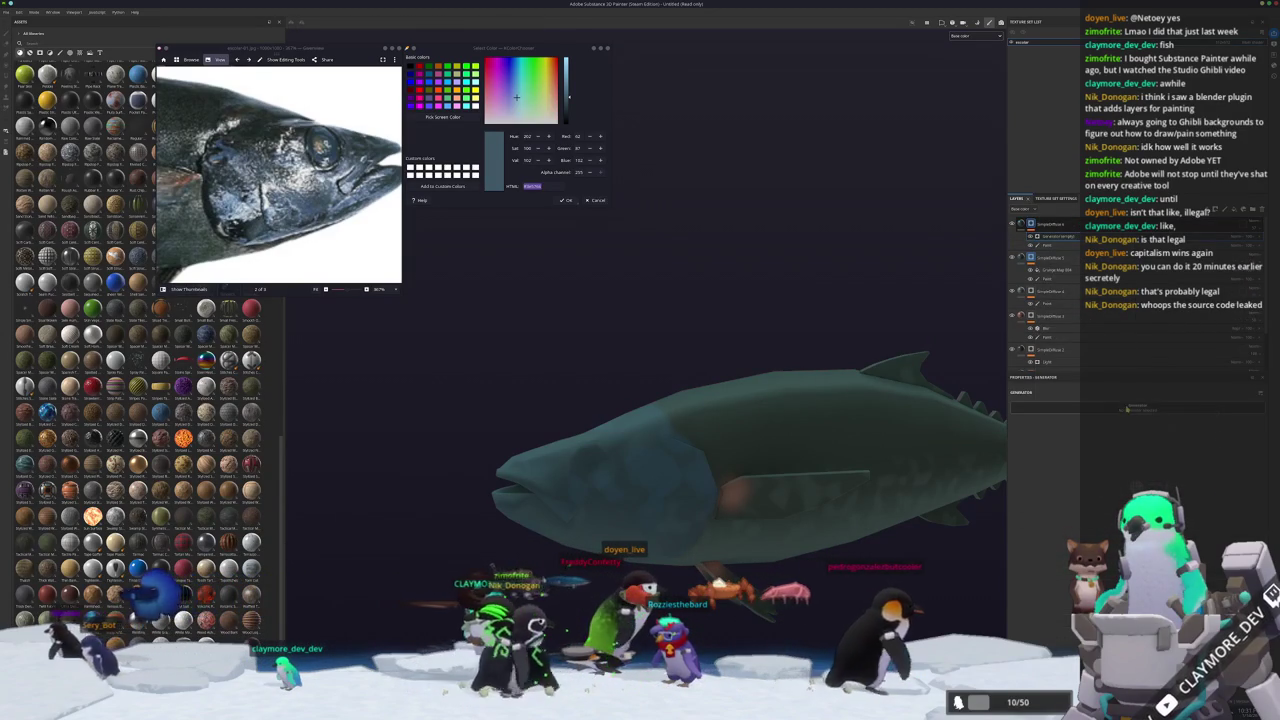
{"action": "left_click", "coordinate": [1137, 428]}
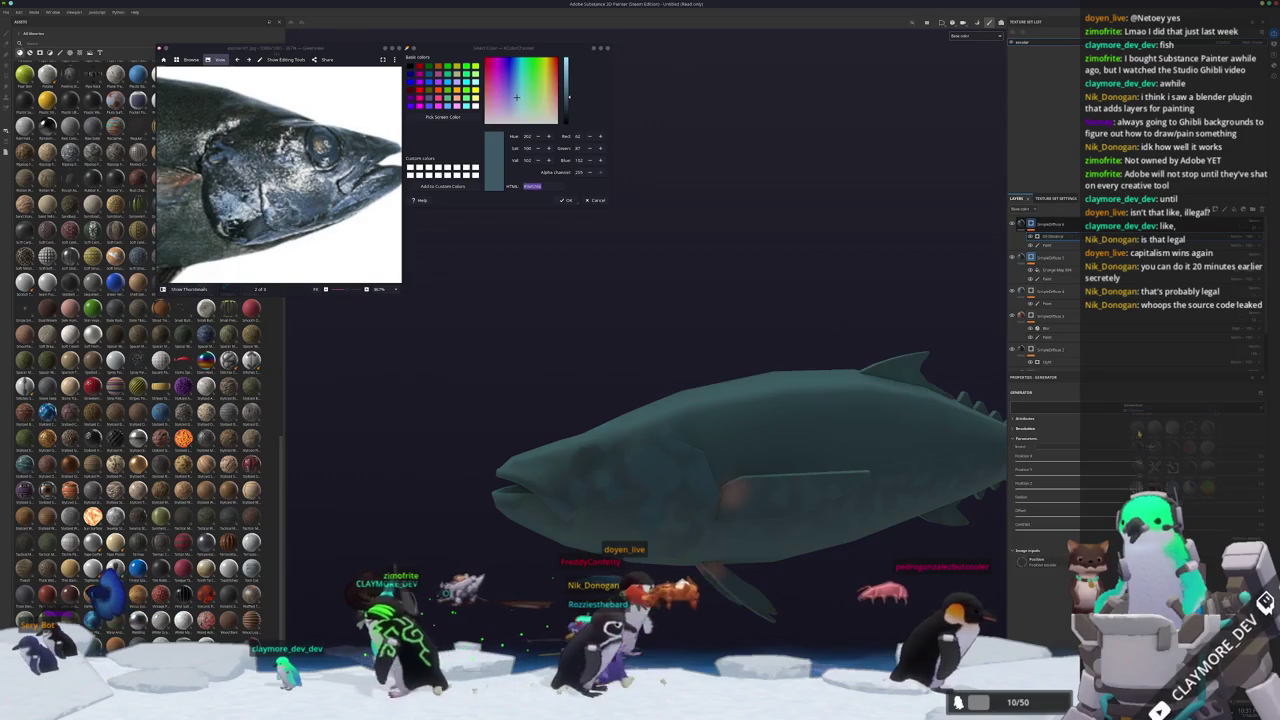
{"action": "left_click_drag", "start_coordinate": [901, 451], "coordinate": [870, 445], "text": "alt"}
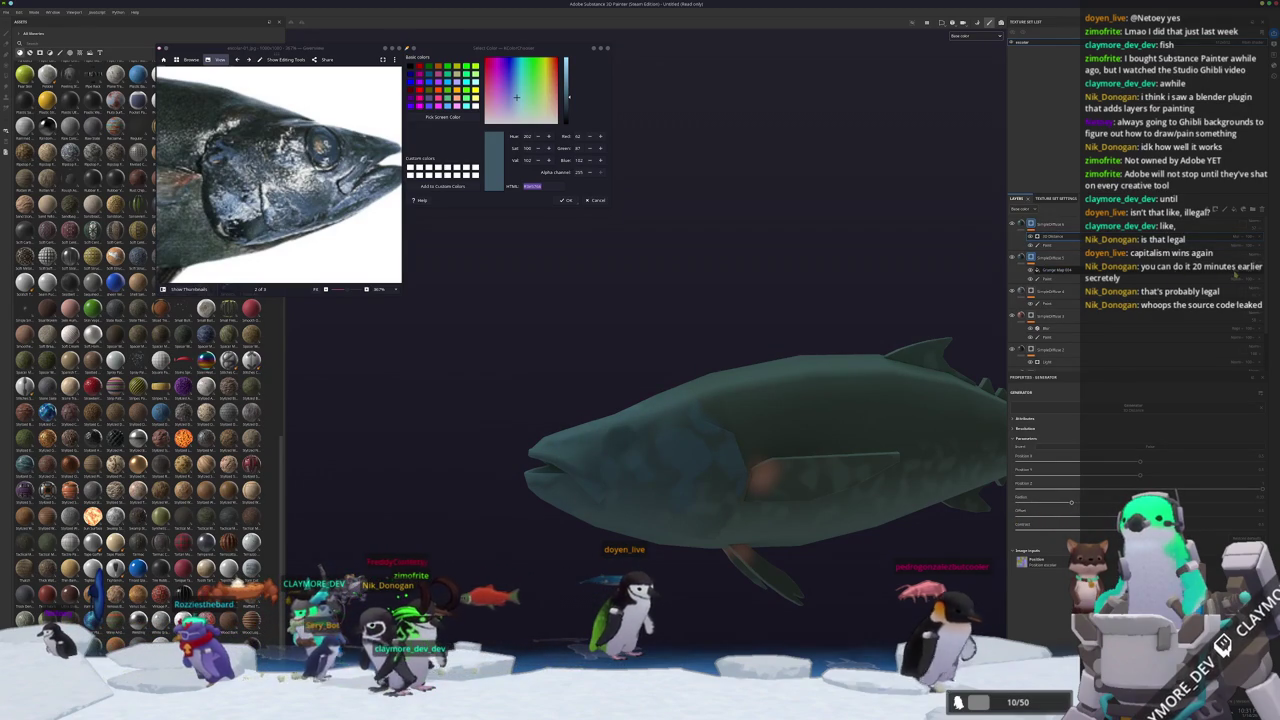
Select the Orange Map fill layer in the second group and show its generator settings.
{"action": "left_click", "coordinate": [1050, 257]}
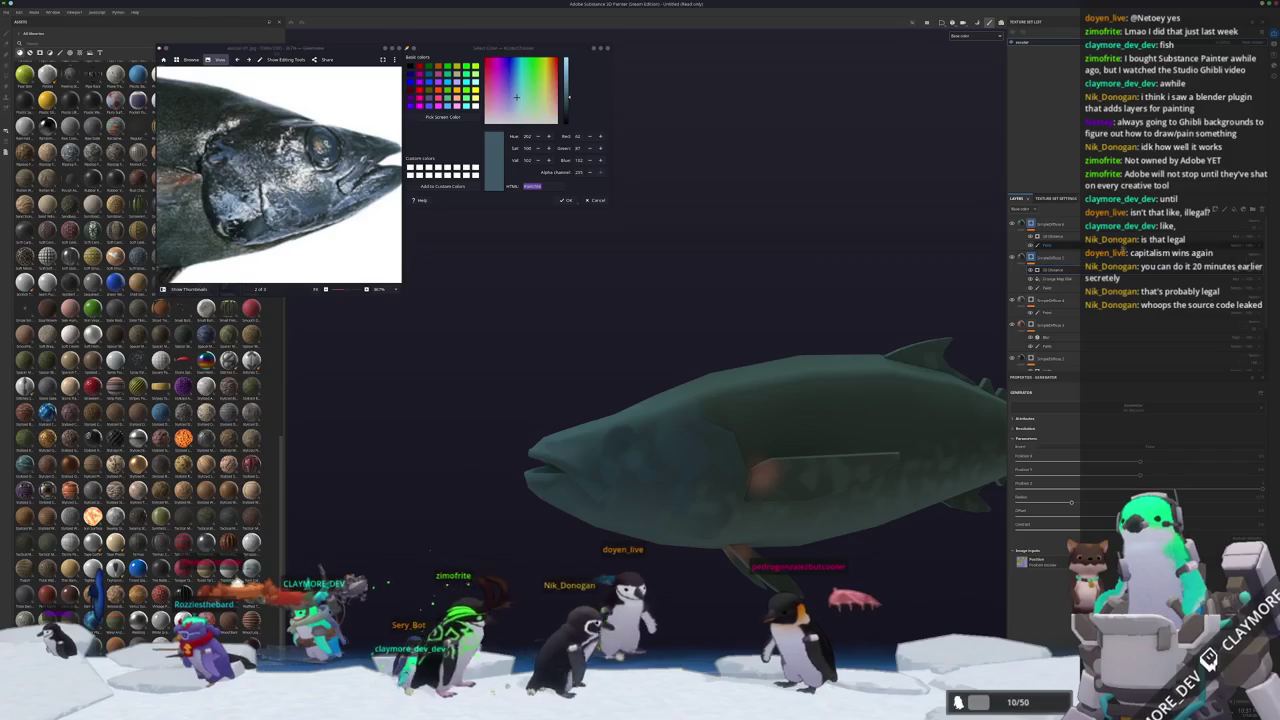
{"action": "key", "text": "1"}
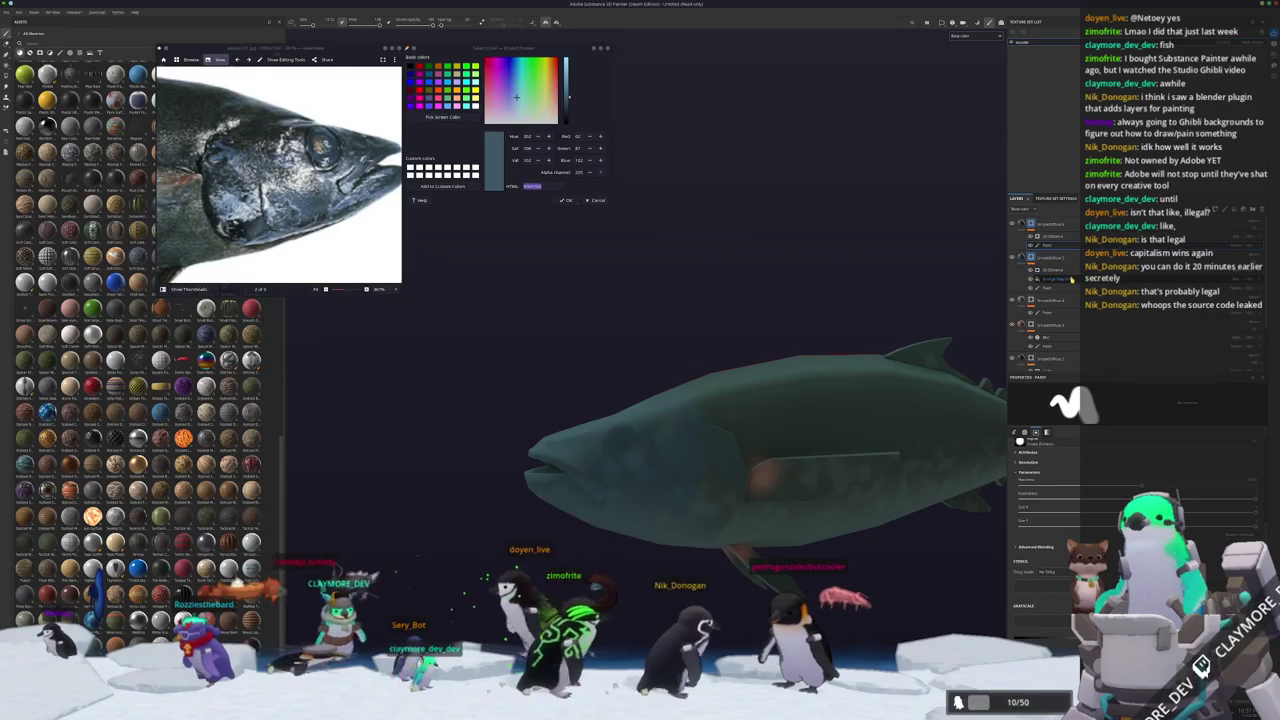
{"action": "left_click", "coordinate": [1068, 277]}
{"action": "left_click", "coordinate": [1068, 270]}
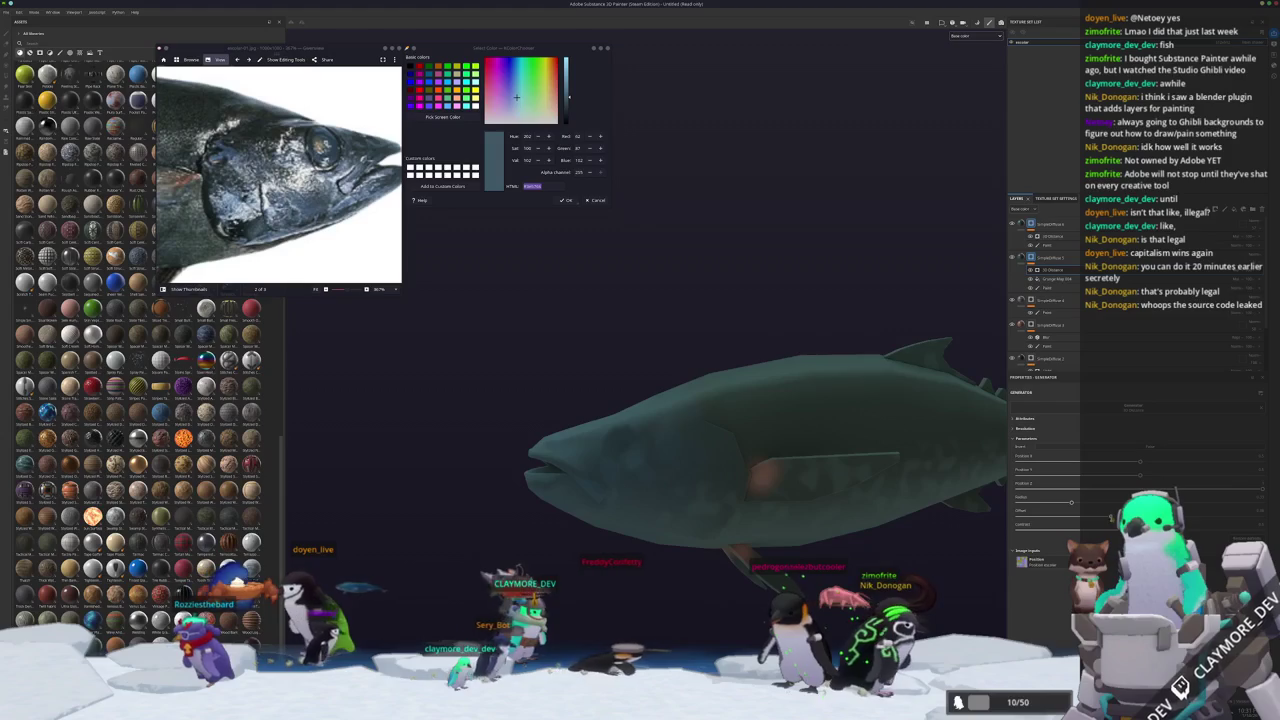
{"action": "left_click_drag", "start_coordinate": [811, 482], "coordinate": [740, 480], "text": "alt"}
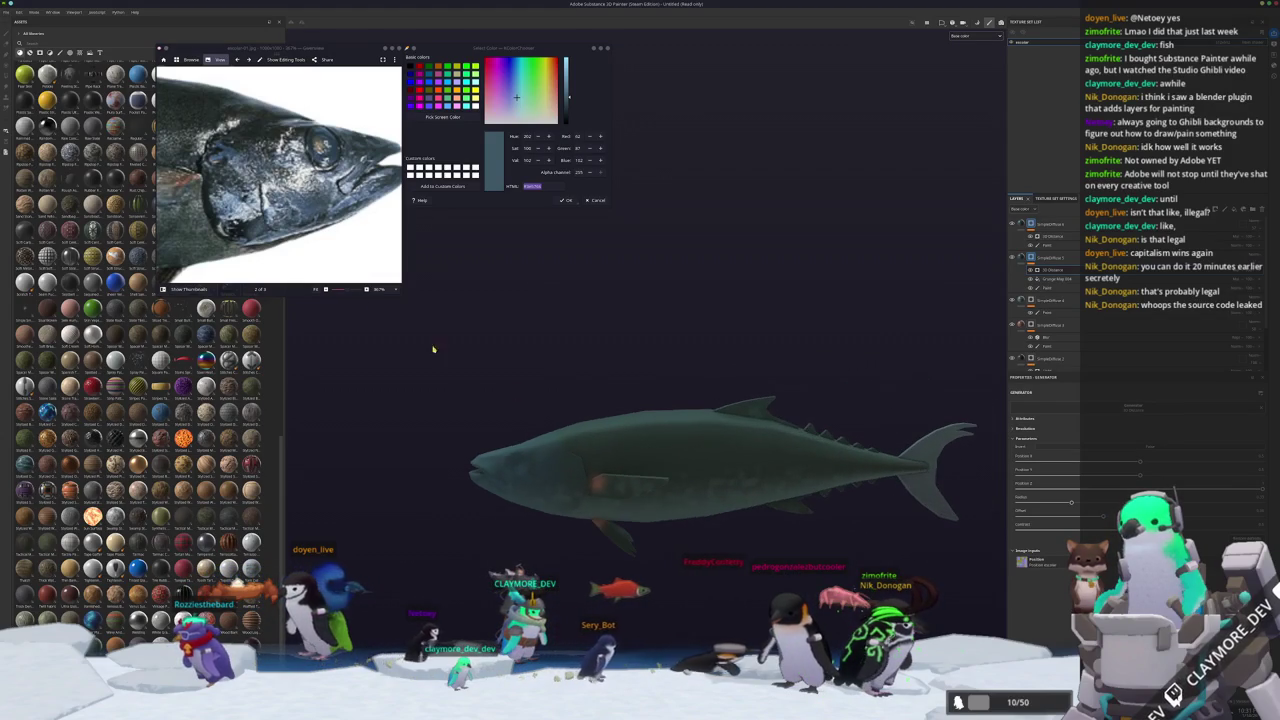
Zoom into the reference photo and sample a dark green from the fish's lower body.
{"action": "scroll", "coordinate": [268, 189], "scroll_direction": "down", "scroll_amount": 3}
{"action": "scroll", "coordinate": [268, 189], "scroll_direction": "up", "scroll_amount": 1}
{"action": "scroll", "coordinate": [285, 178], "scroll_direction": "up", "scroll_amount": 2}
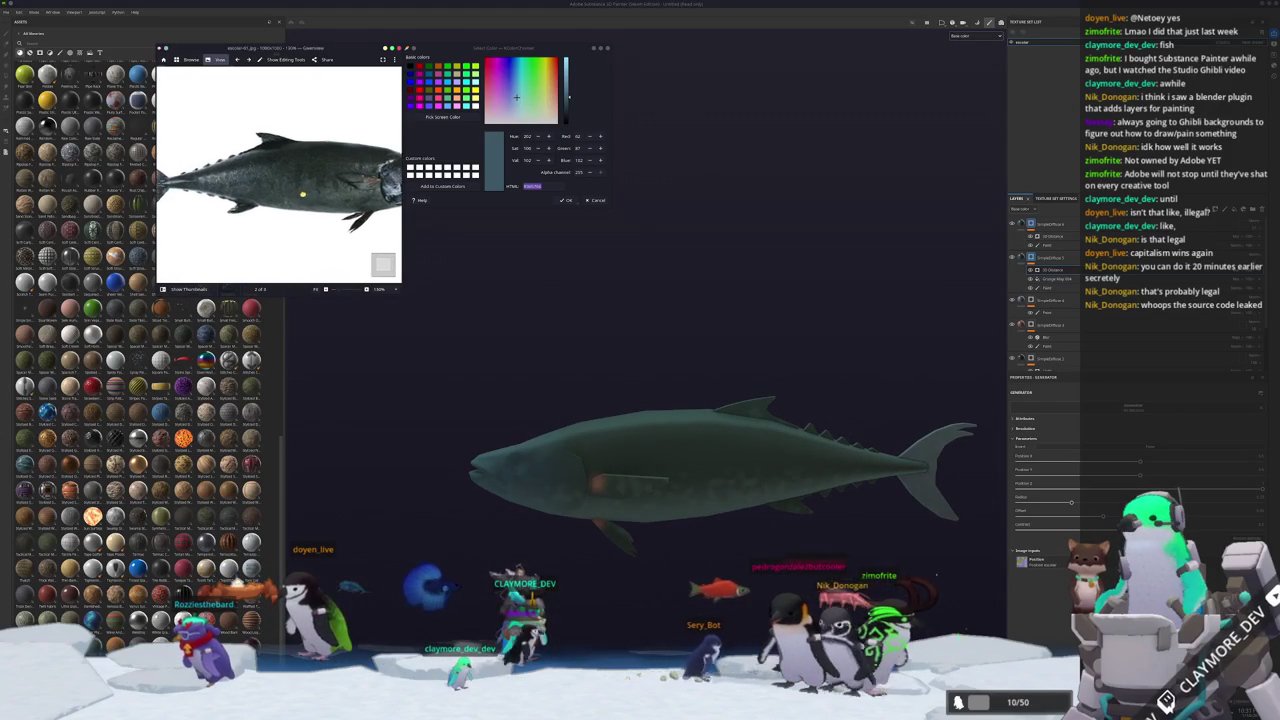
{"action": "scroll", "coordinate": [300, 168], "scroll_direction": "up", "scroll_amount": 2}
{"action": "scroll", "coordinate": [322, 156], "scroll_direction": "up", "scroll_amount": 1}
{"action": "scroll", "coordinate": [322, 156], "scroll_direction": "down", "scroll_amount": 2}
{"action": "left_click_drag", "start_coordinate": [322, 160], "coordinate": [280, 180]}
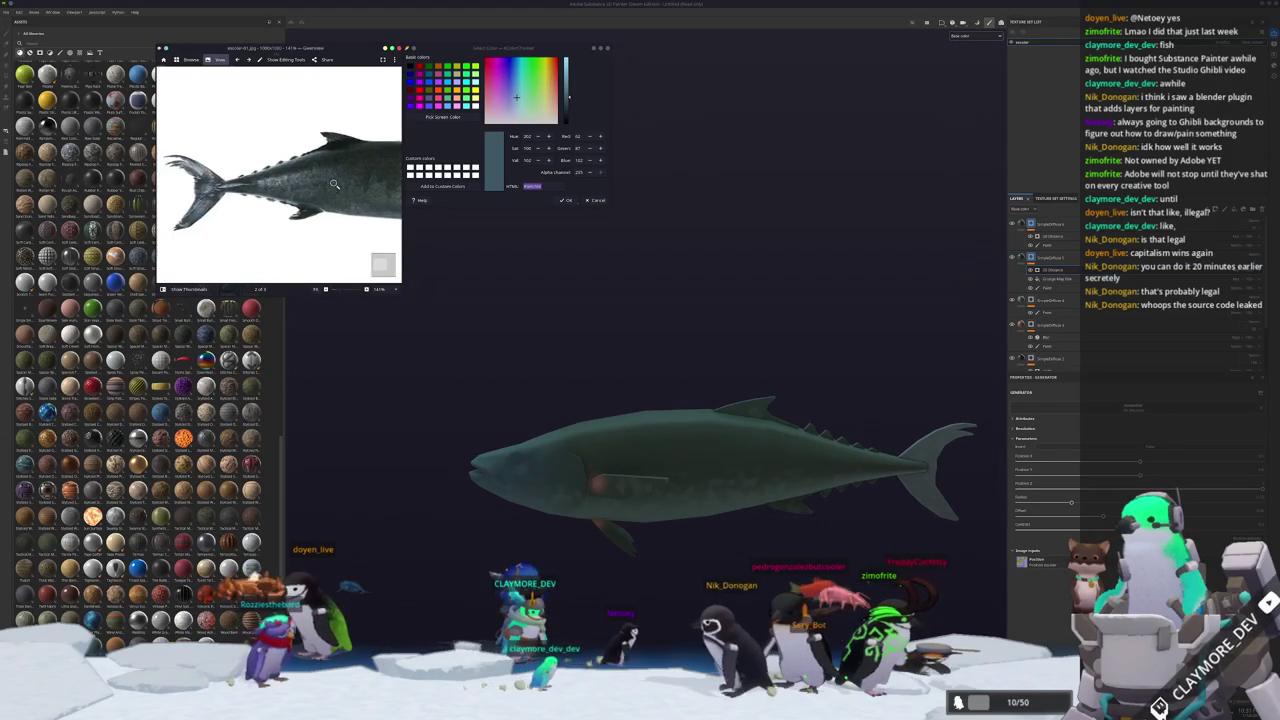
{"action": "scroll", "coordinate": [299, 196], "scroll_direction": "up", "scroll_amount": 3}
{"action": "left_click", "coordinate": [443, 117]}
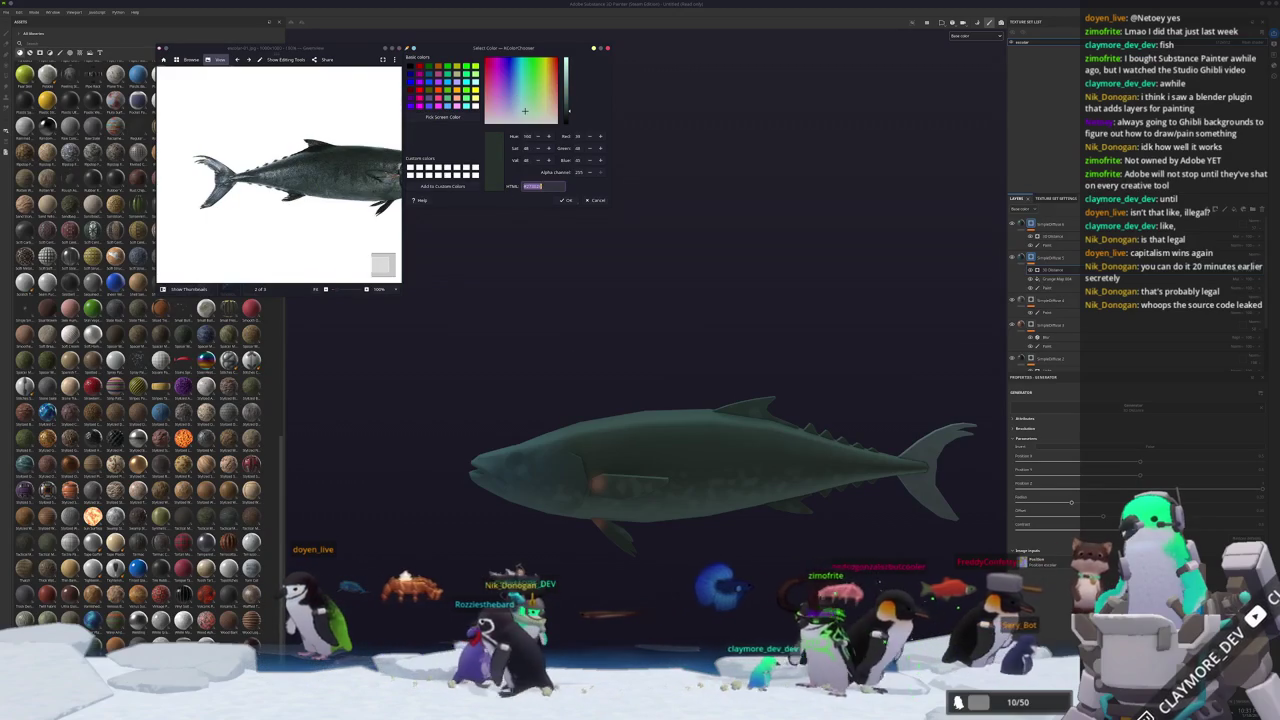
Select a SimpleDiffuse layer, then the fill layer to edit its settings.
{"action": "scroll", "coordinate": [1068, 300], "scroll_direction": "down", "scroll_amount": 2}
{"action": "left_click", "coordinate": [1068, 326]}
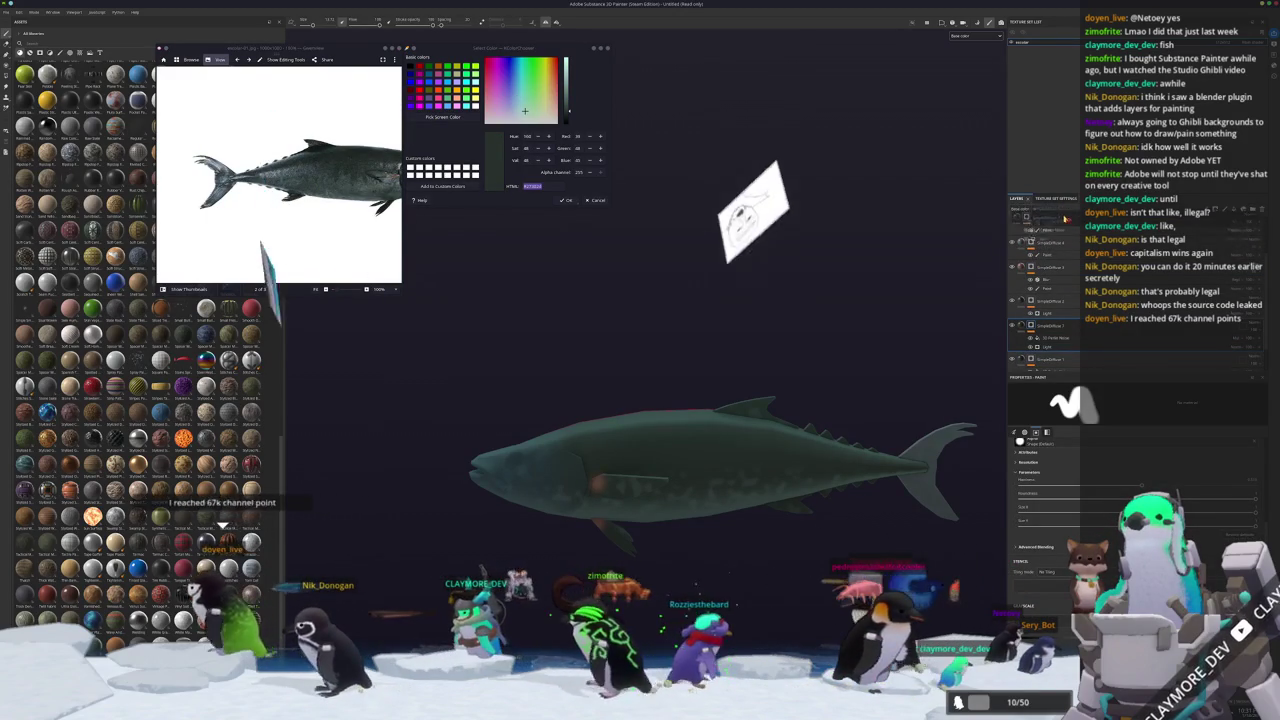
{"action": "scroll", "coordinate": [1068, 229], "scroll_direction": "up", "scroll_amount": 1}
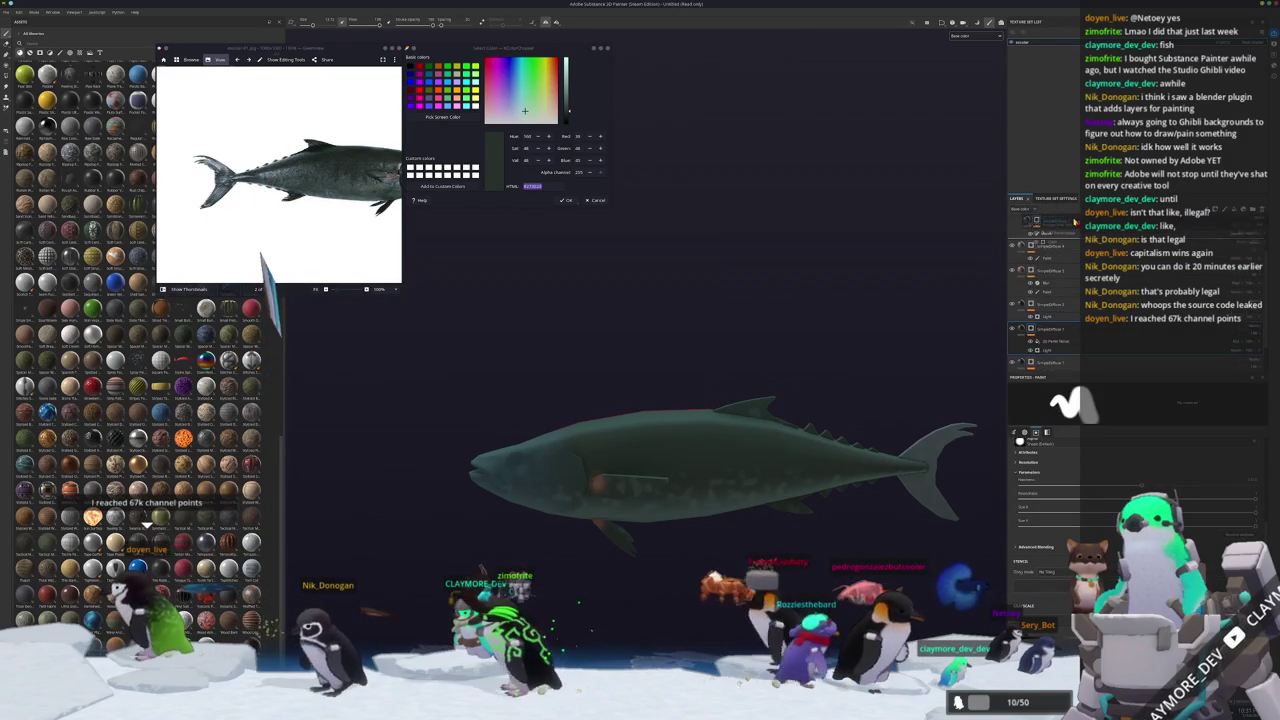
{"action": "scroll", "coordinate": [1074, 230], "scroll_direction": "up", "scroll_amount": 1}
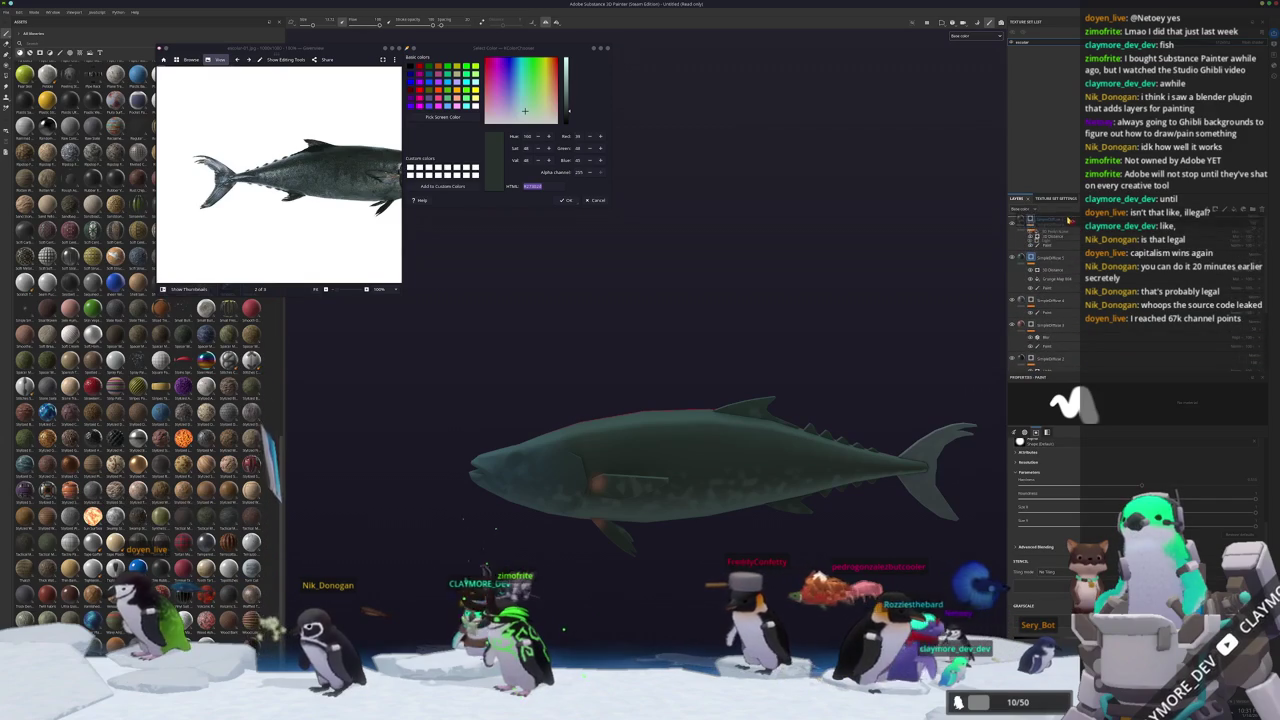
{"action": "scroll", "coordinate": [1068, 219], "scroll_direction": "up", "scroll_amount": 1}
{"action": "scroll", "coordinate": [1233, 238], "scroll_direction": "down", "scroll_amount": 1}
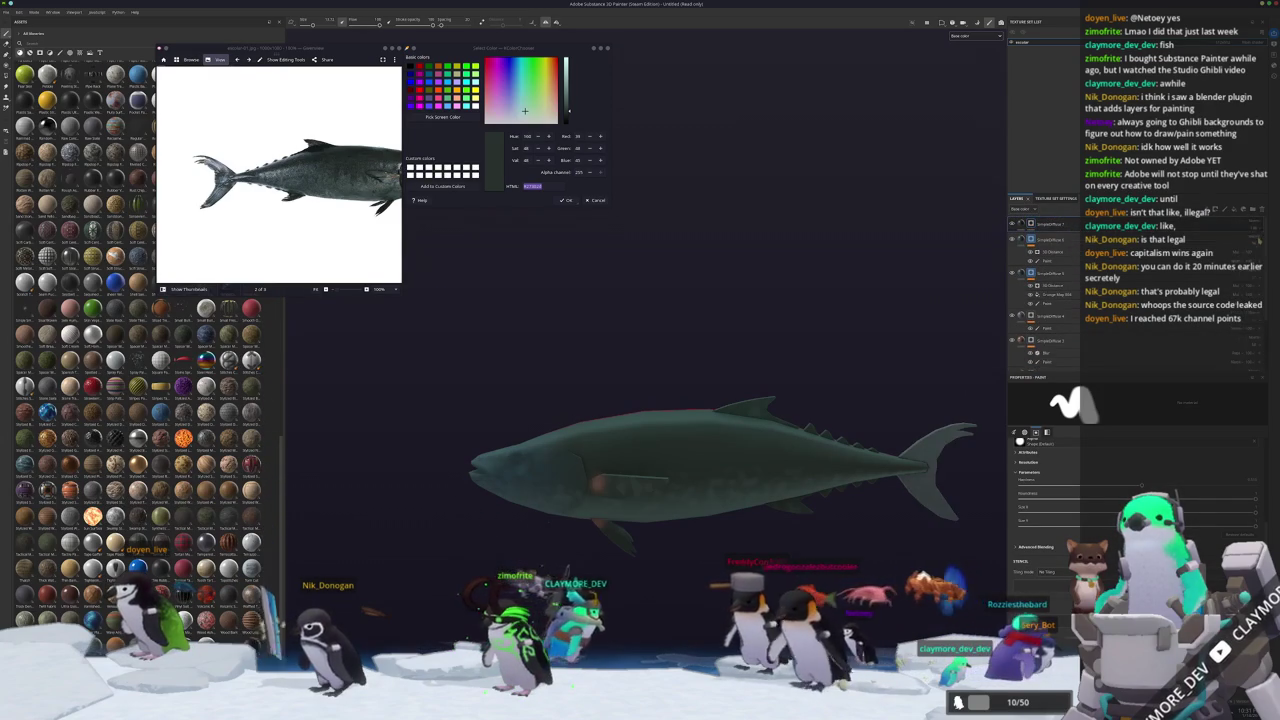
{"action": "left_click", "coordinate": [1027, 226]}
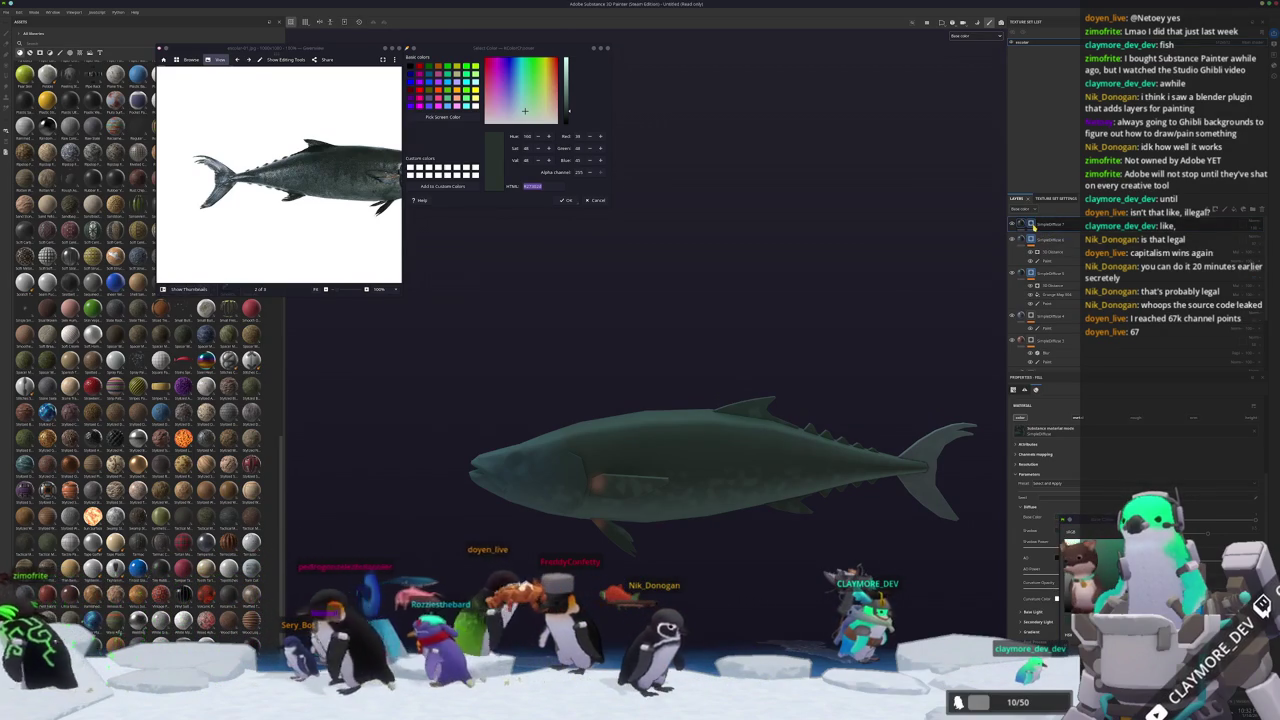
Switch to brush painting and add a mask to the fill layer from its layer menu.
{"action": "key", "text": "1"}
{"action": "scroll", "coordinate": [800, 407], "scroll_direction": "up", "scroll_amount": 2}
{"action": "scroll", "coordinate": [800, 407], "scroll_direction": "up", "scroll_amount": 2}
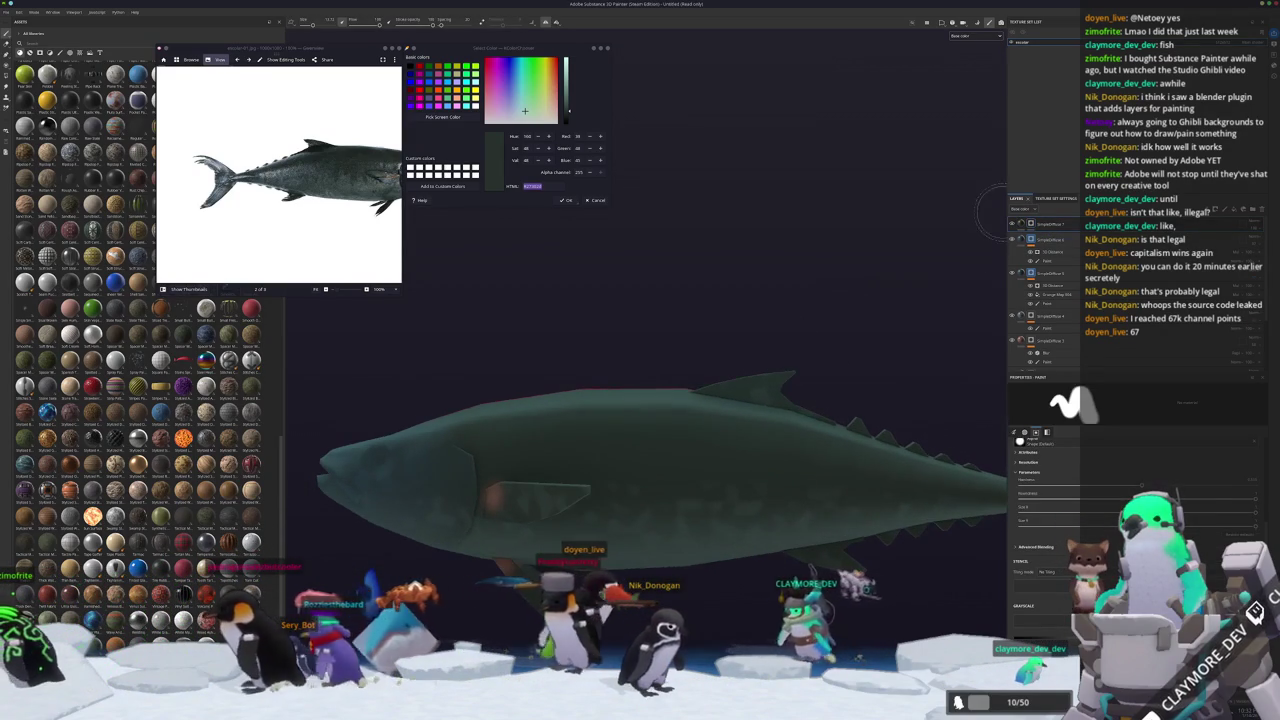
{"action": "right_click", "coordinate": [1031, 225]}
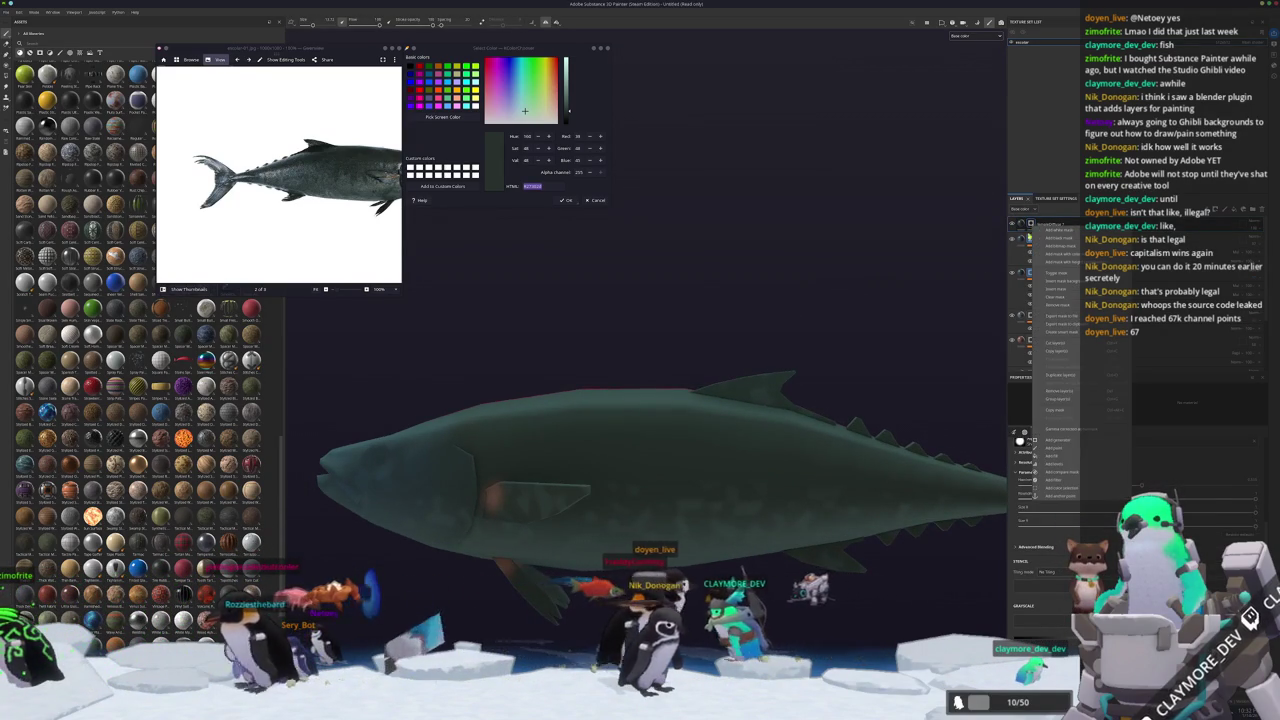
{"action": "left_click", "coordinate": [1052, 456]}
{"action": "mouse_move", "coordinate": [751, 309]}
{"action": "left_mouse_down", "text": "alt"}
{"action": "mouse_move", "coordinate": [735, 347]}
{"action": "mouse_move", "coordinate": [715, 330]}
{"action": "left_mouse_up", "text": "alt"}
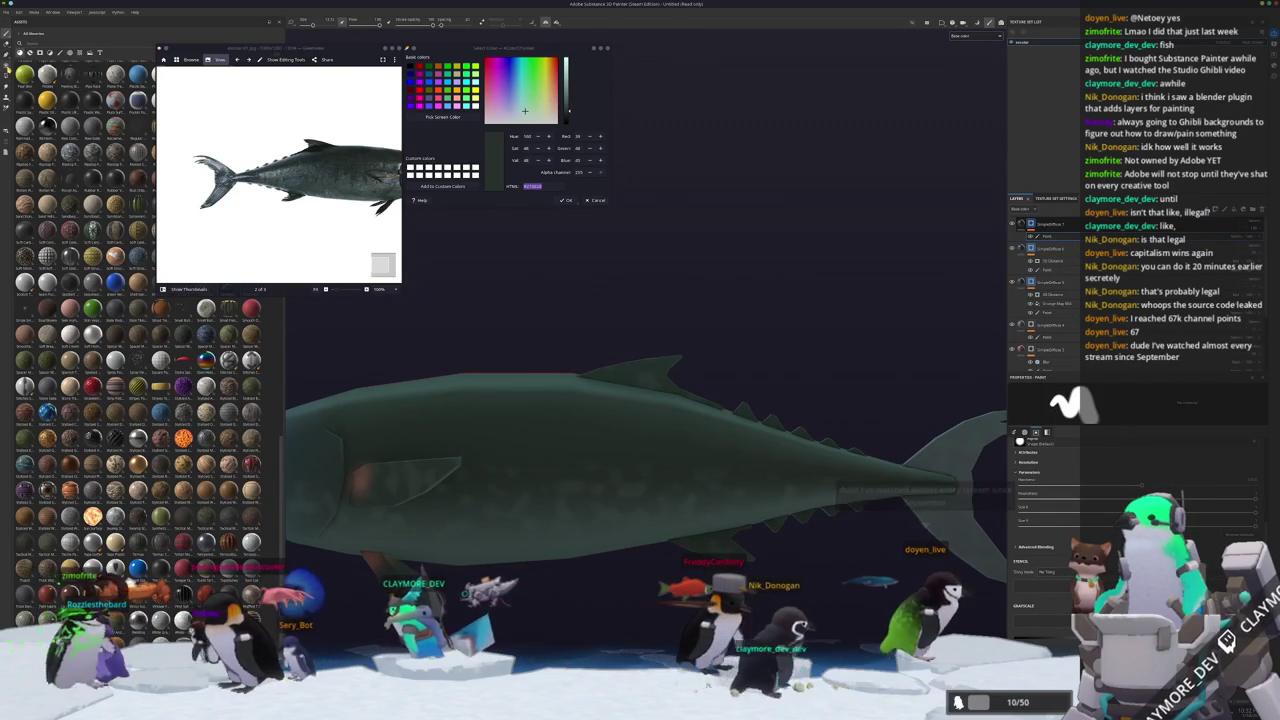
Switch to Polygon Fill mode and select the fill layer holding the dark grey-green colour.
{"action": "key", "text": "3"}
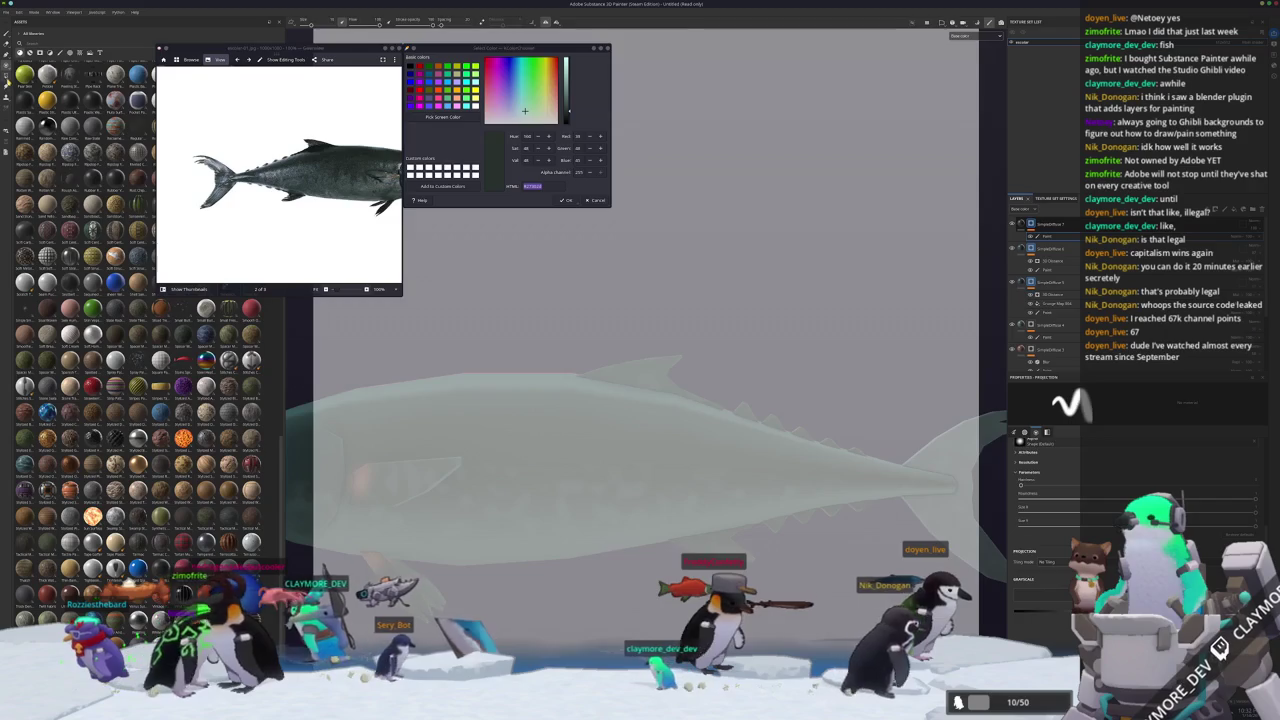
{"action": "key", "text": "4"}
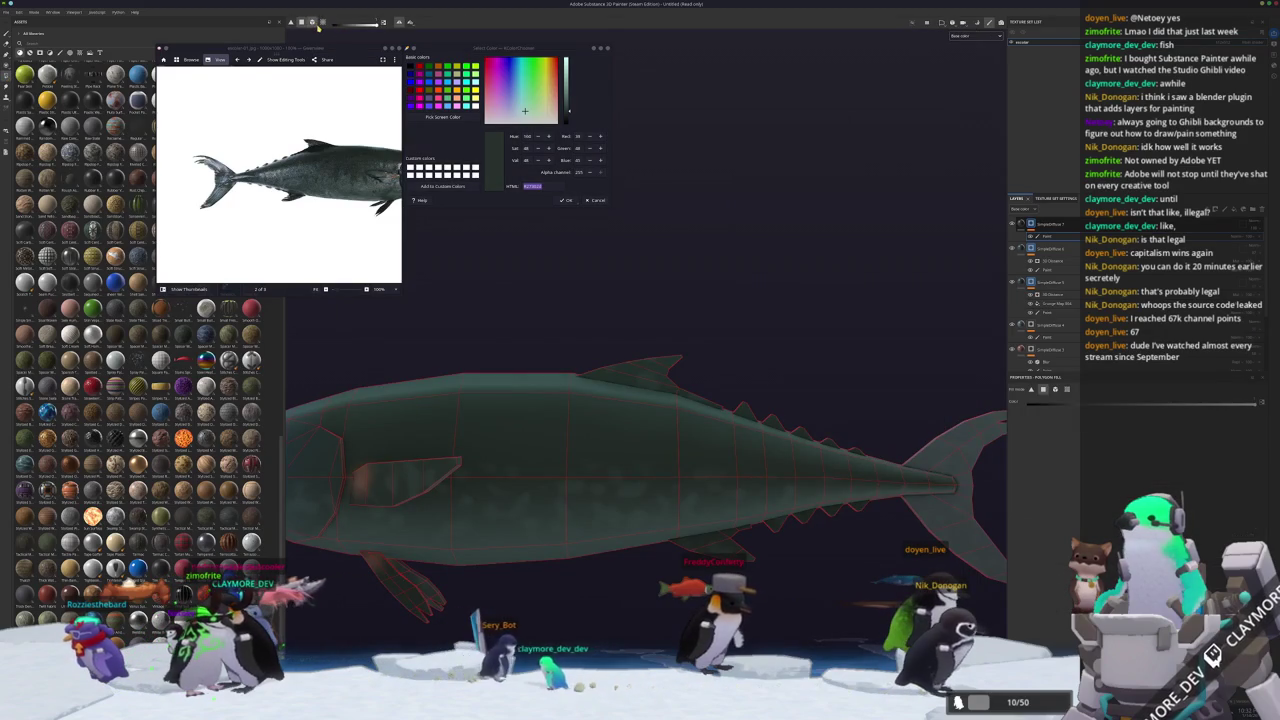
{"action": "scroll", "coordinate": [642, 370], "scroll_direction": "up", "scroll_amount": 2}
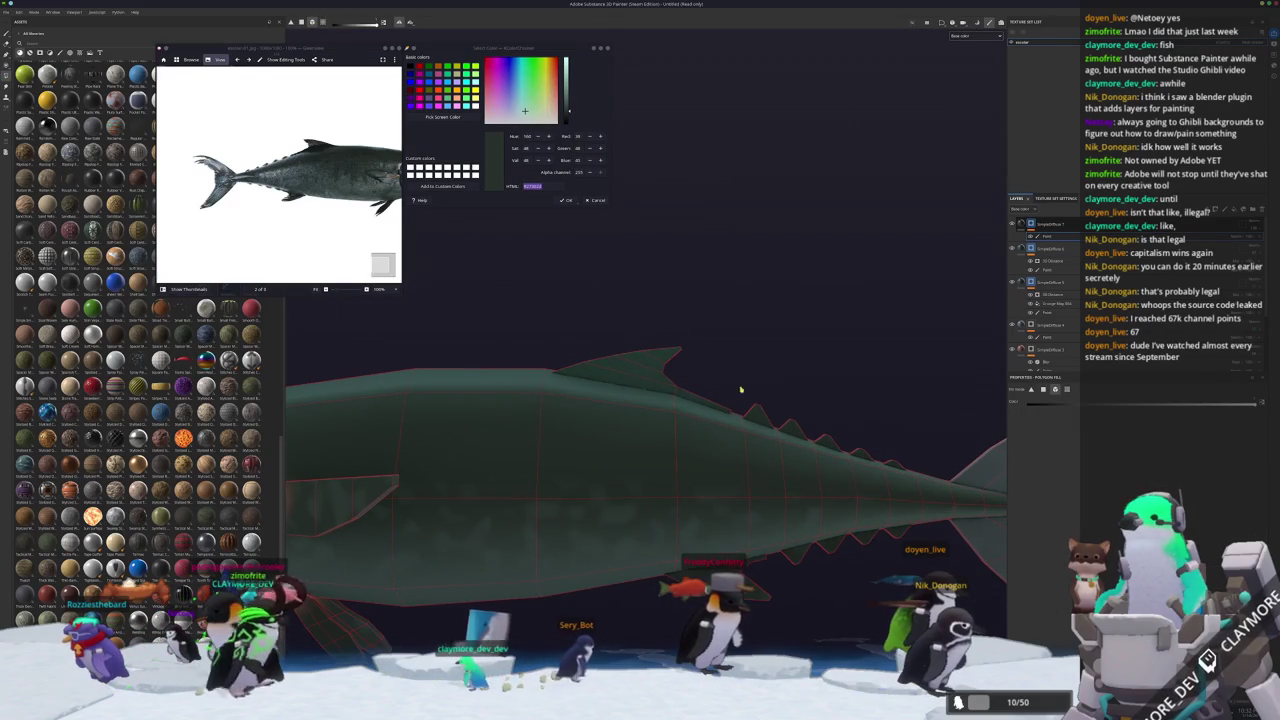
{"action": "scroll", "coordinate": [741, 390], "scroll_direction": "down", "scroll_amount": 3}
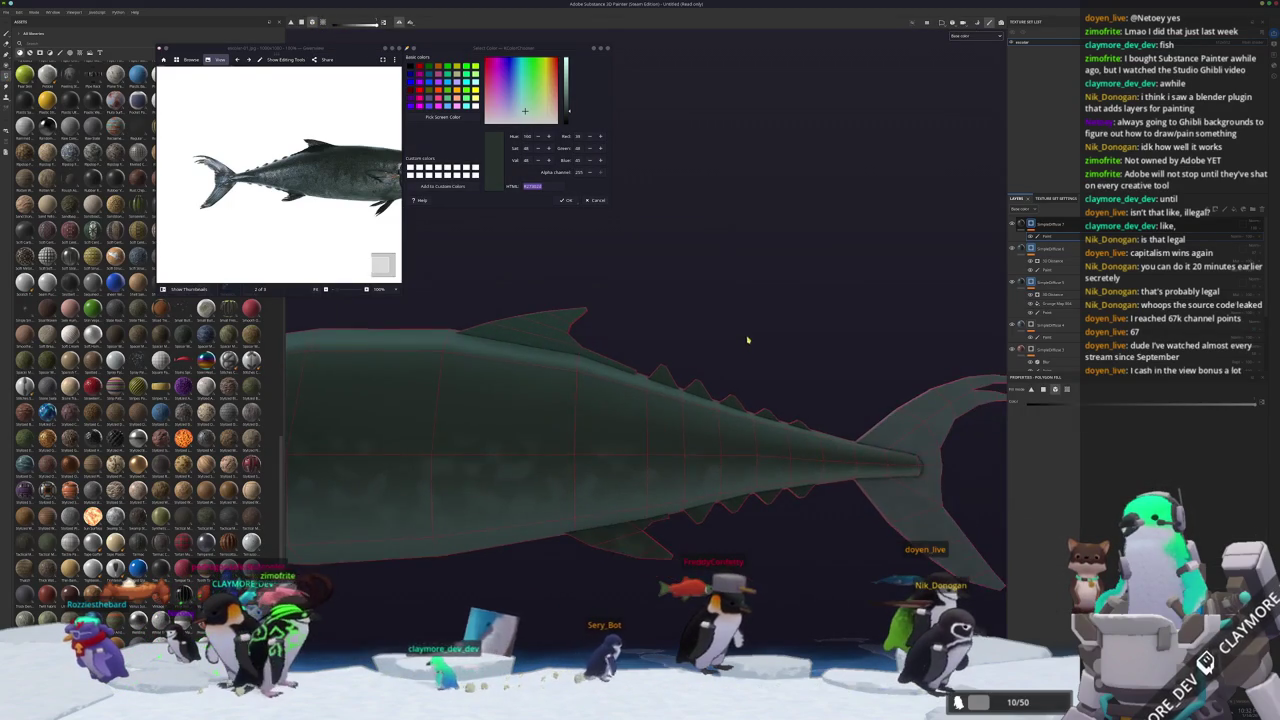
{"action": "scroll", "coordinate": [670, 382], "scroll_direction": "up", "scroll_amount": 2}
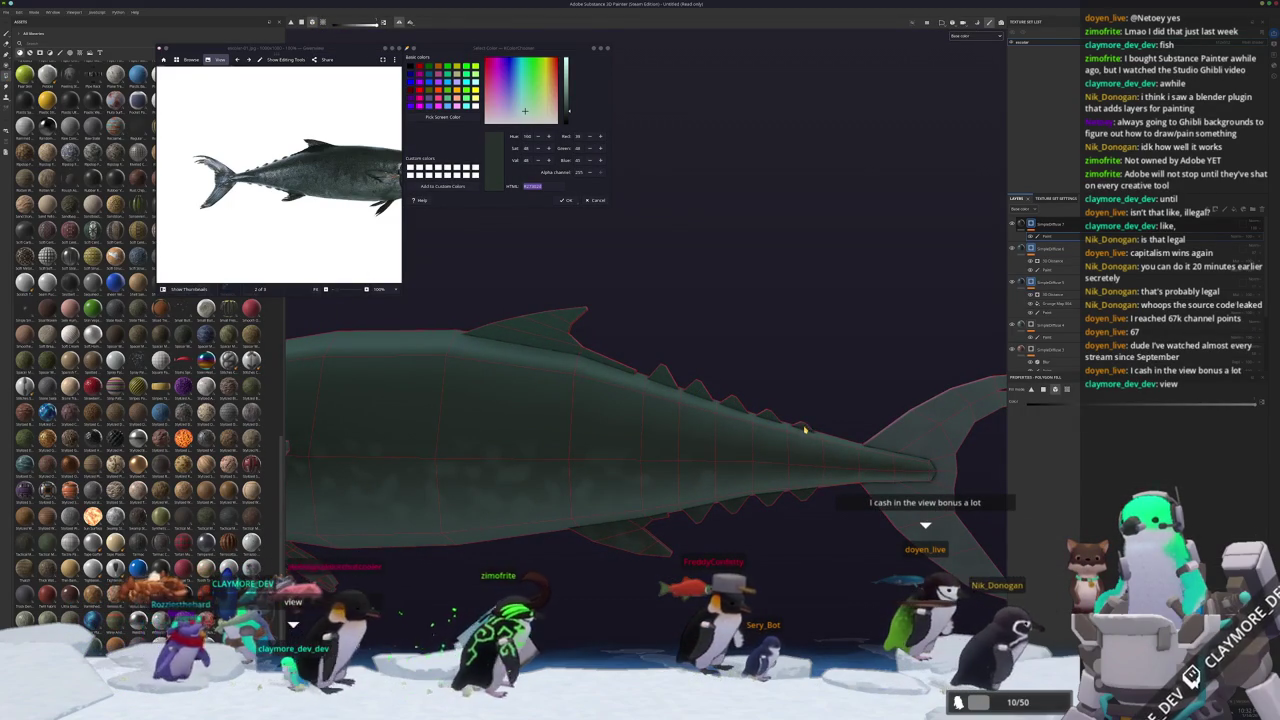
{"action": "left_click", "coordinate": [1026, 229]}
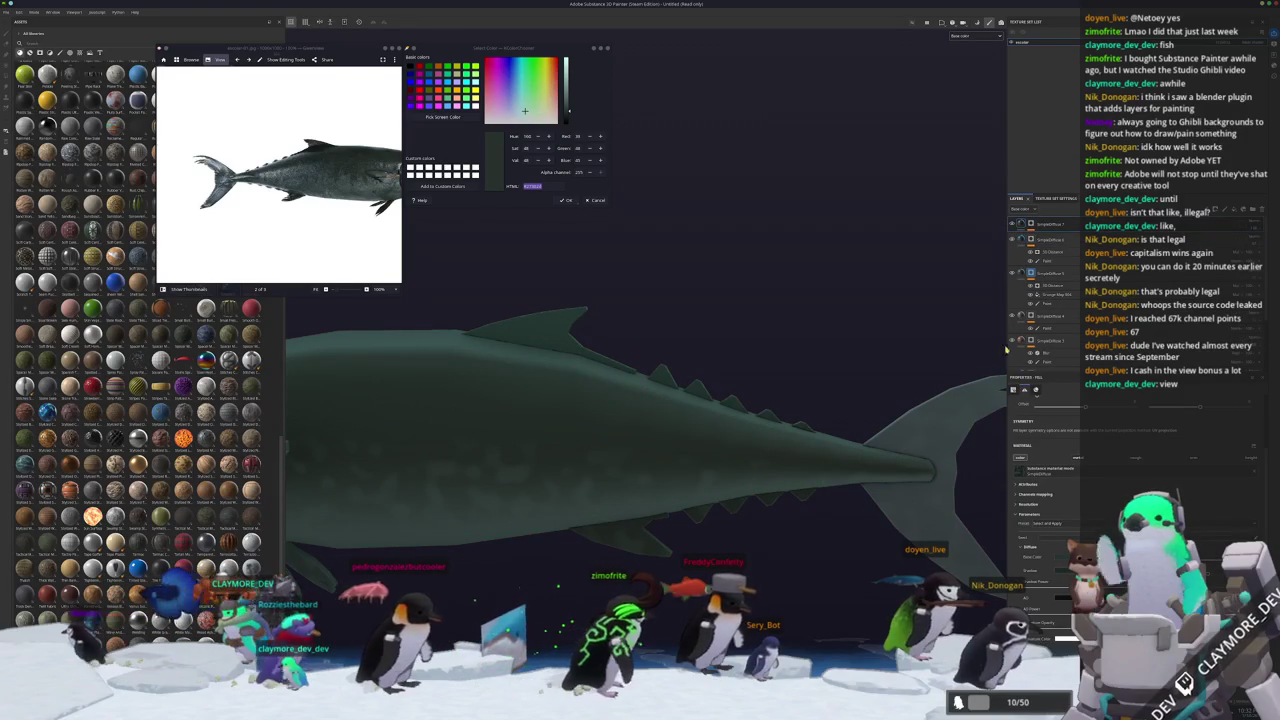
{"action": "scroll", "coordinate": [690, 350], "scroll_direction": "down", "scroll_amount": 1}
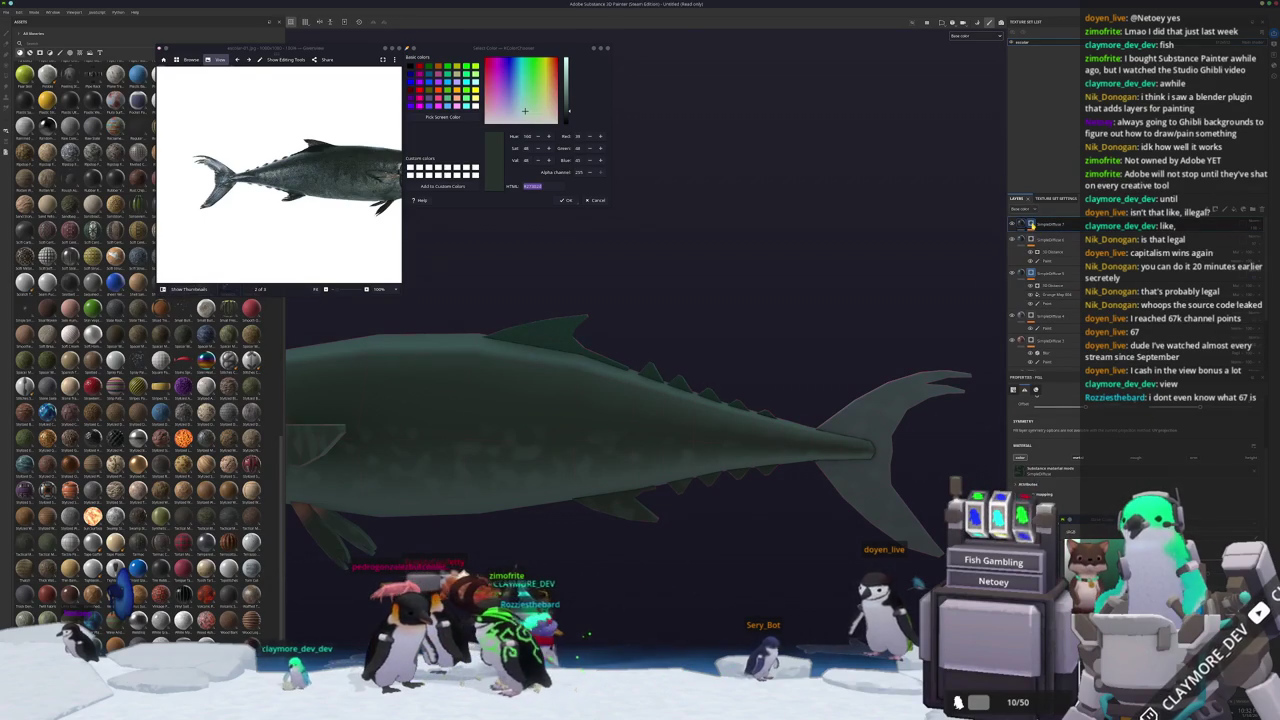
Orbit the fish to side and three-quarter views to check the fill, then select its fill layer.
{"action": "left_click_drag", "start_coordinate": [700, 470], "coordinate": [629, 440], "text": "alt"}
{"action": "scroll", "coordinate": [629, 440], "scroll_direction": "up", "scroll_amount": 2}
{"action": "mouse_move", "coordinate": [554, 487]}
{"action": "left_mouse_down", "text": "alt"}
{"action": "mouse_move", "coordinate": [641, 473]}
{"action": "mouse_move", "coordinate": [600, 495]}
{"action": "left_mouse_up", "text": "alt"}
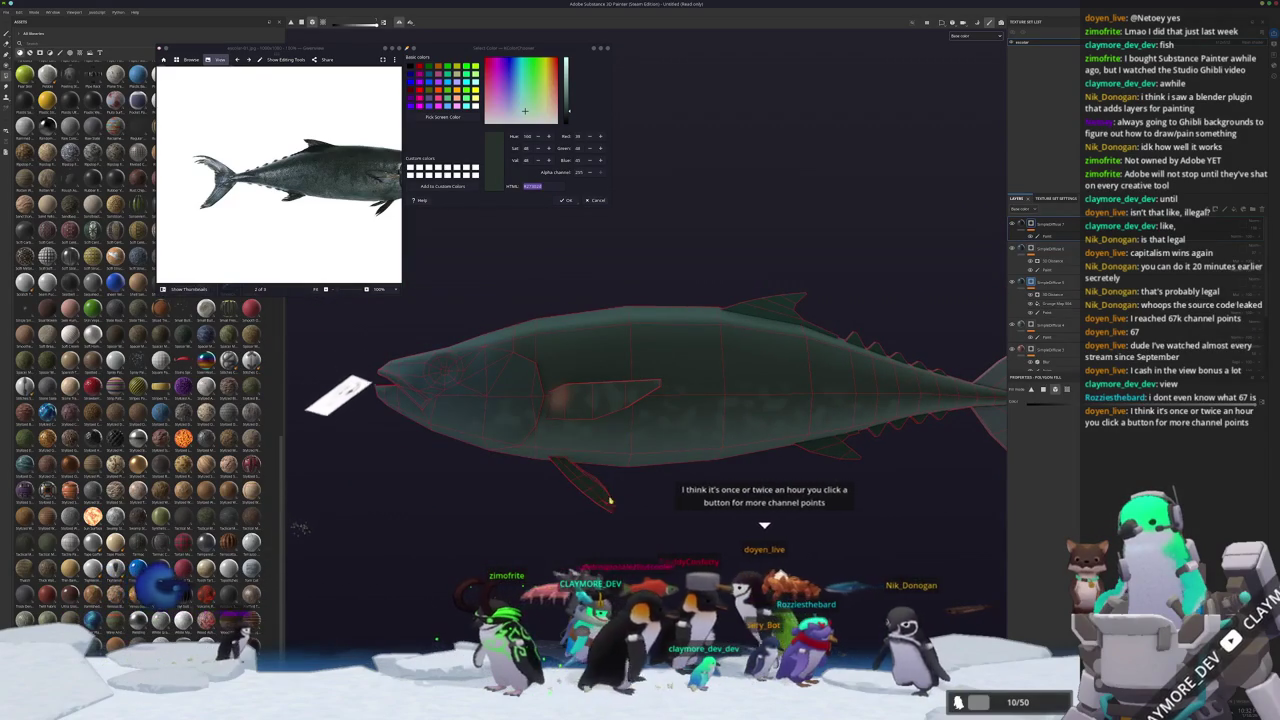
{"action": "mouse_move", "coordinate": [571, 394]}
{"action": "left_mouse_down", "text": "alt"}
{"action": "mouse_move", "coordinate": [650, 425]}
{"action": "mouse_move", "coordinate": [620, 520]}
{"action": "left_mouse_up", "text": "alt"}
{"action": "mouse_move", "coordinate": [772, 500]}
{"action": "left_mouse_down", "text": "alt"}
{"action": "mouse_move", "coordinate": [583, 492]}
{"action": "mouse_move", "coordinate": [690, 472]}
{"action": "mouse_move", "coordinate": [660, 478]}
{"action": "left_mouse_up", "text": "alt"}
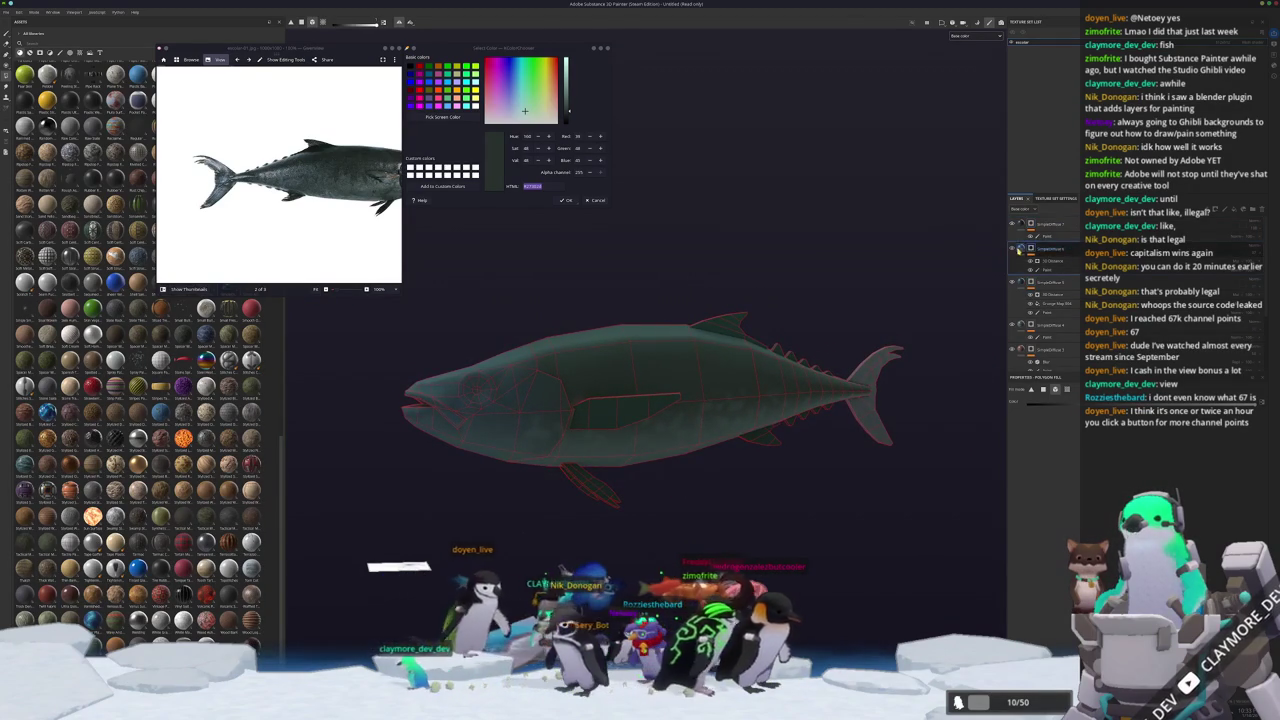
{"action": "left_click", "coordinate": [1030, 287]}
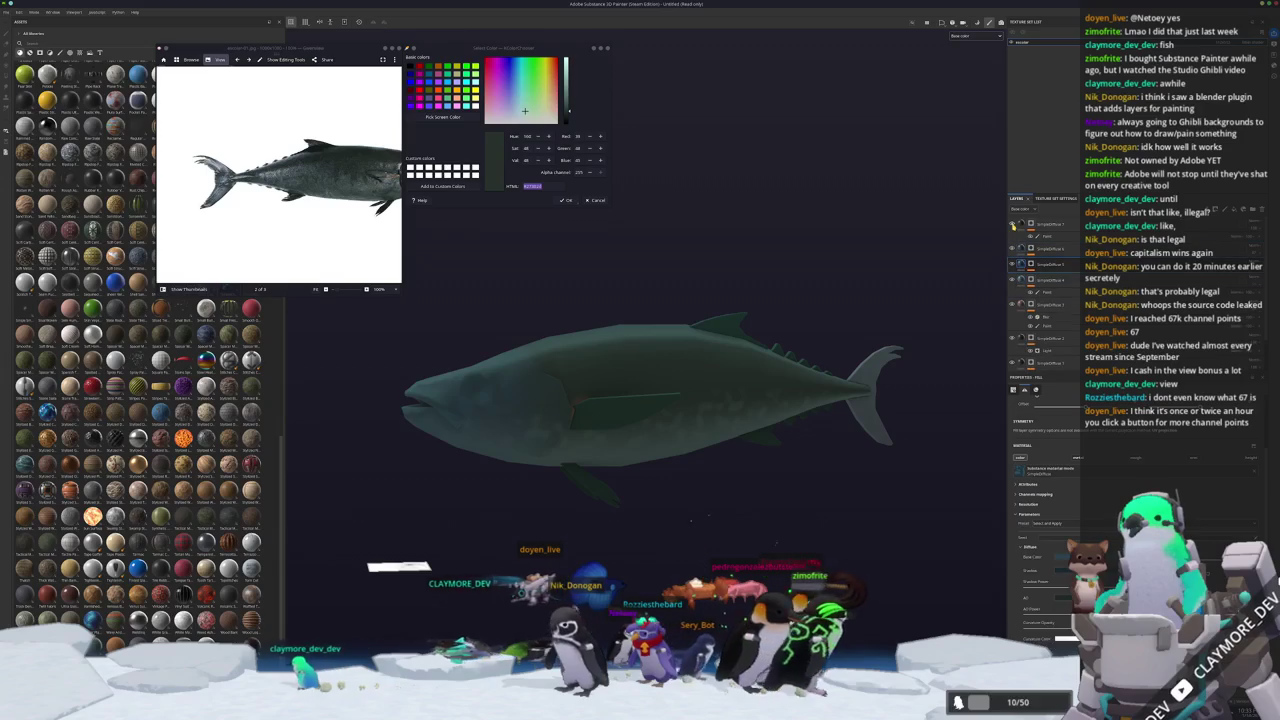
Inspect the fill layer's Diffuse colour and orbit the fish to a head-on view.
{"action": "left_click", "coordinate": [1021, 266]}
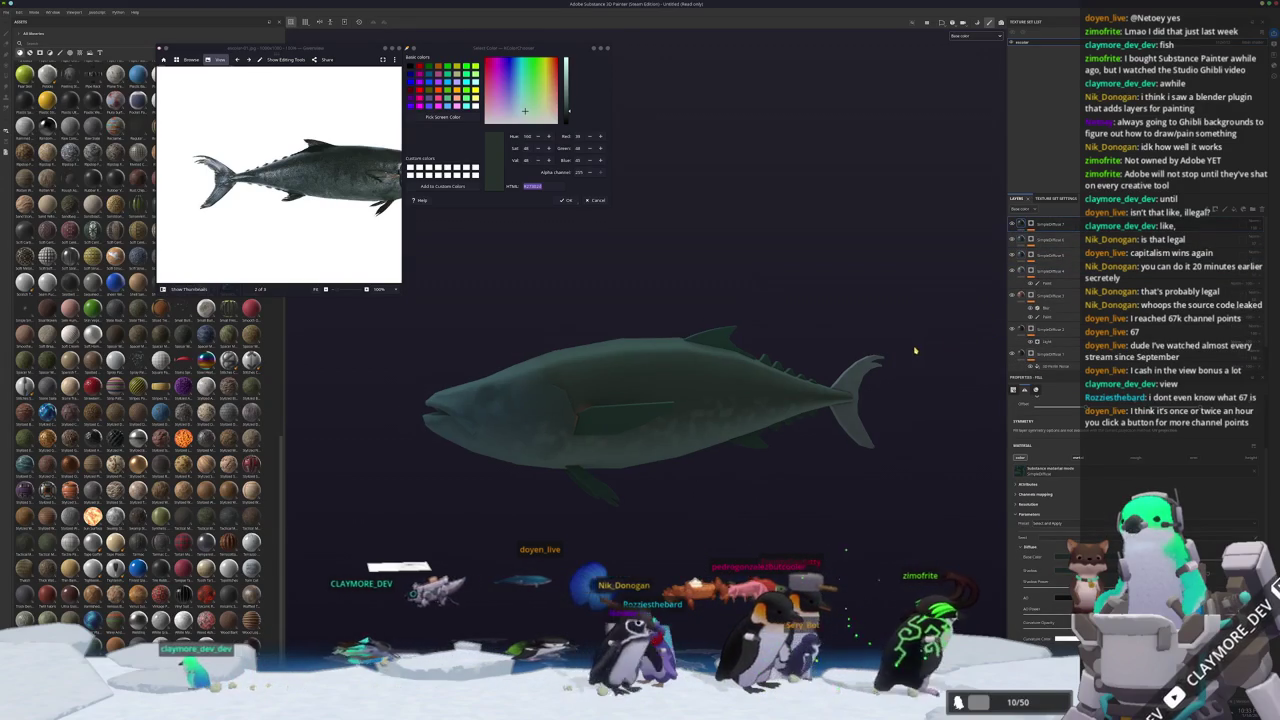
{"action": "scroll", "coordinate": [908, 343], "scroll_direction": "down", "scroll_amount": 2}
{"action": "left_click_drag", "start_coordinate": [908, 343], "coordinate": [877, 361], "text": "alt"}
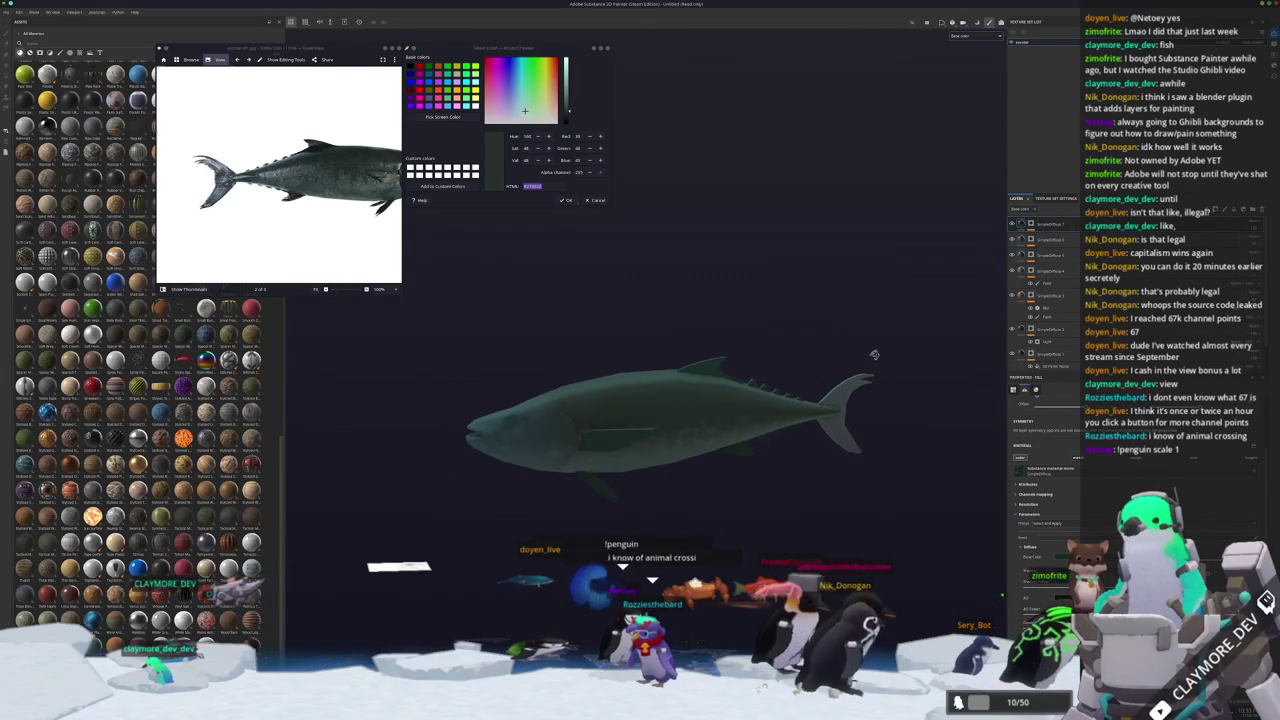
{"action": "mouse_move", "coordinate": [857, 345]}
{"action": "left_mouse_down", "text": "alt"}
{"action": "mouse_move", "coordinate": [596, 318]}
{"action": "mouse_move", "coordinate": [866, 331]}
{"action": "mouse_move", "coordinate": [833, 342]}
{"action": "mouse_move", "coordinate": [846, 363]}
{"action": "mouse_move", "coordinate": [826, 363]}
{"action": "mouse_move", "coordinate": [829, 343]}
{"action": "mouse_move", "coordinate": [872, 365]}
{"action": "mouse_move", "coordinate": [845, 385]}
{"action": "mouse_move", "coordinate": [814, 340]}
{"action": "mouse_move", "coordinate": [822, 326]}
{"action": "mouse_move", "coordinate": [826, 365]}
{"action": "mouse_move", "coordinate": [855, 340]}
{"action": "left_mouse_up", "text": "alt"}
Check the upper layers' Polygon Fill entries and expand the top layer of the stack.
{"action": "left_click", "coordinate": [1031, 300]}
{"action": "left_click", "coordinate": [1055, 255]}
{"action": "left_click", "coordinate": [1060, 241]}
{"action": "left_click", "coordinate": [1045, 224]}
{"action": "scroll", "coordinate": [640, 430], "scroll_direction": "up", "scroll_amount": 2}
{"action": "scroll", "coordinate": [797, 351], "scroll_direction": "up", "scroll_amount": 2}
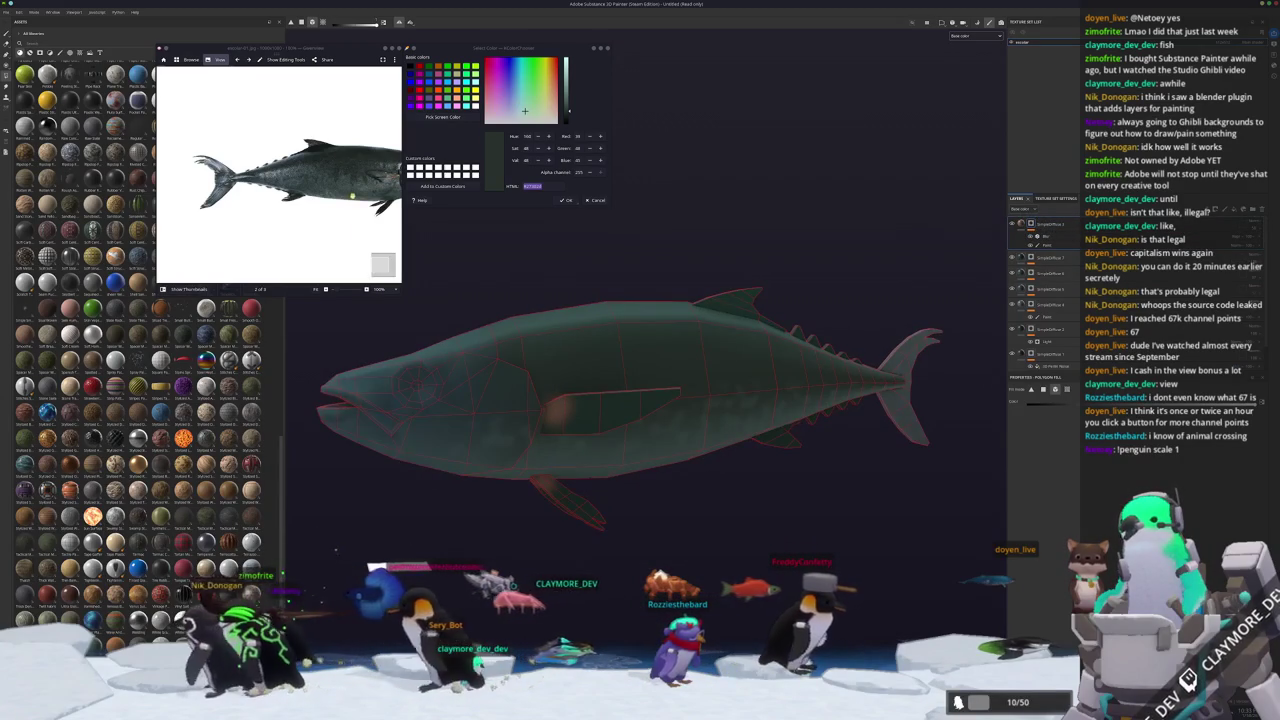
{"action": "scroll", "coordinate": [340, 190], "scroll_direction": "up", "scroll_amount": 1, "text": "ctrl"}
{"action": "scroll", "coordinate": [340, 190], "scroll_direction": "up", "scroll_amount": 1, "text": "ctrl"}
{"action": "scroll", "coordinate": [340, 190], "scroll_direction": "up", "scroll_amount": 1, "text": "ctrl"}
{"action": "scroll", "coordinate": [341, 190], "scroll_direction": "up", "scroll_amount": 1, "text": "ctrl"}
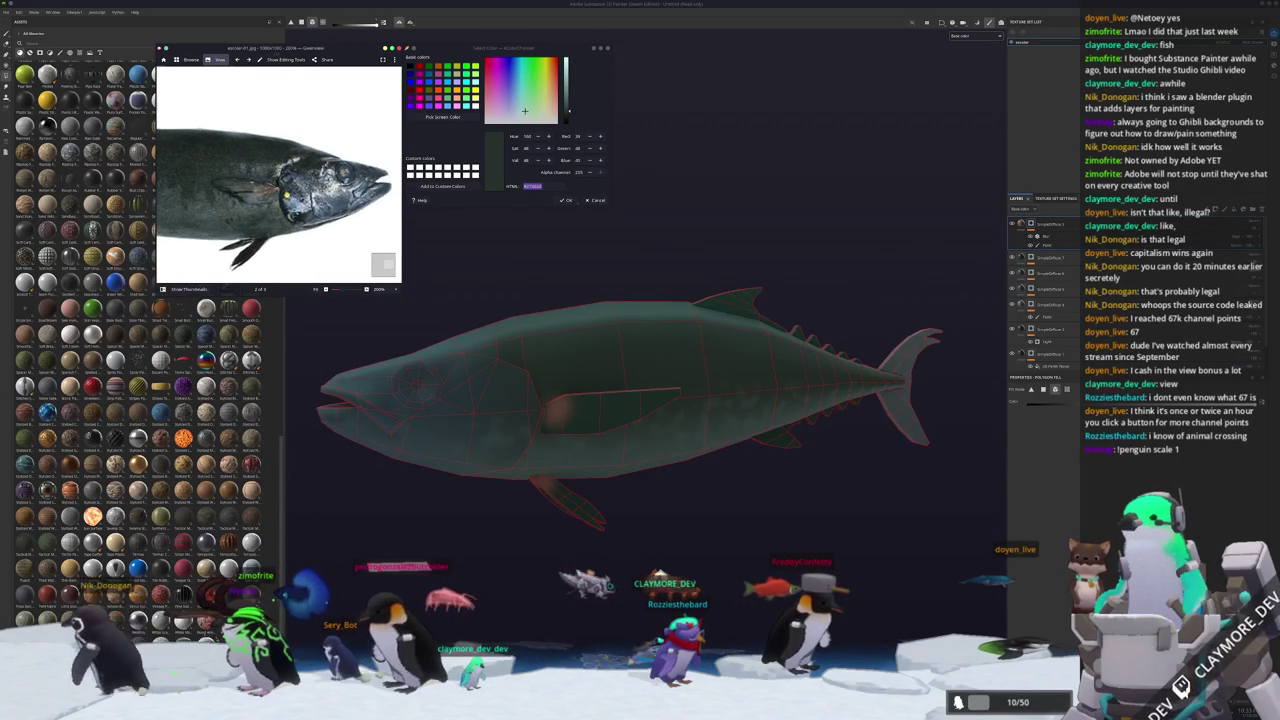
{"action": "scroll", "coordinate": [340, 180], "scroll_direction": "up", "scroll_amount": 1, "text": "ctrl"}
{"action": "scroll", "coordinate": [340, 169], "scroll_direction": "up", "scroll_amount": 1, "text": "ctrl"}
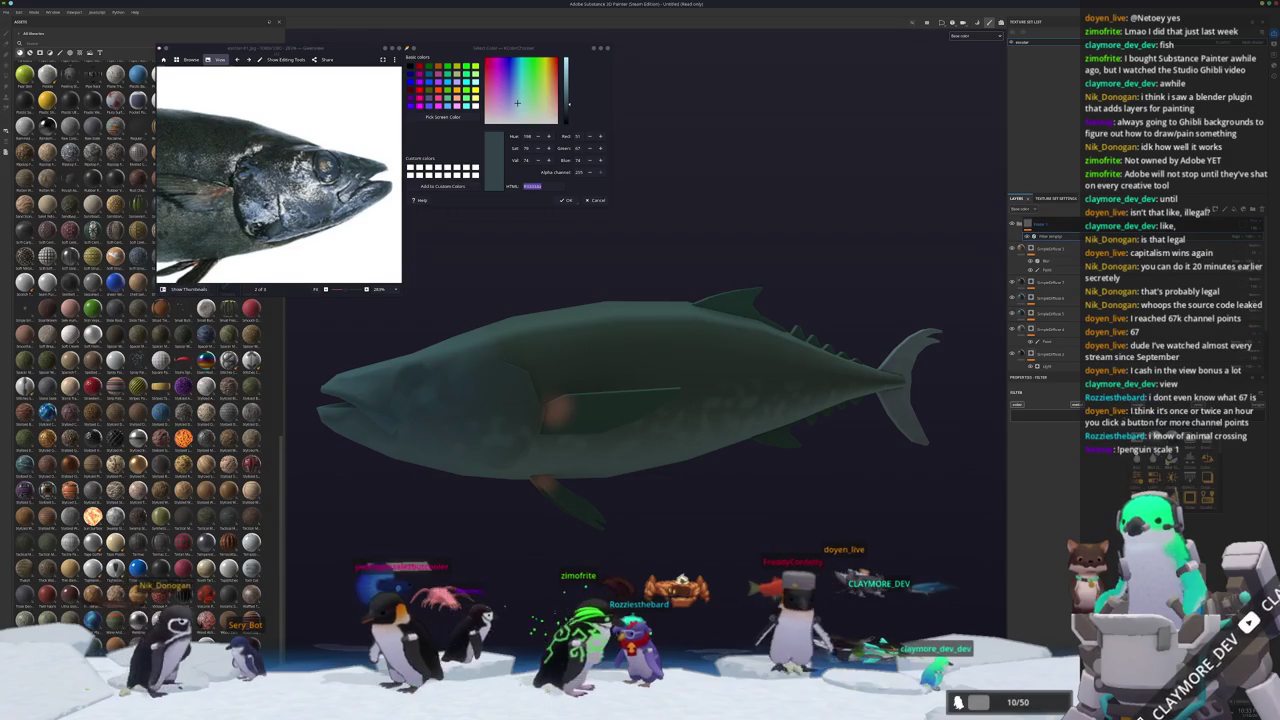
Change the filter's Density Mode to a different option.
{"action": "mouse_move", "coordinate": [858, 456]}
{"action": "left_mouse_down", "text": "alt"}
{"action": "mouse_move", "coordinate": [828, 446]}
{"action": "mouse_move", "coordinate": [845, 449]}
{"action": "left_mouse_up", "text": "alt"}
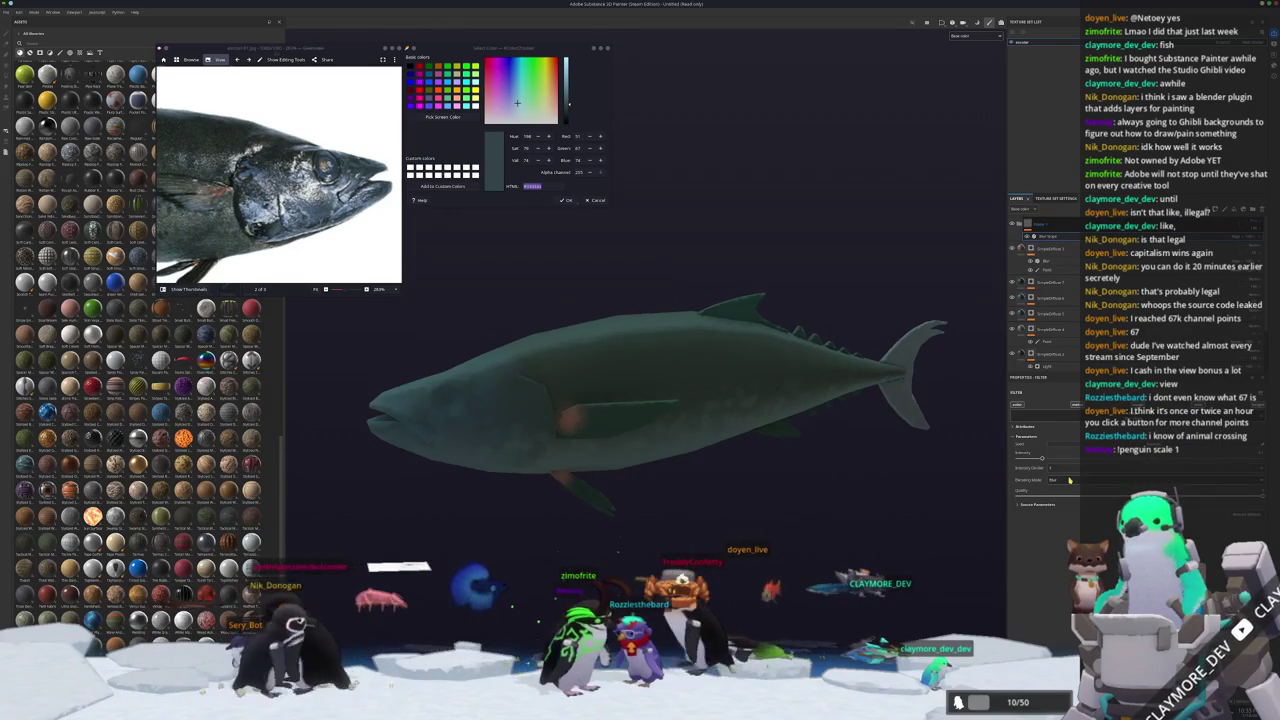
{"action": "left_click", "coordinate": [1066, 495]}
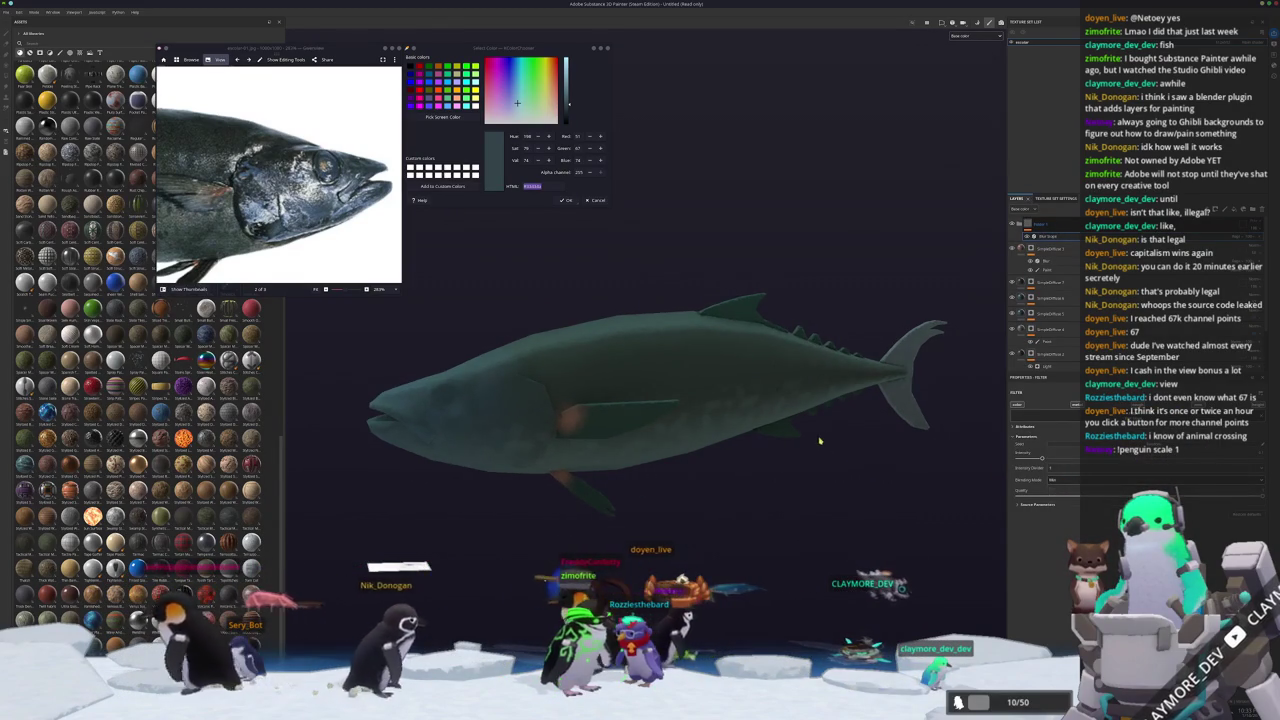
{"action": "middle_click_drag", "start_coordinate": [817, 443], "coordinate": [925, 459], "text": "alt"}
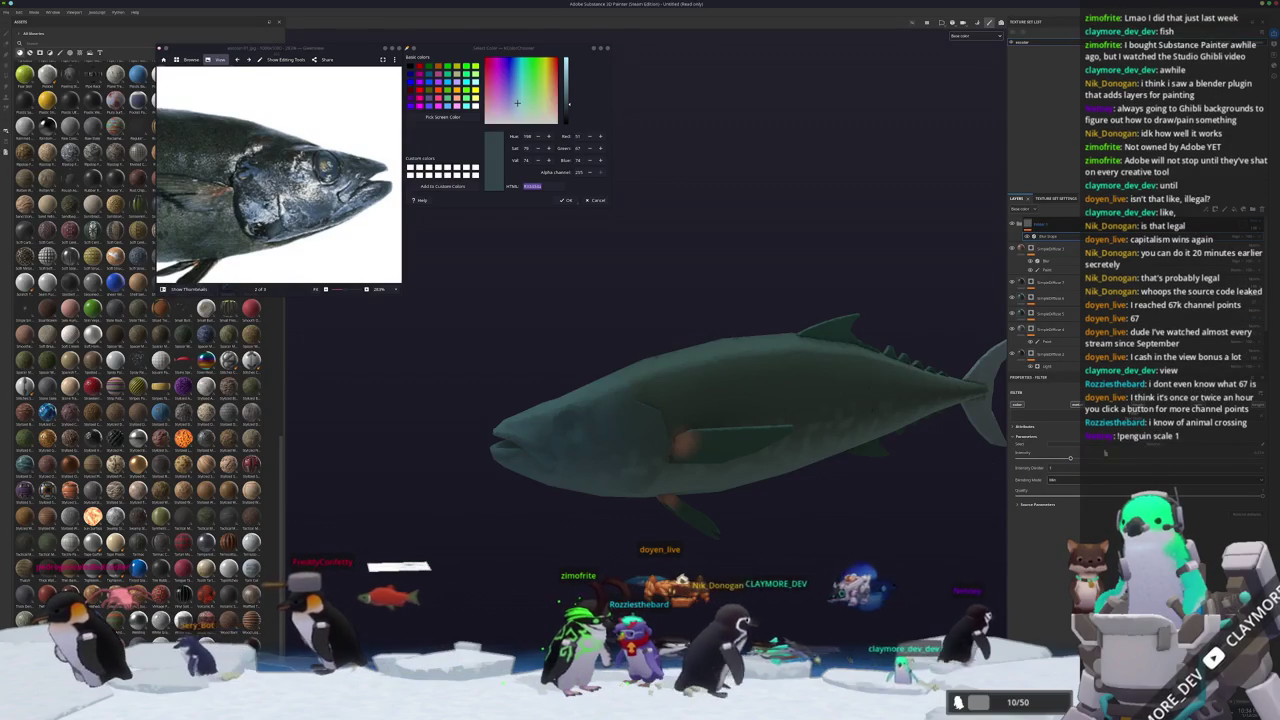
{"action": "left_click_drag", "start_coordinate": [1070, 460], "coordinate": [921, 495], "text": "alt"}
{"action": "left_click", "coordinate": [921, 495]}
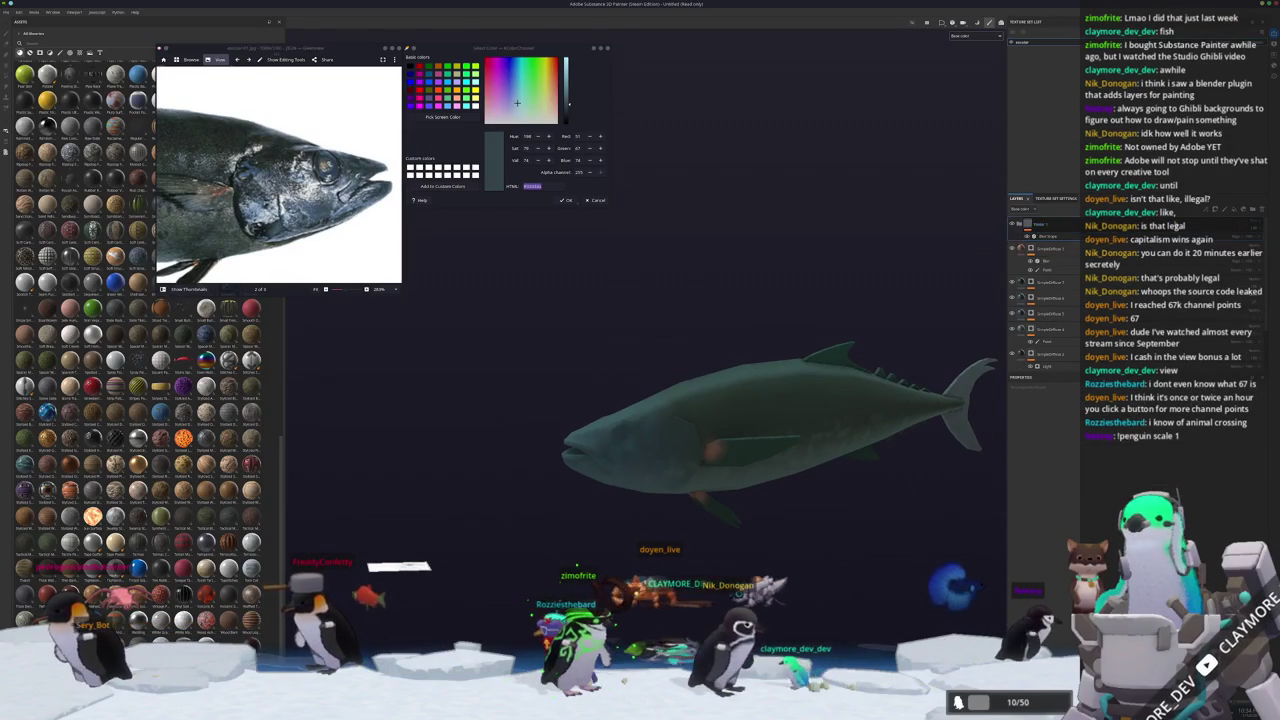
Add a top fill layer with a dark teal-grey Base Color and give it a black mask.
{"action": "left_click", "coordinate": [1196, 198]}
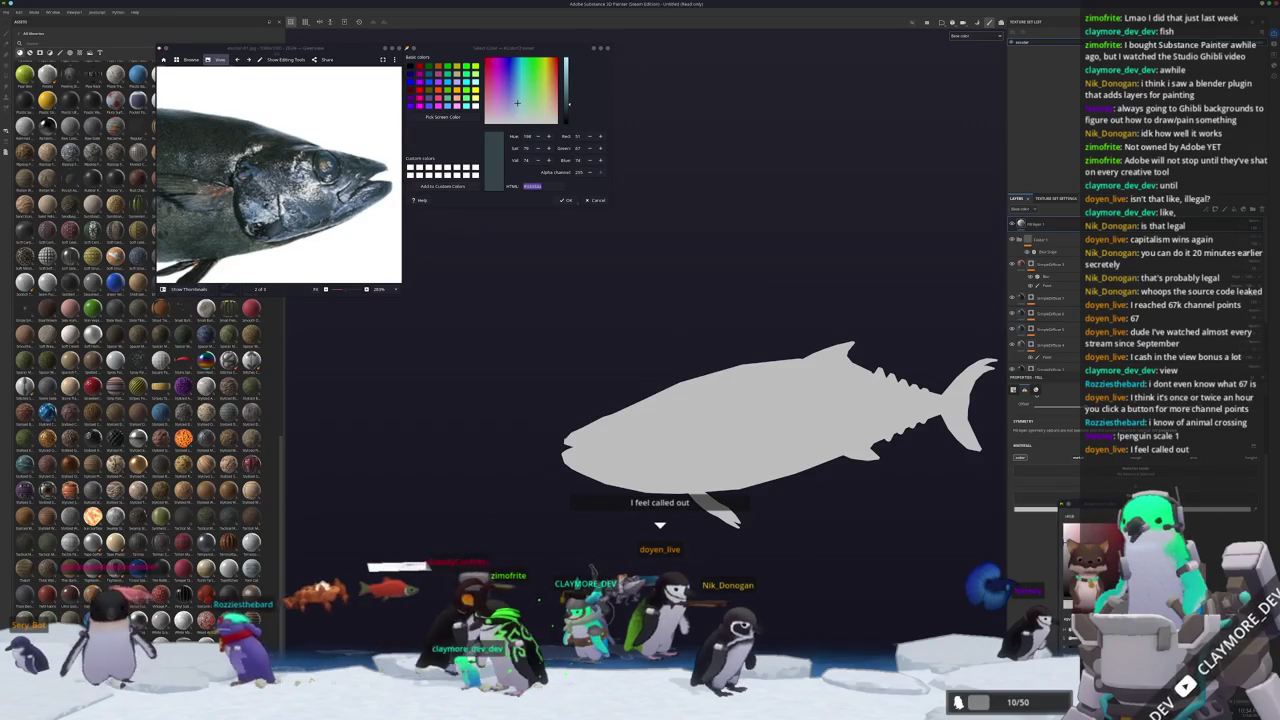
{"action": "left_click", "coordinate": [1076, 503]}
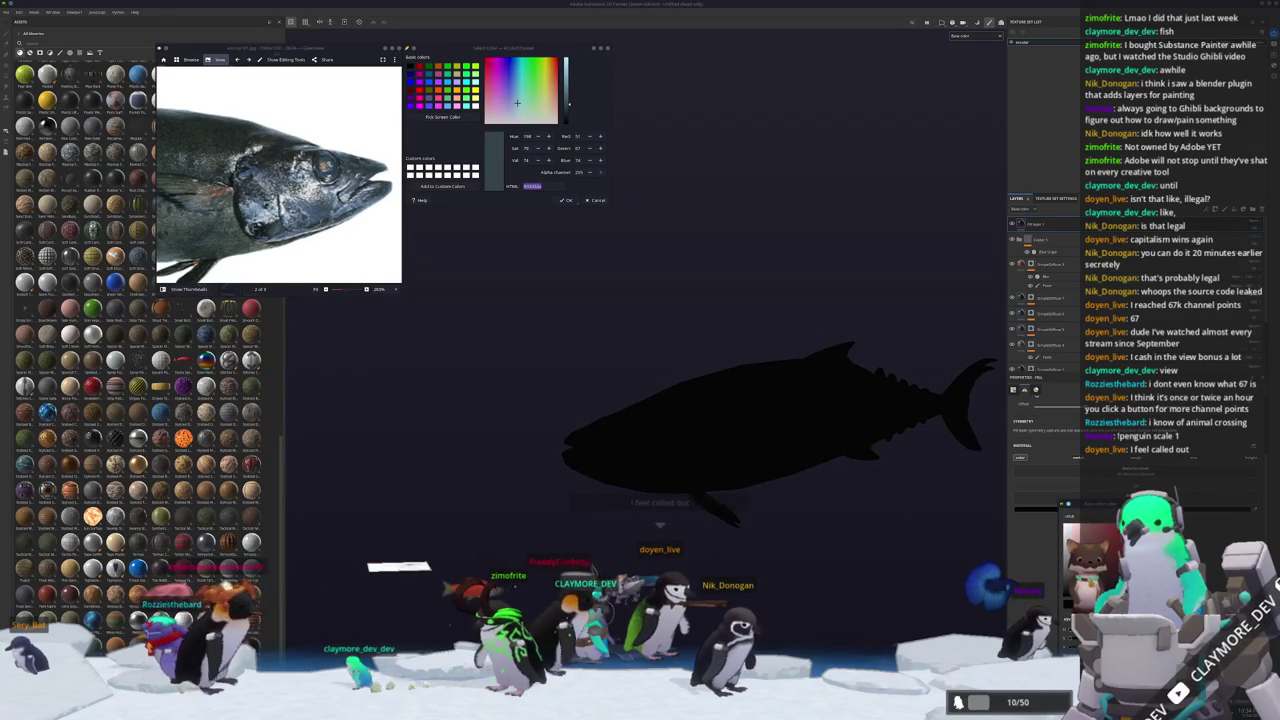
{"action": "left_click", "coordinate": [1065, 504]}
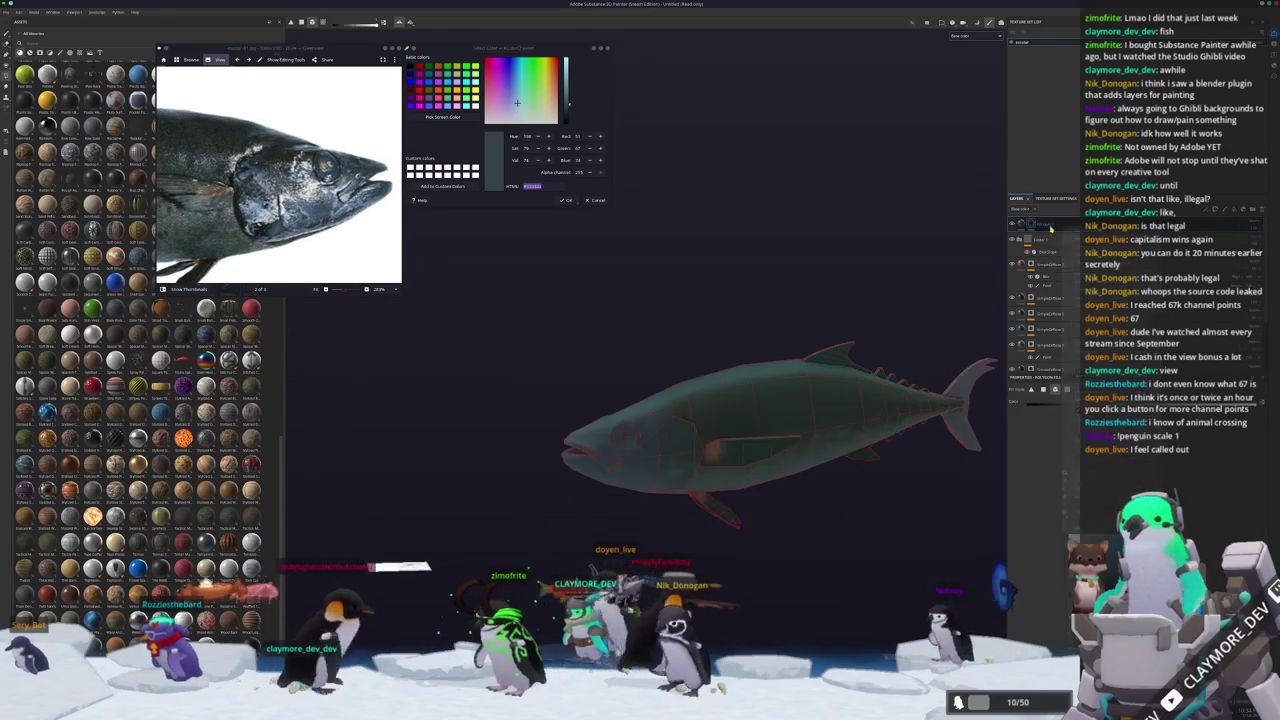
{"action": "right_click", "coordinate": [1038, 224]}
{"action": "left_click", "coordinate": [1057, 453]}
{"action": "scroll", "coordinate": [469, 295], "scroll_direction": "up", "scroll_amount": 2}
{"action": "scroll", "coordinate": [469, 295], "scroll_direction": "up", "scroll_amount": 2}
{"action": "scroll", "coordinate": [469, 295], "scroll_direction": "up", "scroll_amount": 2}
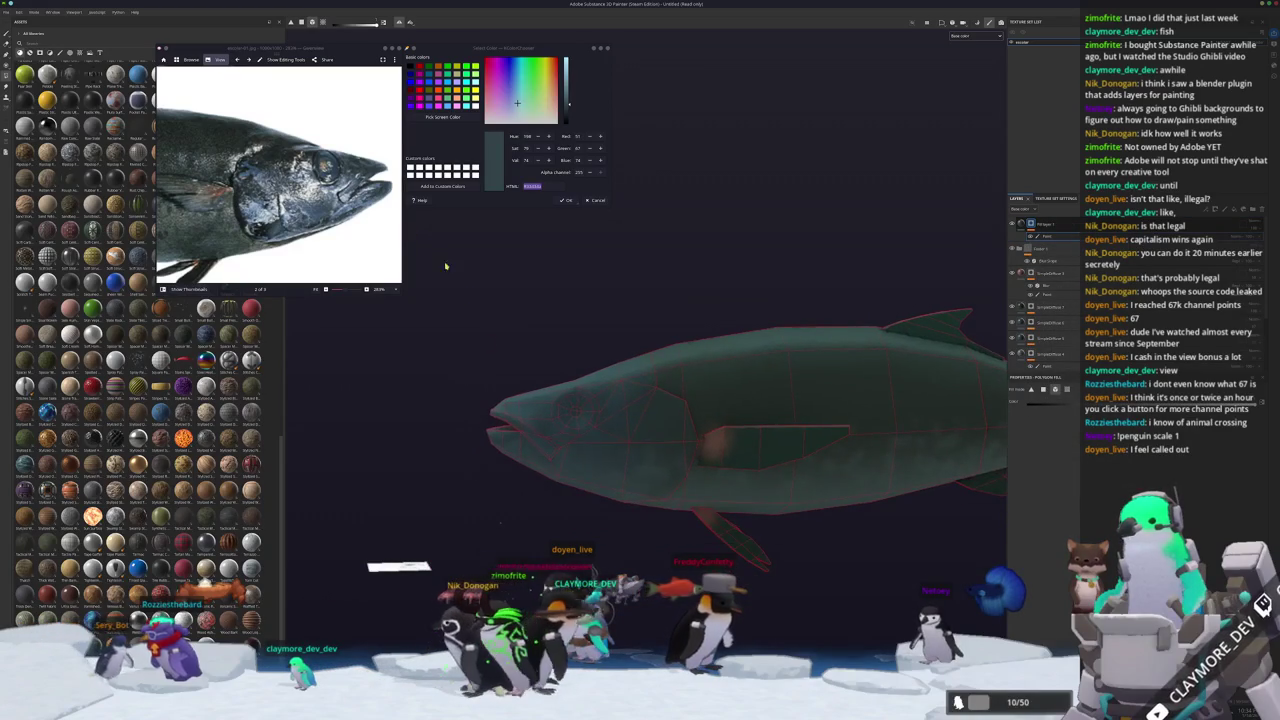
Add a paint effect to the top layer's mask.
{"action": "key", "text": "1"}
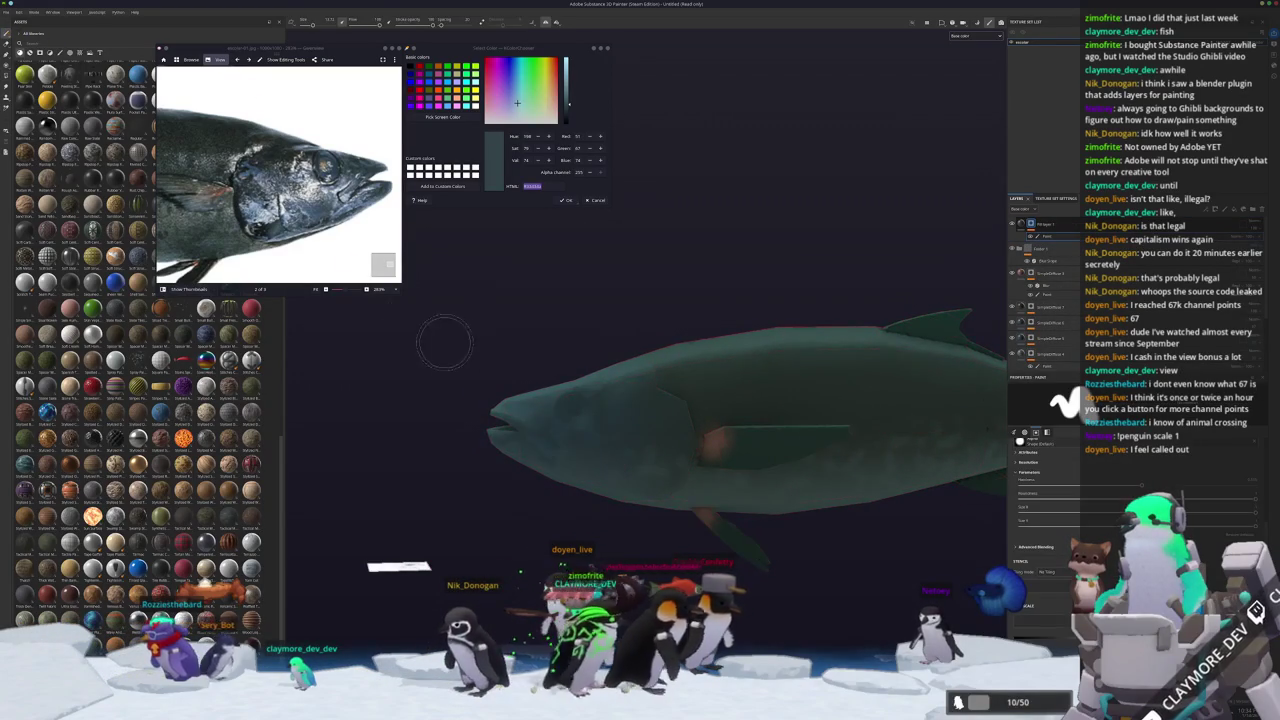
{"action": "scroll", "coordinate": [580, 410], "scroll_direction": "up", "scroll_amount": 3}
{"action": "scroll", "coordinate": [588, 400], "scroll_direction": "up", "scroll_amount": 3}
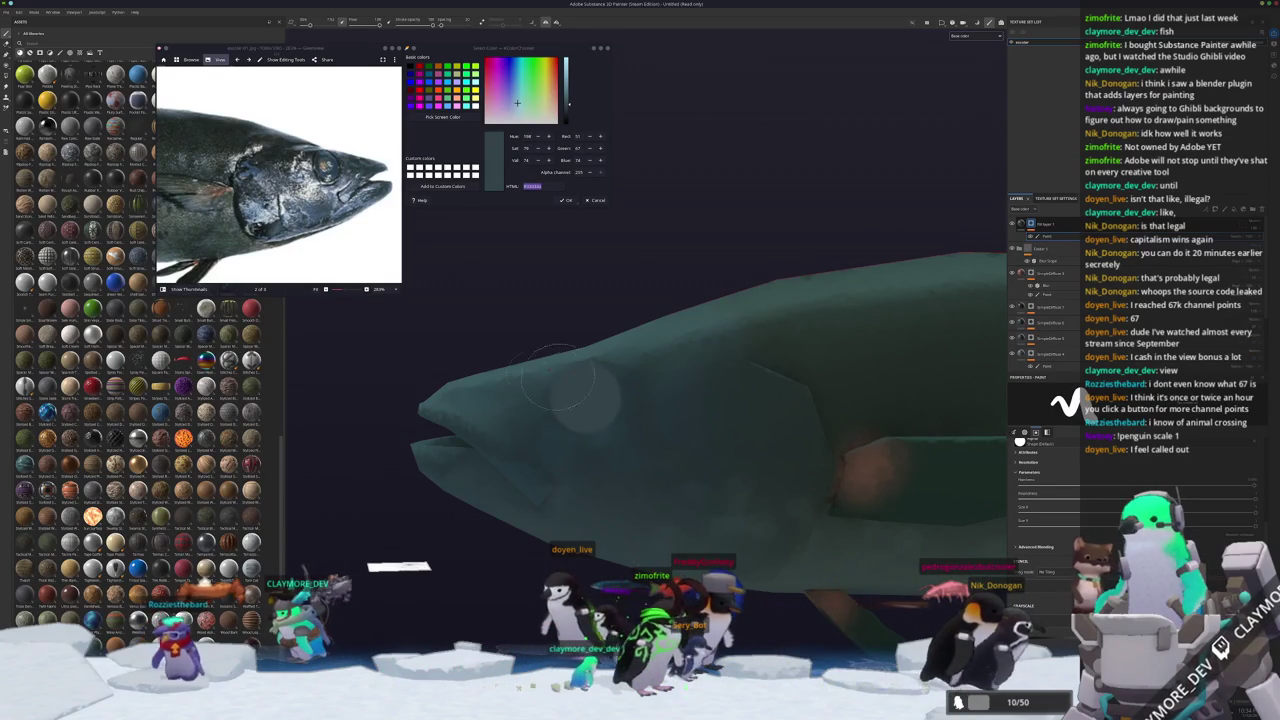
{"action": "left_click_drag", "start_coordinate": [573, 390], "coordinate": [415, 230], "text": "alt"}
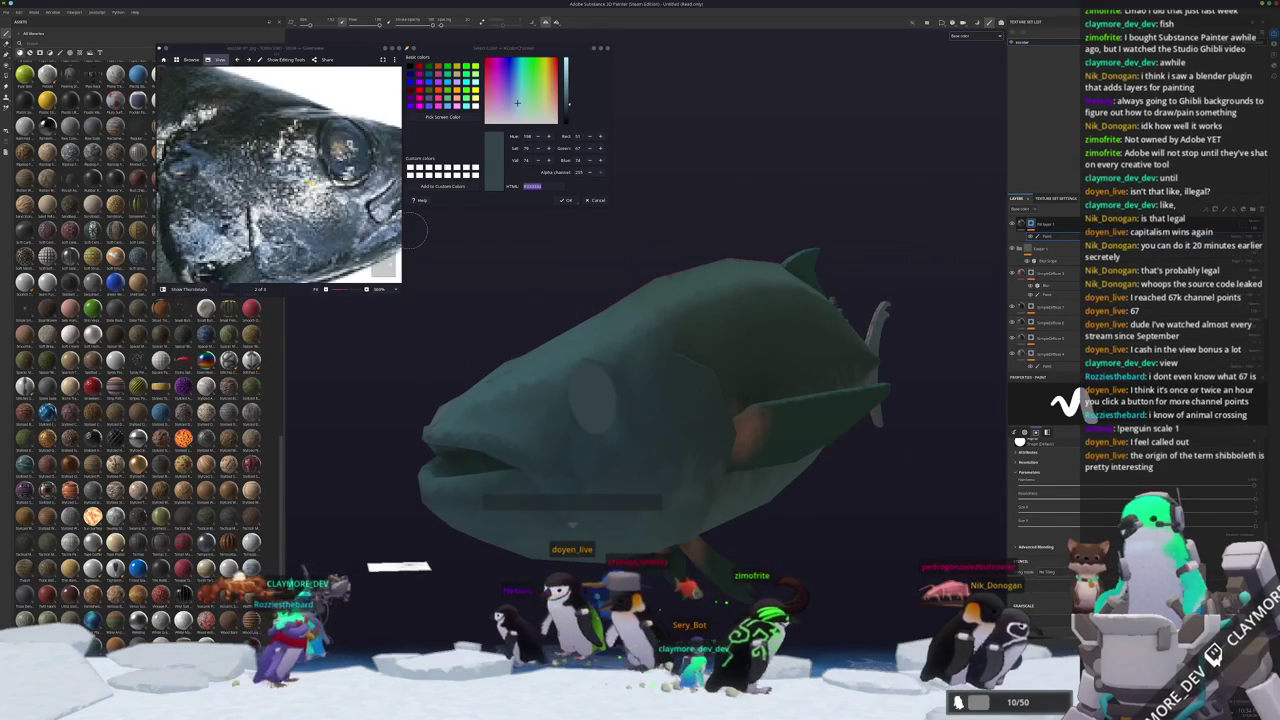
{"action": "left_click", "coordinate": [1016, 262]}
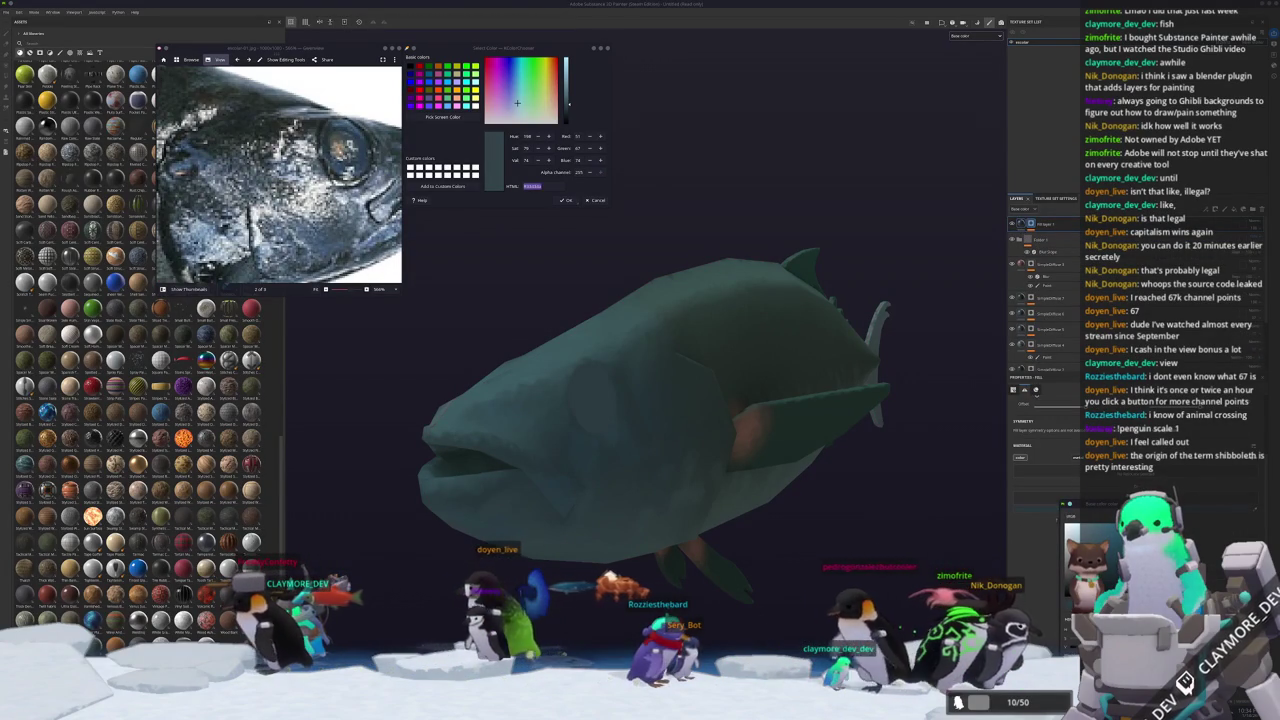
{"action": "left_click", "coordinate": [1031, 226]}
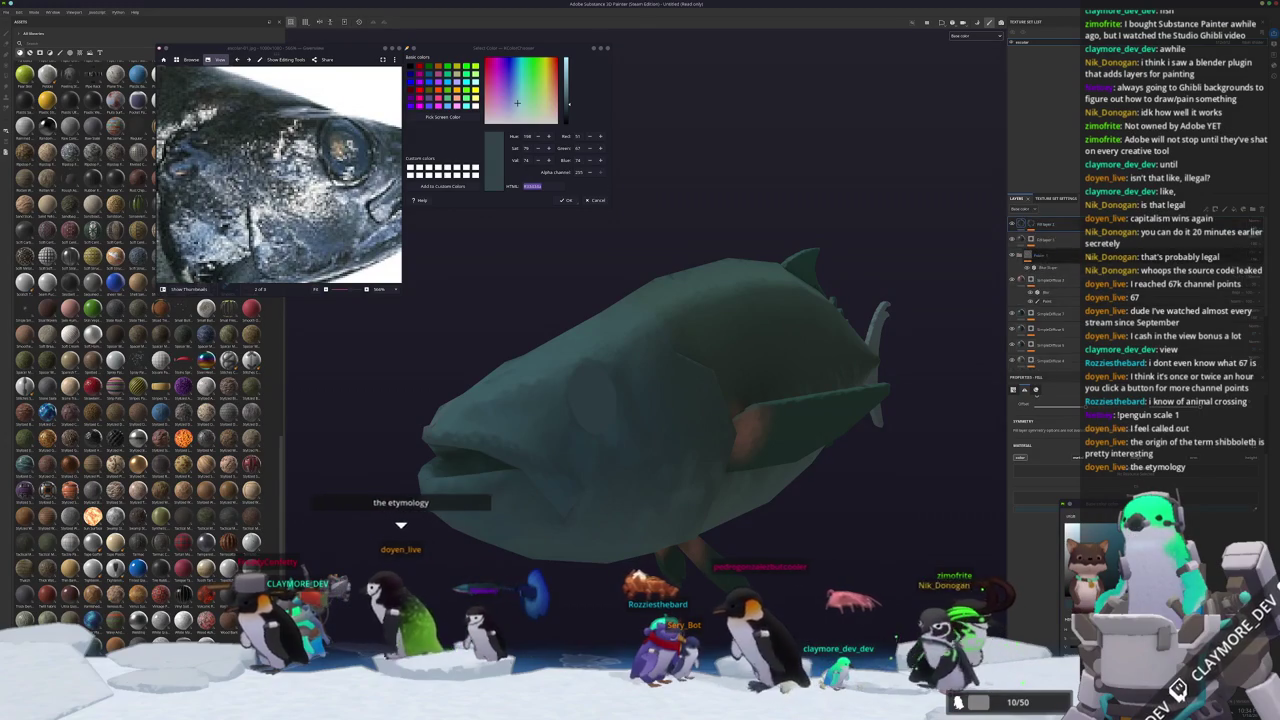
Add a new masked fill layer on top and pick a tan colour from the screen.
{"action": "right_click", "coordinate": [1042, 222]}
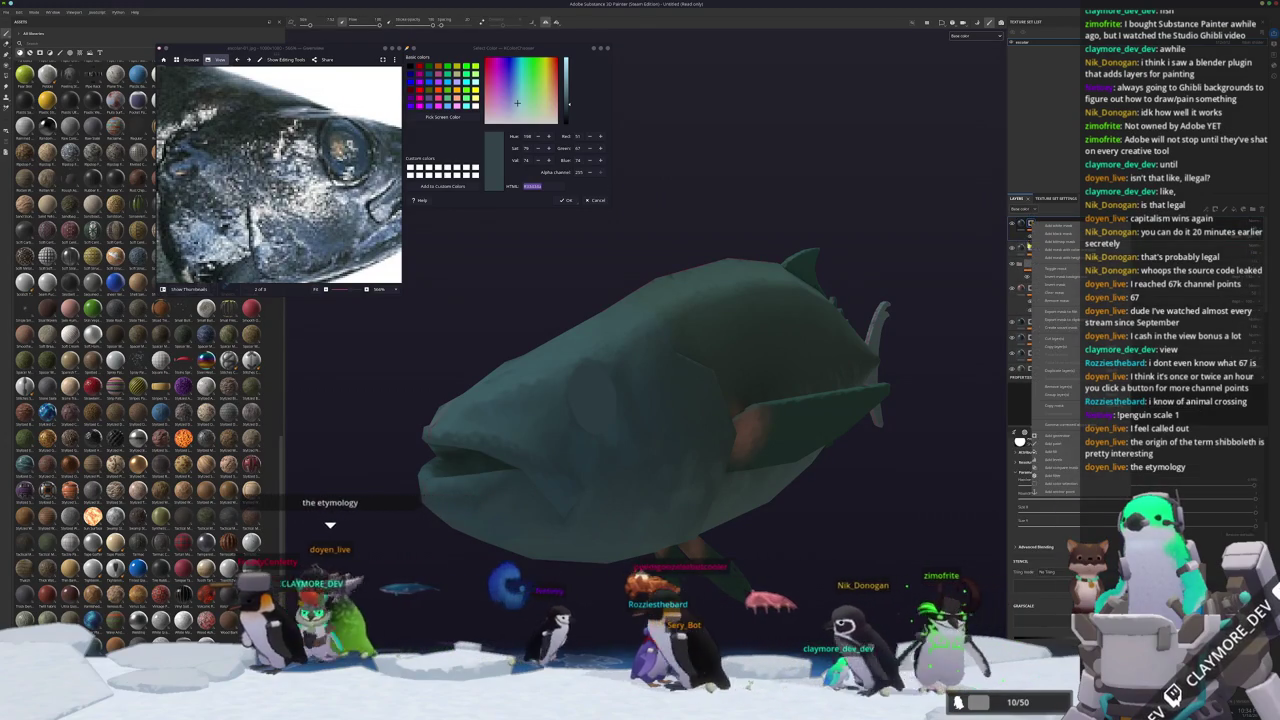
{"action": "left_click", "coordinate": [1057, 292]}
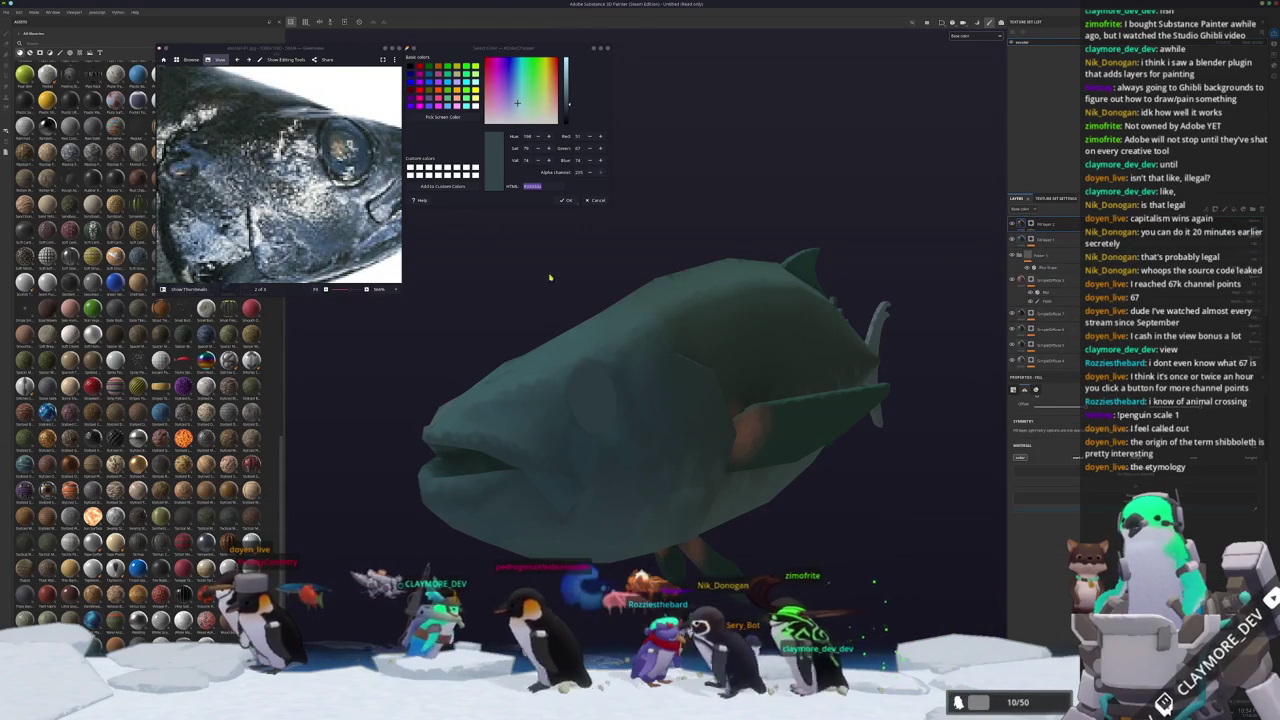
{"action": "left_click", "coordinate": [582, 352]}
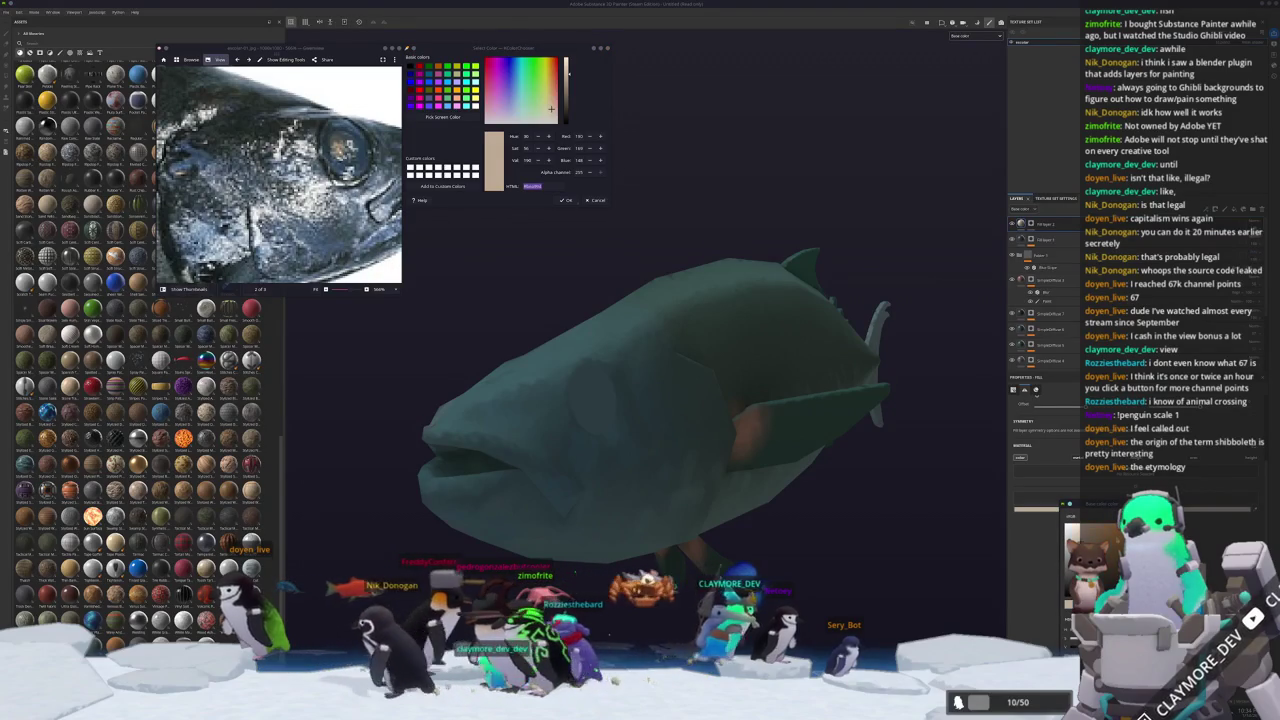
Paint a tan eye dab on the fish's head, redoing the misplaced first dab.
{"action": "key", "text": "1"}
{"action": "scroll", "coordinate": [587, 405], "scroll_direction": "up", "scroll_amount": 2}
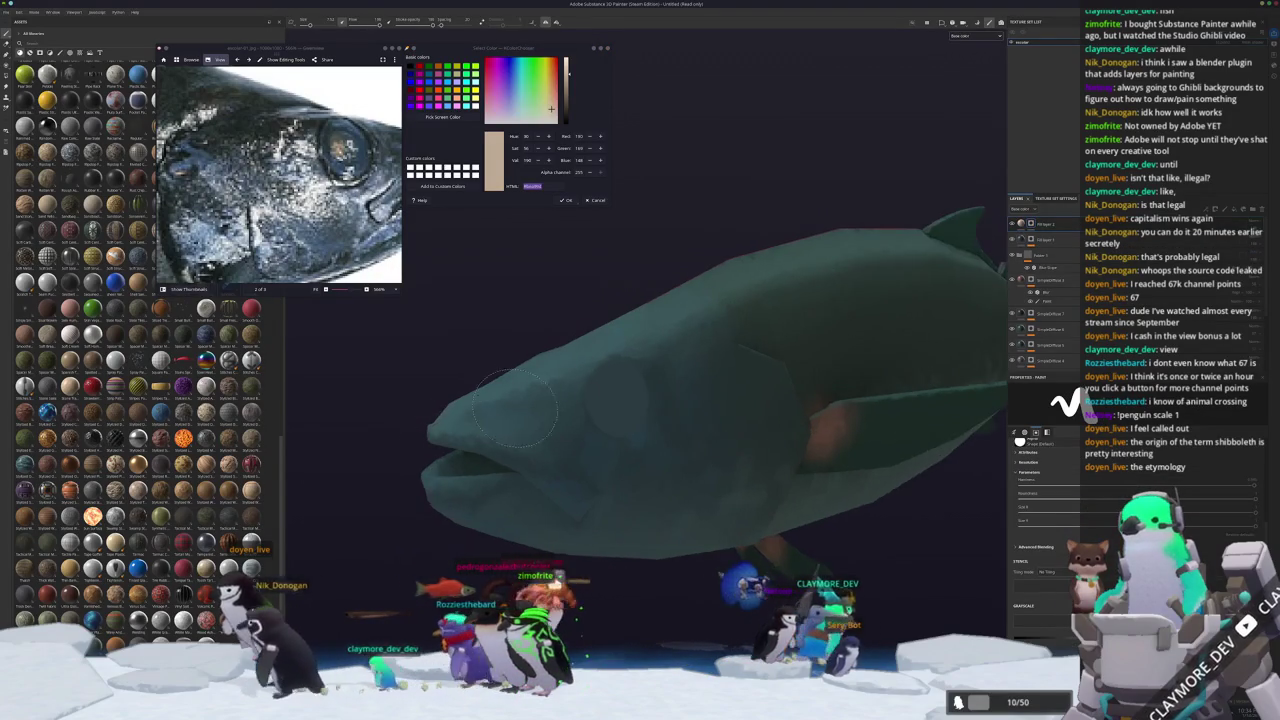
{"action": "scroll", "coordinate": [587, 405], "scroll_direction": "up", "scroll_amount": 3}
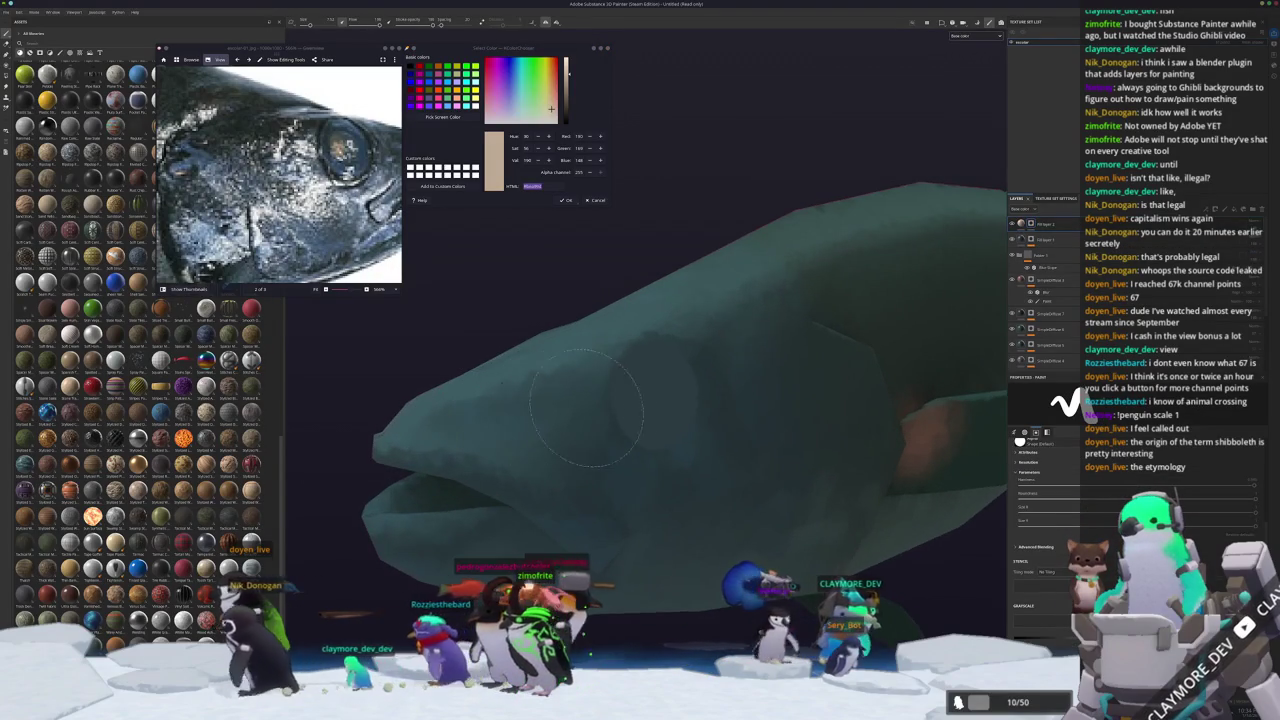
{"action": "left_click", "coordinate": [650, 400]}
{"action": "key", "text": "ctrl+z"}
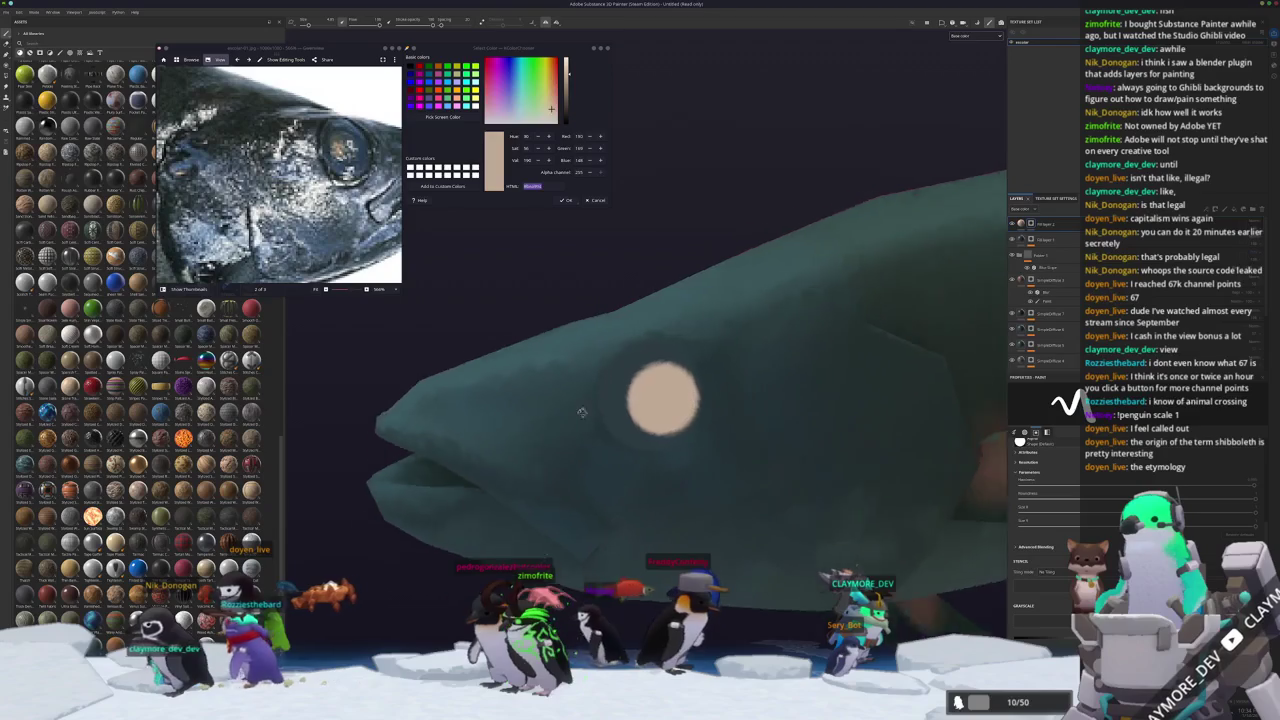
{"action": "left_click", "coordinate": [660, 398]}
Delete the sub-item from the painted layer and bring up the add-layer menu.
{"action": "scroll", "coordinate": [660, 398], "scroll_direction": "down", "scroll_amount": 3}
{"action": "left_click_drag", "start_coordinate": [660, 398], "coordinate": [904, 372], "text": "alt"}
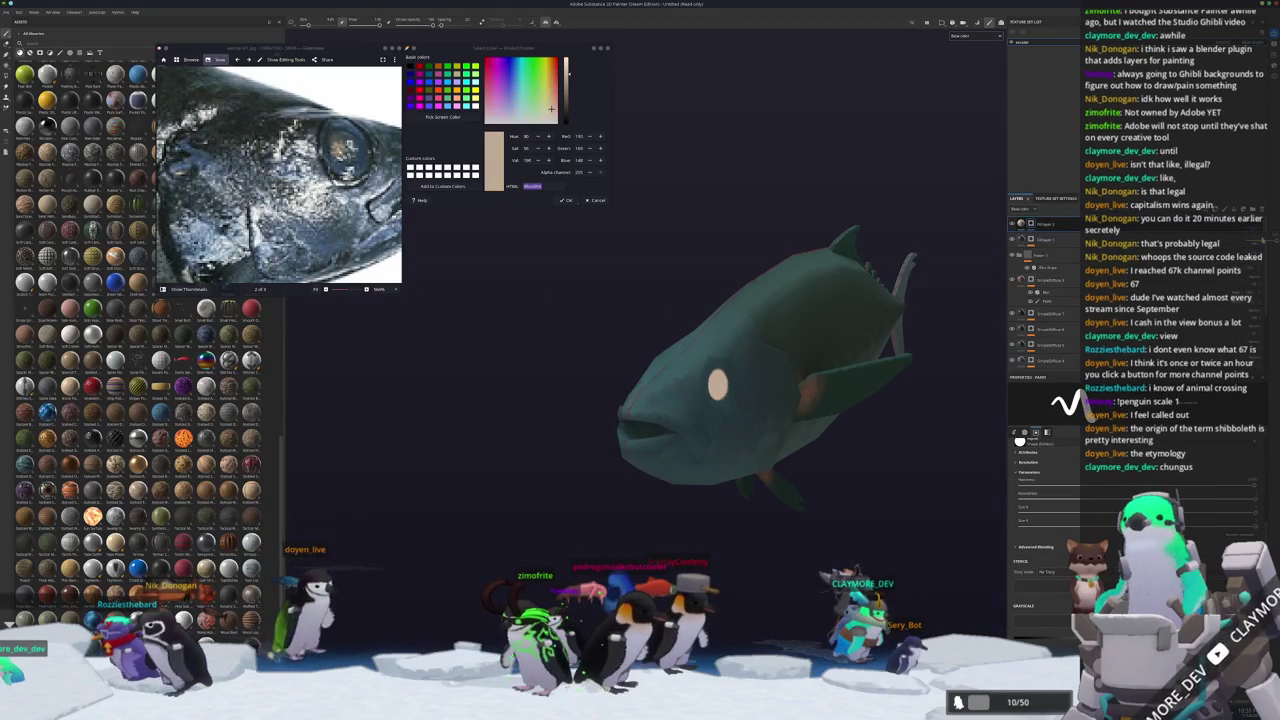
{"action": "left_click_drag", "start_coordinate": [904, 372], "coordinate": [903, 366], "text": "alt"}
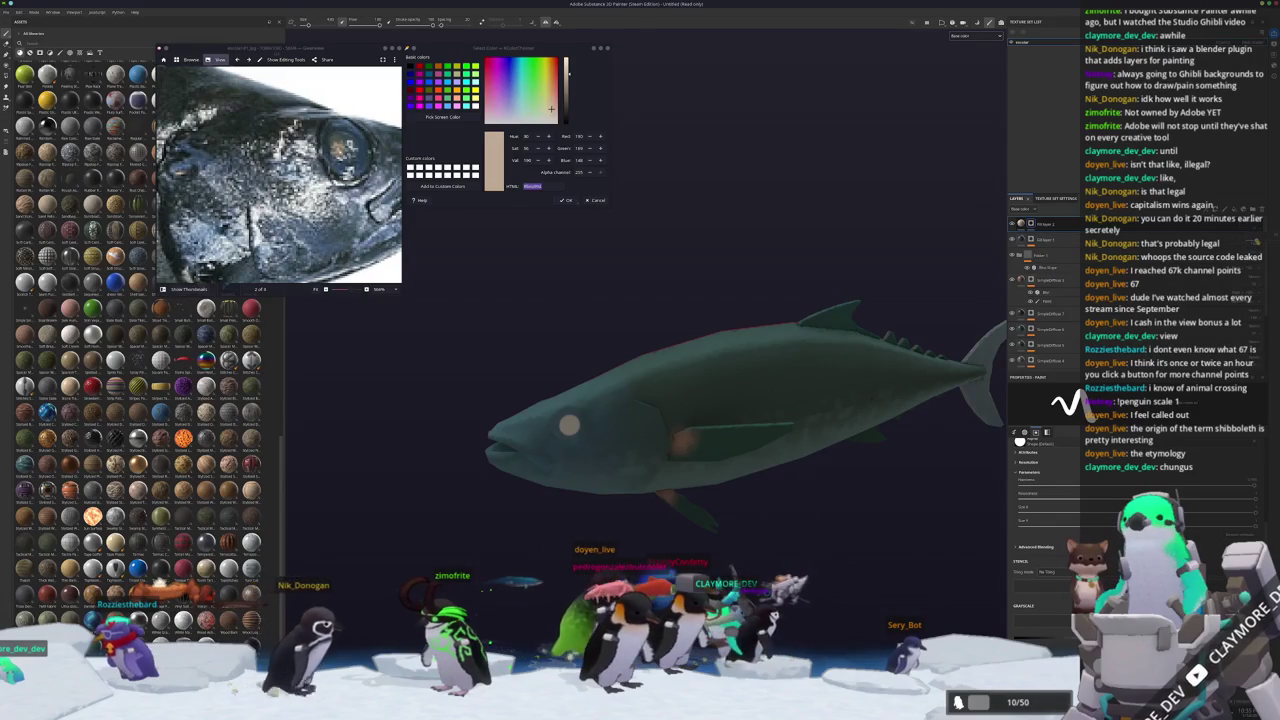
{"action": "left_click", "coordinate": [1045, 240]}
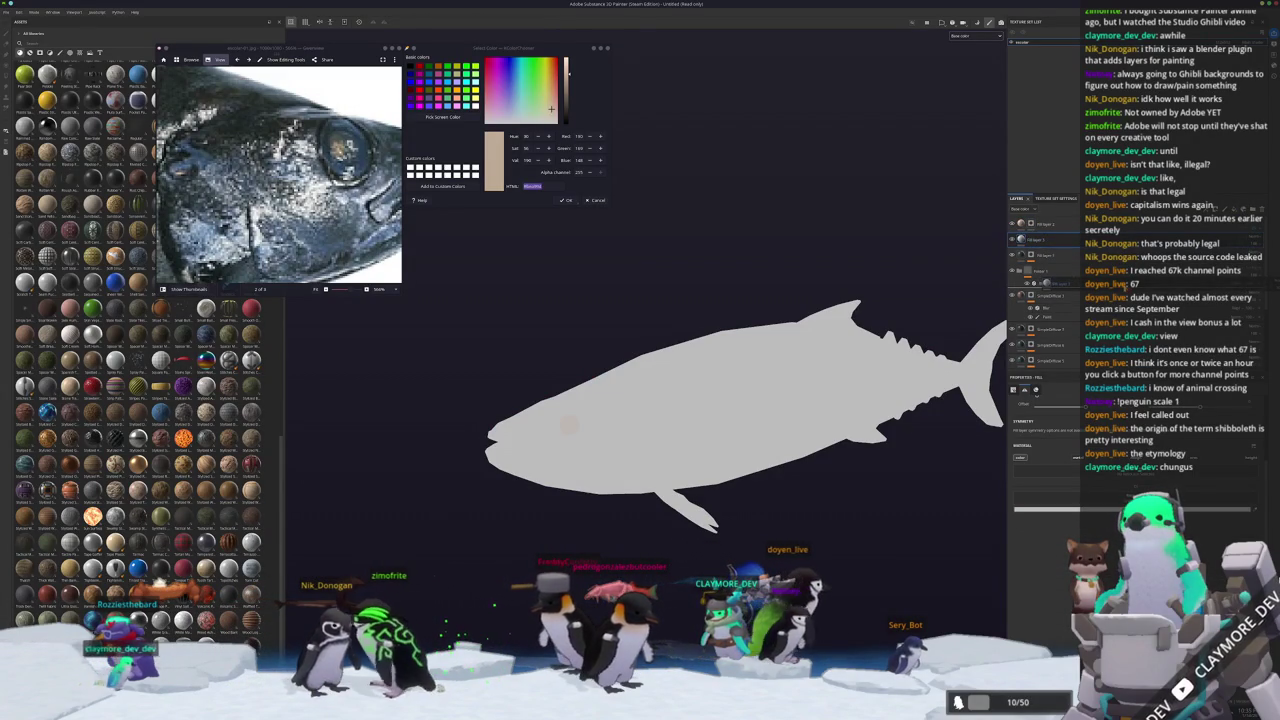
{"action": "left_click", "coordinate": [1045, 281]}
{"action": "left_click", "coordinate": [1064, 288]}
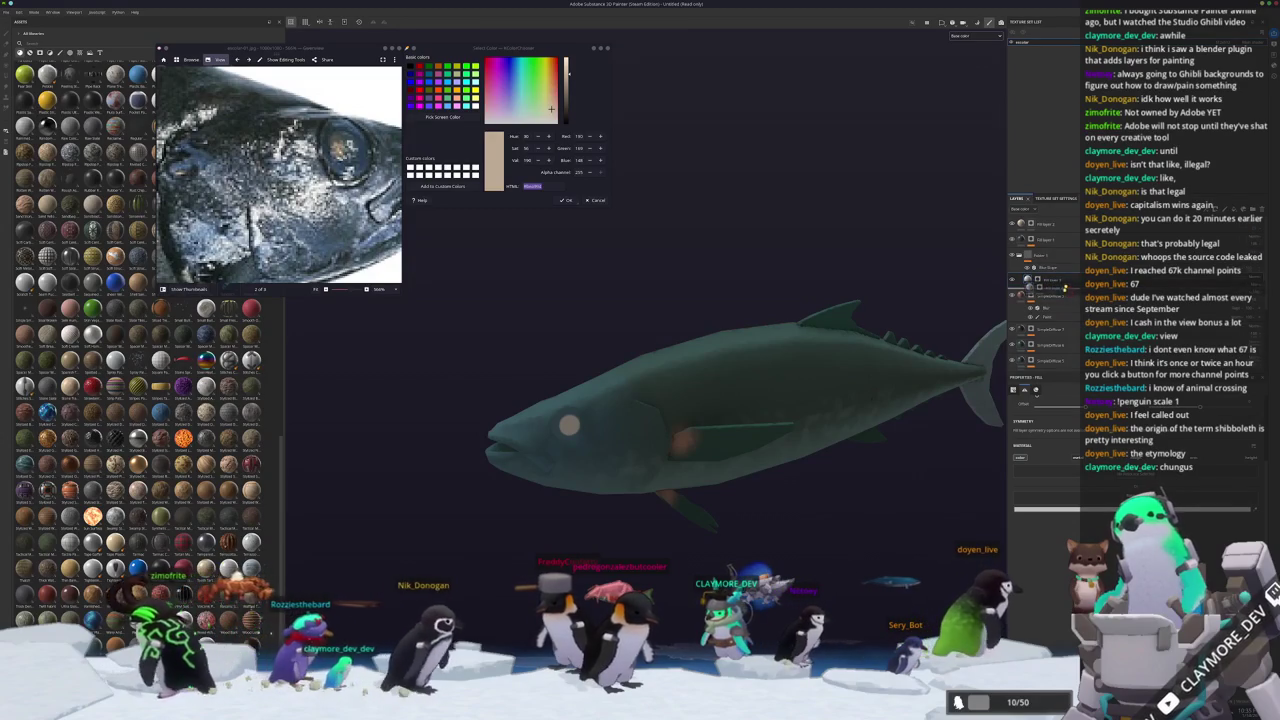
{"action": "key", "text": "Delete"}
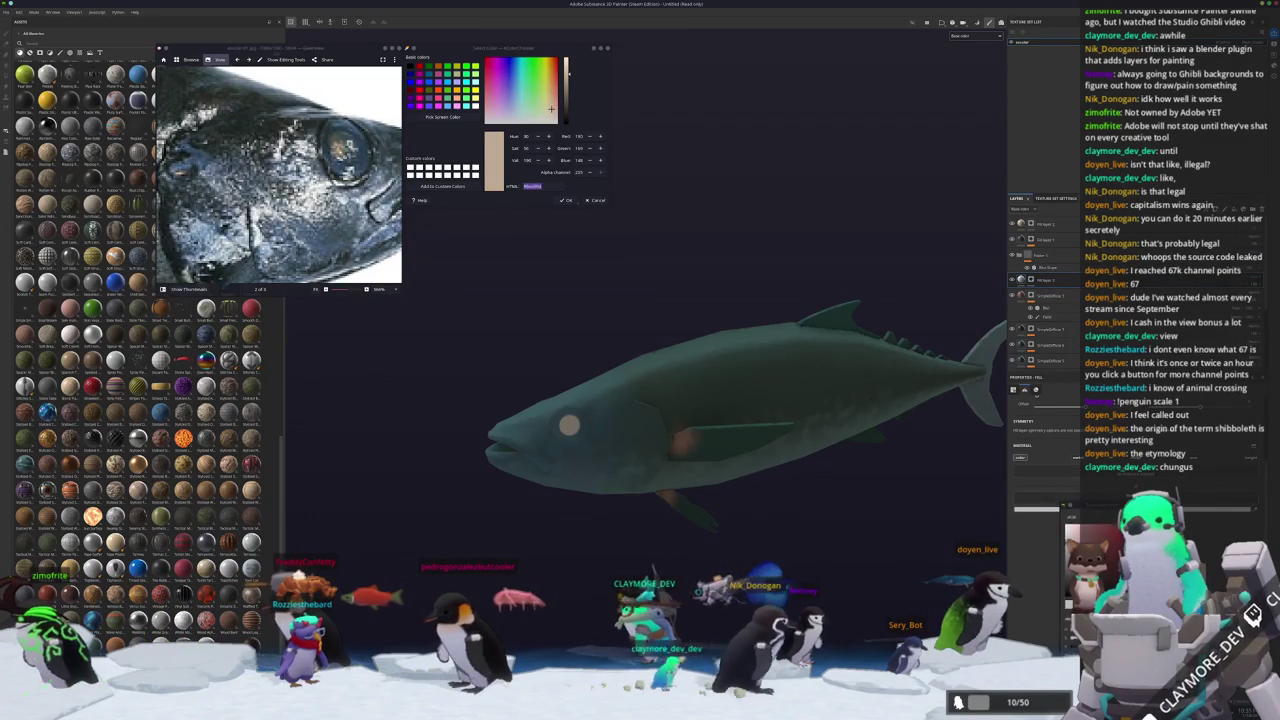
{"action": "right_click", "coordinate": [1032, 280]}
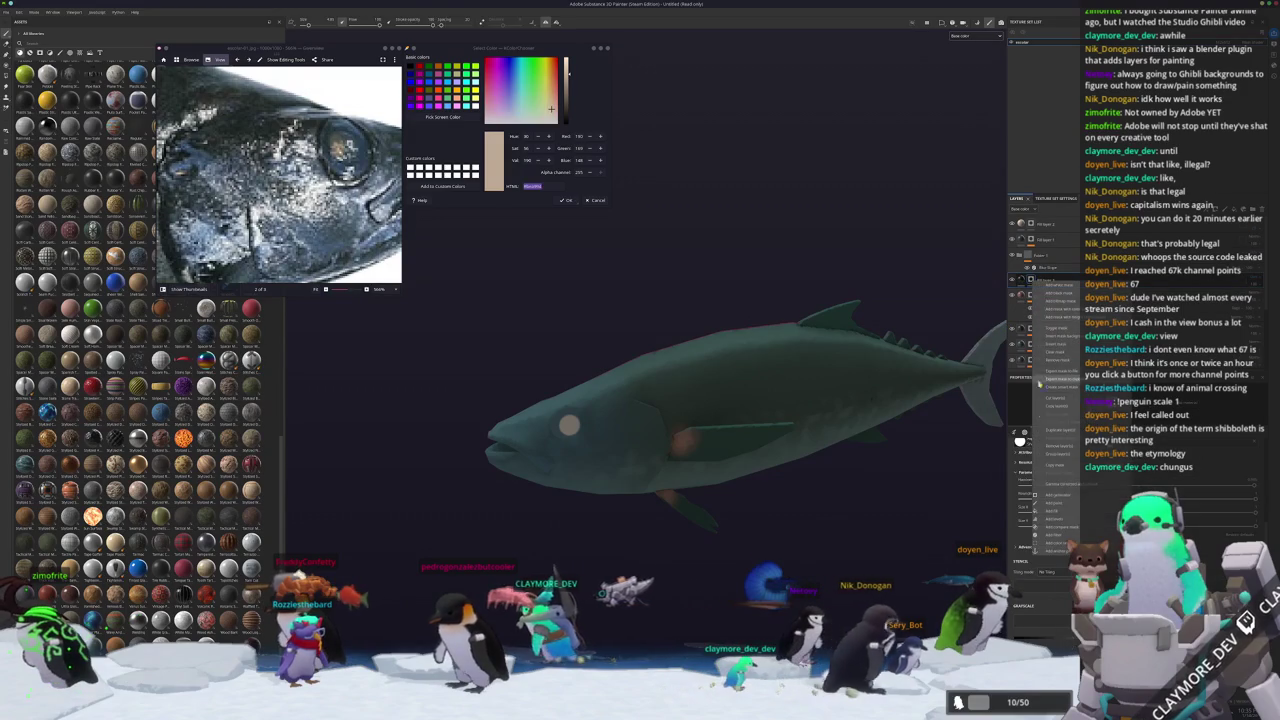
Add a paint layer and draw a straight black line down the gill.
{"action": "left_click", "coordinate": [1053, 502]}
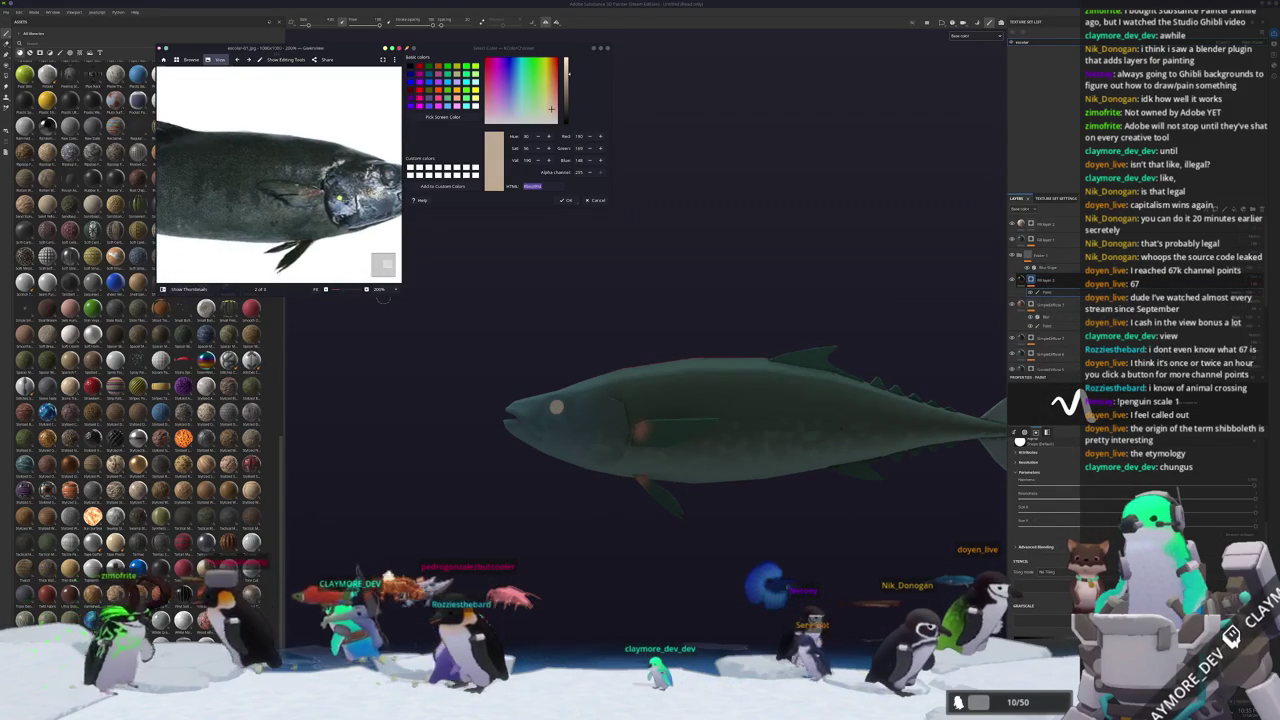
{"action": "scroll", "coordinate": [672, 450], "scroll_direction": "up", "scroll_amount": 2}
{"action": "scroll", "coordinate": [672, 450], "scroll_direction": "up", "scroll_amount": 3}
{"action": "left_click_drag", "start_coordinate": [672, 450], "coordinate": [670, 565], "text": "alt"}
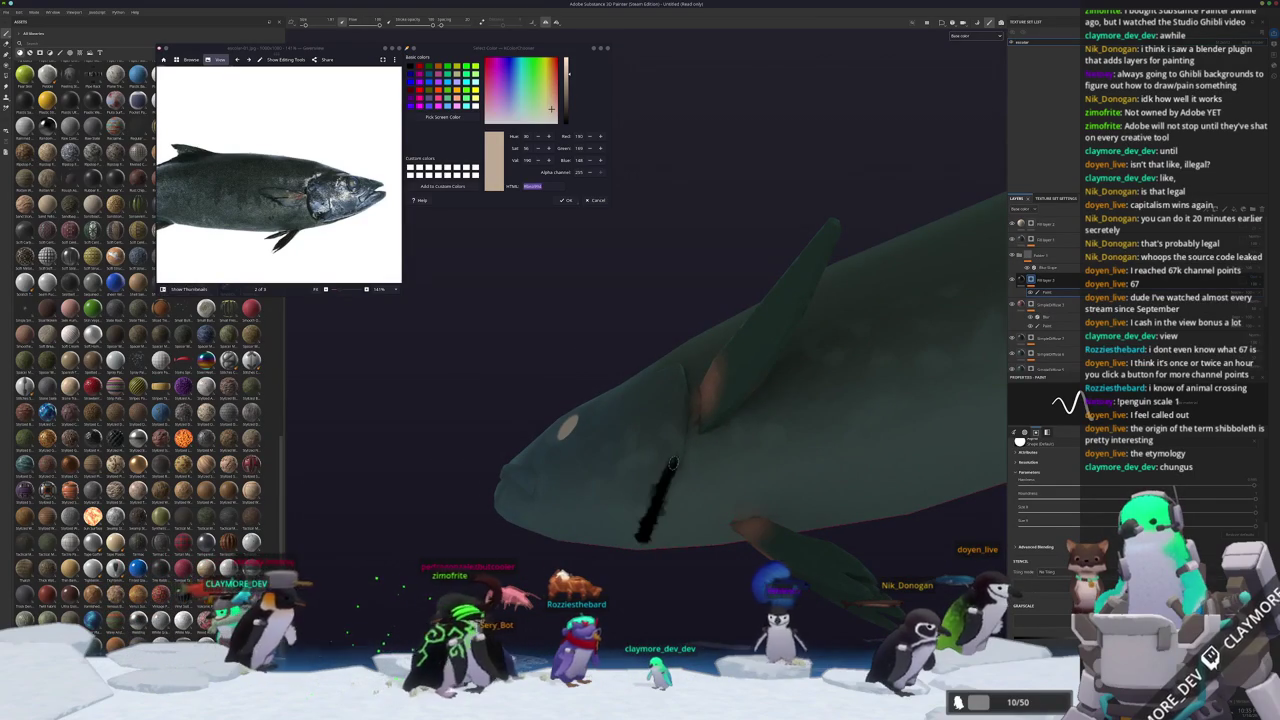
{"action": "left_click", "coordinate": [682, 397], "text": "shift"}
{"action": "mouse_move", "coordinate": [682, 397]}
{"action": "left_mouse_down", "text": "alt"}
{"action": "mouse_move", "coordinate": [694, 487]}
{"action": "mouse_move", "coordinate": [582, 557]}
{"action": "left_mouse_up", "text": "alt"}
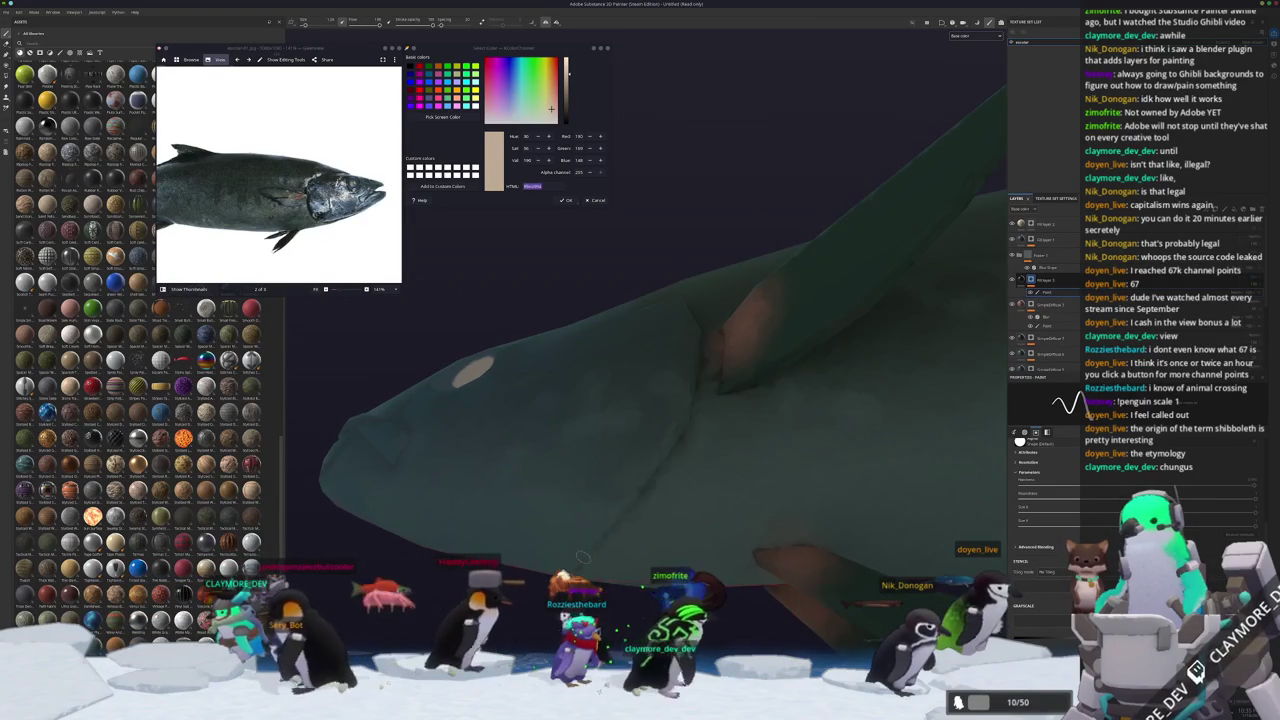
{"action": "left_click_drag", "start_coordinate": [680, 412], "coordinate": [570, 565]}
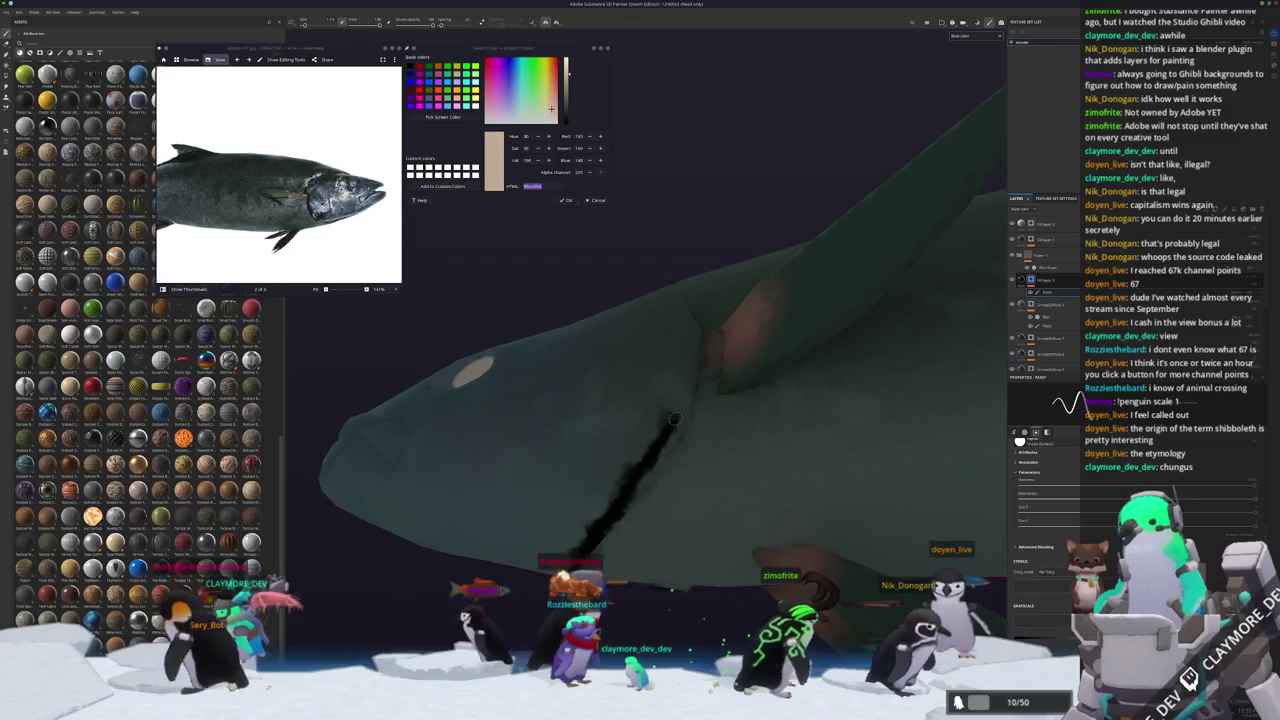
Outline the gill curve and paint dark lines along the mouth.
{"action": "scroll", "coordinate": [1071, 327], "scroll_direction": "down", "scroll_amount": 2}
{"action": "scroll", "coordinate": [1071, 327], "scroll_direction": "up", "scroll_amount": 2}
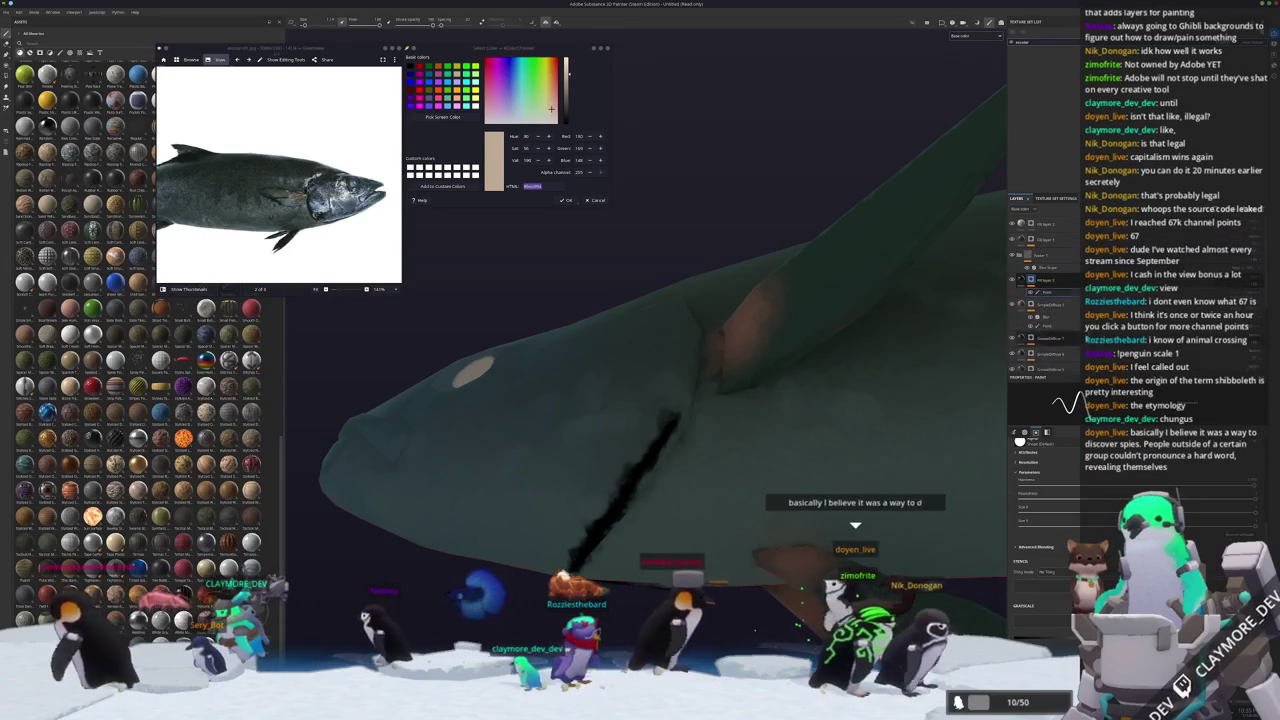
{"action": "mouse_move", "coordinate": [625, 480]}
{"action": "left_mouse_down", "text": "alt"}
{"action": "mouse_move", "coordinate": [641, 463]}
{"action": "mouse_move", "coordinate": [634, 529]}
{"action": "left_mouse_up", "text": "alt"}
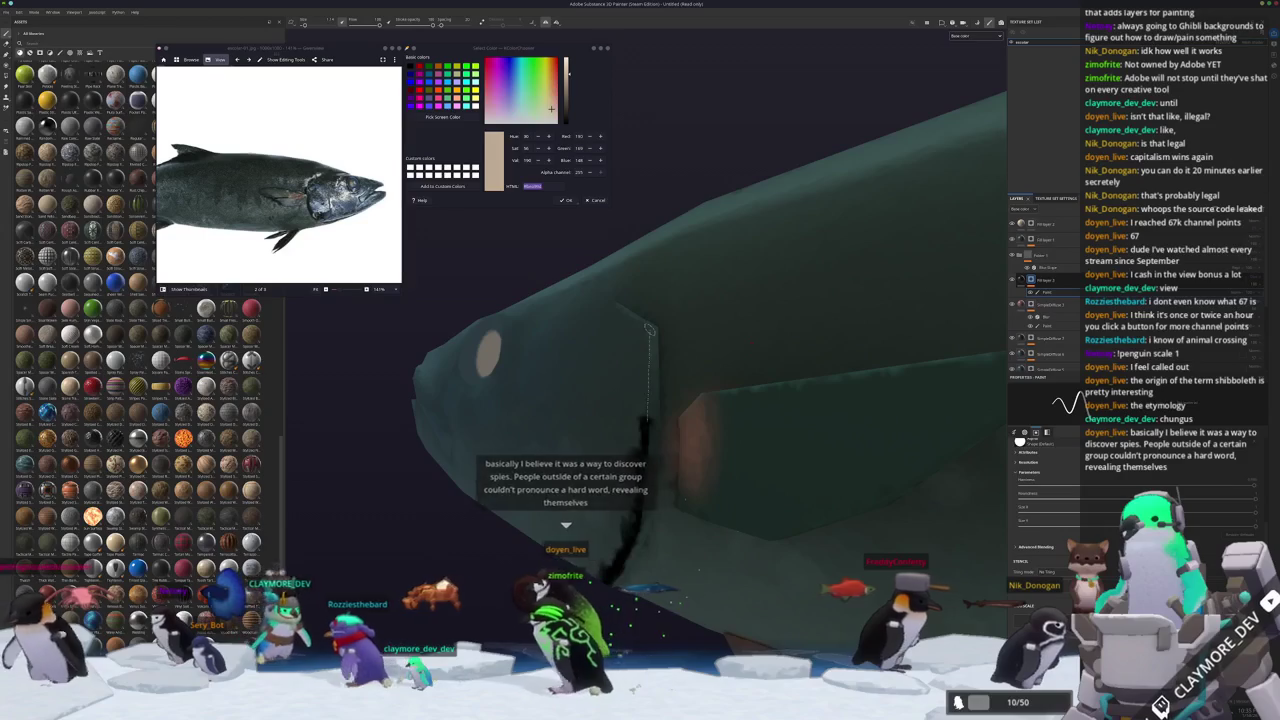
{"action": "mouse_move", "coordinate": [647, 422]}
{"action": "left_mouse_down", "text": "alt"}
{"action": "mouse_move", "coordinate": [659, 392]}
{"action": "mouse_move", "coordinate": [676, 467]}
{"action": "left_mouse_up", "text": "alt"}
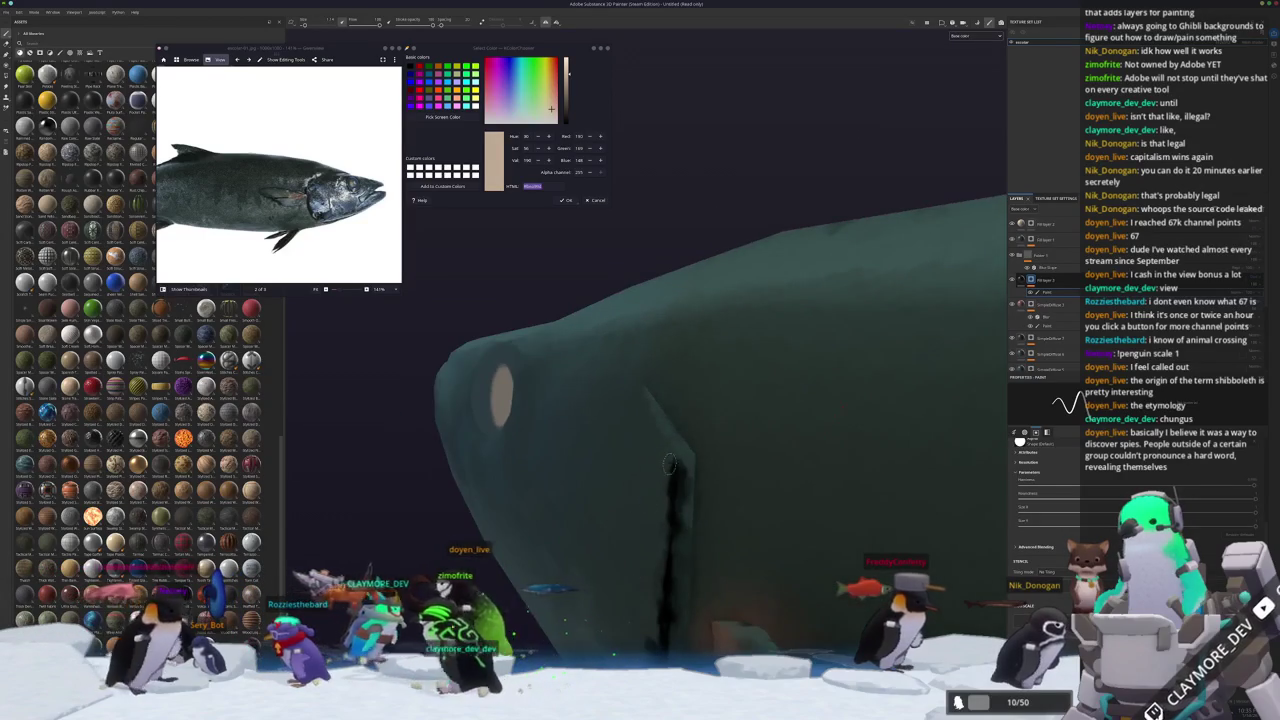
{"action": "mouse_move", "coordinate": [644, 392]}
{"action": "left_mouse_down", "text": "alt"}
{"action": "mouse_move", "coordinate": [560, 400]}
{"action": "mouse_move", "coordinate": [643, 534]}
{"action": "left_mouse_up", "text": "alt"}
{"action": "scroll", "coordinate": [316, 183], "scroll_direction": "up", "scroll_amount": 3}
{"action": "left_click_drag", "start_coordinate": [560, 420], "coordinate": [708, 503], "text": "alt"}
{"action": "scroll", "coordinate": [333, 245], "scroll_direction": "up", "scroll_amount": 2}
{"action": "left_click_drag", "start_coordinate": [520, 420], "coordinate": [582, 486], "text": "alt"}
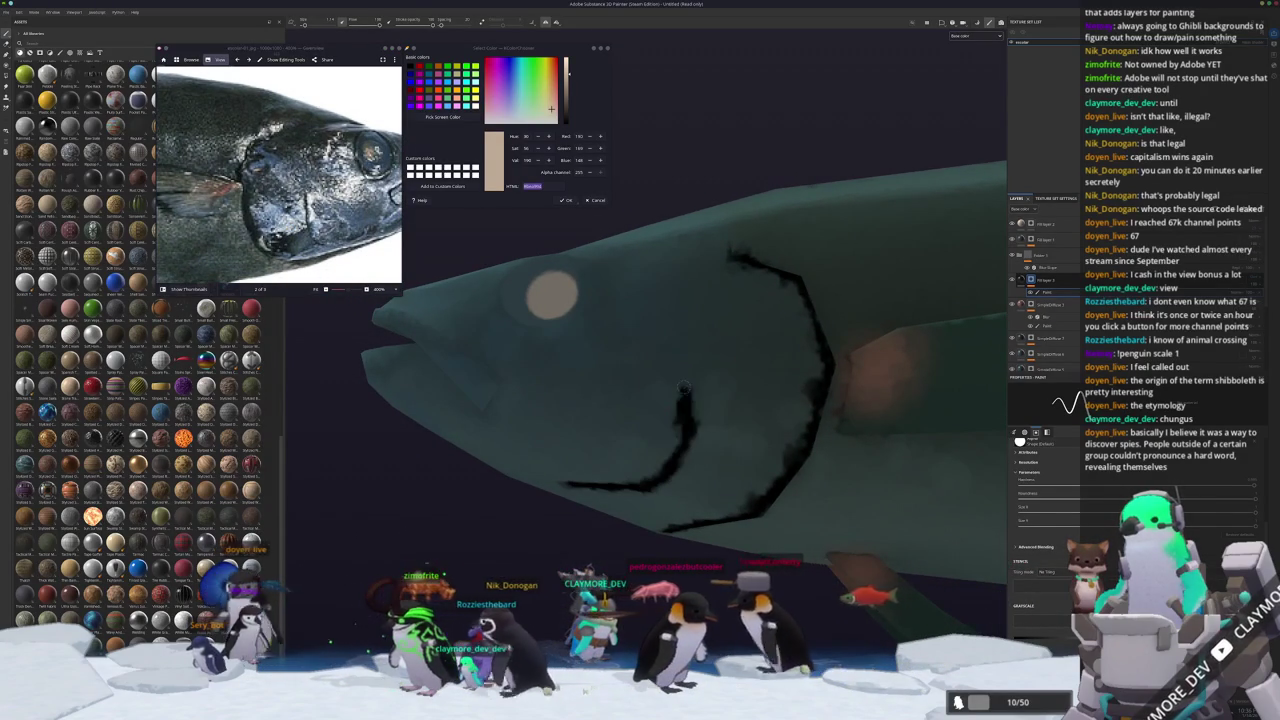
{"action": "scroll", "coordinate": [326, 234], "scroll_direction": "down", "scroll_amount": 2}
{"action": "left_click_drag", "start_coordinate": [560, 460], "coordinate": [608, 416], "text": "alt"}
{"action": "scroll", "coordinate": [596, 430], "scroll_direction": "up", "scroll_amount": 2}
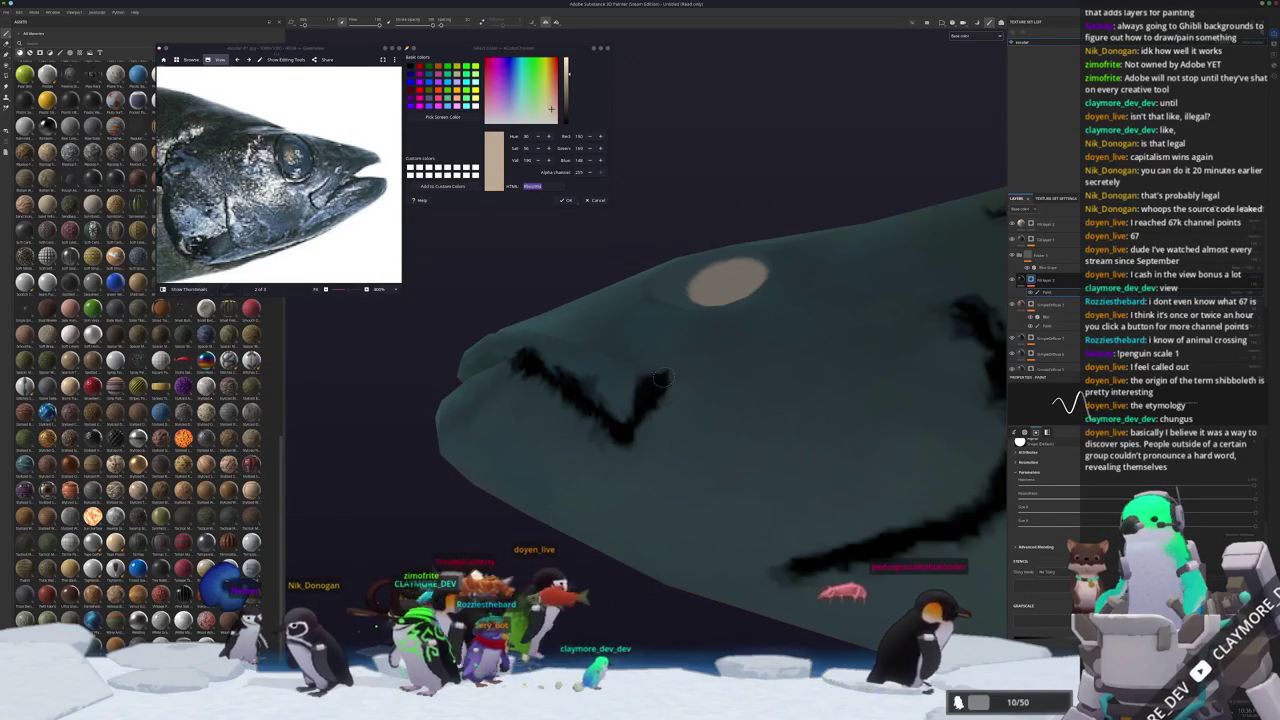
Draw a dark ring around the eye, then undo the last dark head stroke.
{"action": "left_click_drag", "start_coordinate": [661, 379], "coordinate": [684, 502], "text": "alt"}
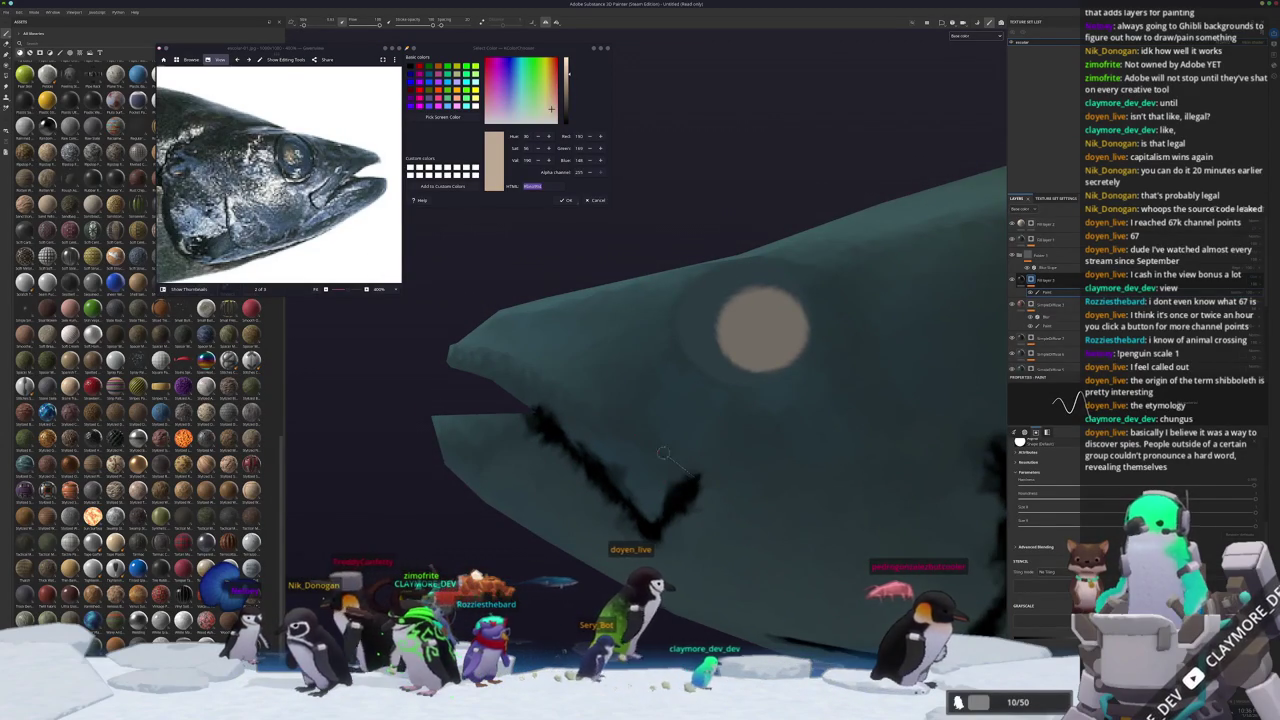
{"action": "mouse_move", "coordinate": [496, 343]}
{"action": "left_mouse_down", "text": "alt"}
{"action": "mouse_move", "coordinate": [617, 471]}
{"action": "mouse_move", "coordinate": [650, 440]}
{"action": "mouse_move", "coordinate": [578, 428]}
{"action": "left_mouse_up", "text": "alt"}
{"action": "left_click_drag", "start_coordinate": [477, 556], "coordinate": [402, 303], "text": "alt"}
{"action": "scroll", "coordinate": [333, 227], "scroll_direction": "down", "scroll_amount": 2}
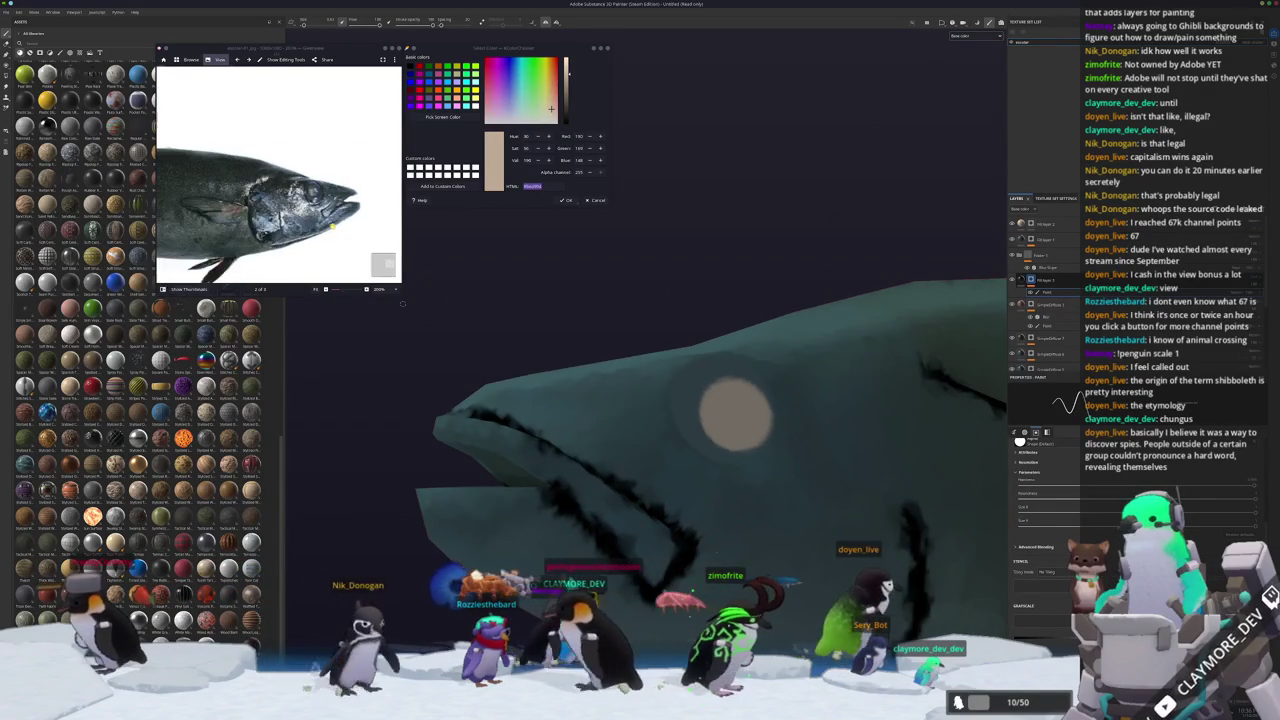
{"action": "mouse_move", "coordinate": [716, 454]}
{"action": "left_mouse_down", "text": "alt"}
{"action": "mouse_move", "coordinate": [558, 421]}
{"action": "mouse_move", "coordinate": [611, 513]}
{"action": "mouse_move", "coordinate": [515, 455]}
{"action": "mouse_move", "coordinate": [494, 385]}
{"action": "mouse_move", "coordinate": [513, 342]}
{"action": "mouse_move", "coordinate": [603, 318]}
{"action": "left_mouse_up", "text": "alt"}
{"action": "scroll", "coordinate": [350, 227], "scroll_direction": "down", "scroll_amount": 1}
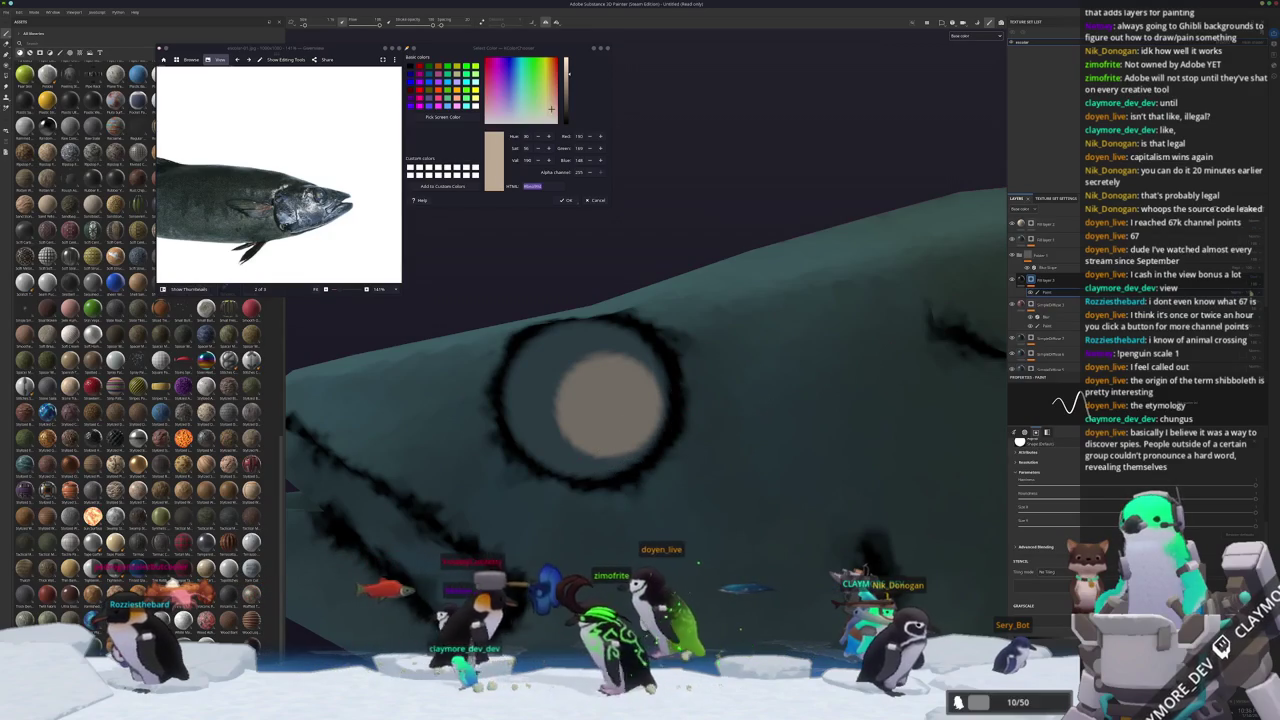
{"action": "key", "text": "ctrl+z"}
Zoom and orbit in on the fish's head to look closely at the eye.
{"action": "scroll", "coordinate": [619, 416], "scroll_direction": "down", "scroll_amount": 3}
{"action": "scroll", "coordinate": [619, 416], "scroll_direction": "down", "scroll_amount": 2}
{"action": "scroll", "coordinate": [619, 416], "scroll_direction": "down", "scroll_amount": 2}
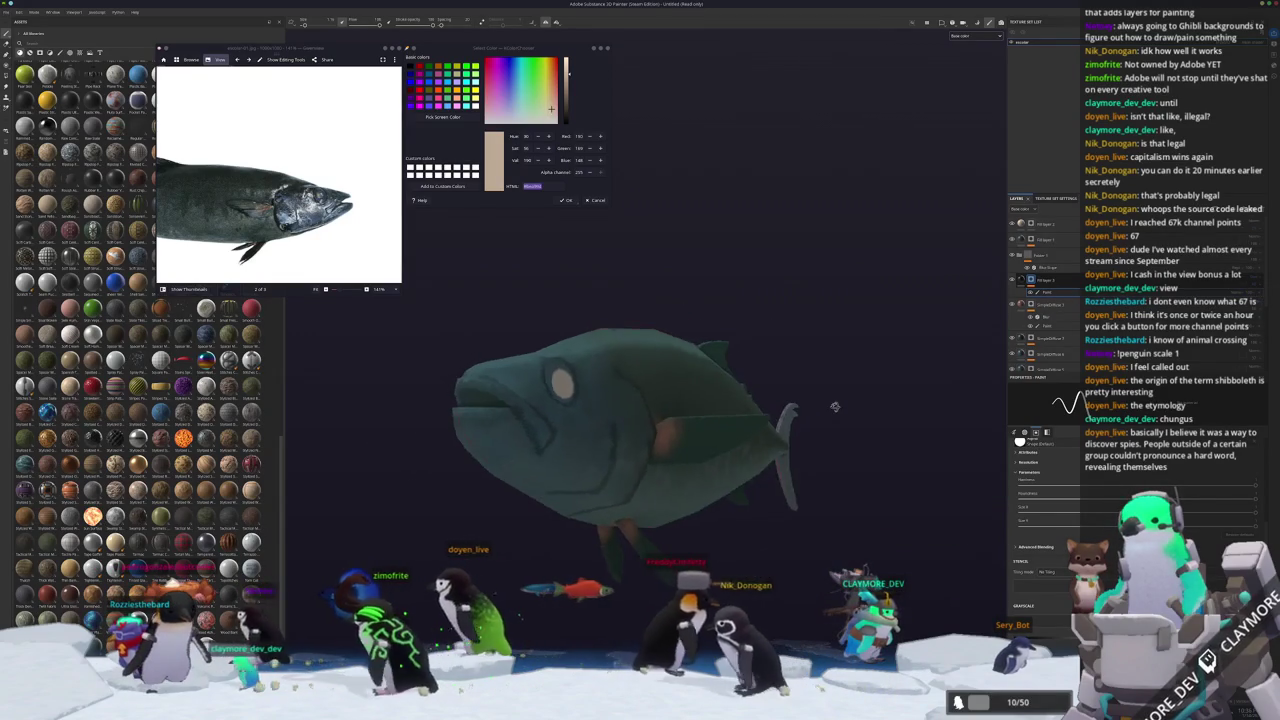
{"action": "scroll", "coordinate": [600, 420], "scroll_direction": "up", "scroll_amount": 1}
{"action": "scroll", "coordinate": [575, 424], "scroll_direction": "up", "scroll_amount": 2}
{"action": "scroll", "coordinate": [549, 428], "scroll_direction": "up", "scroll_amount": 1}
{"action": "scroll", "coordinate": [570, 416], "scroll_direction": "up", "scroll_amount": 1}
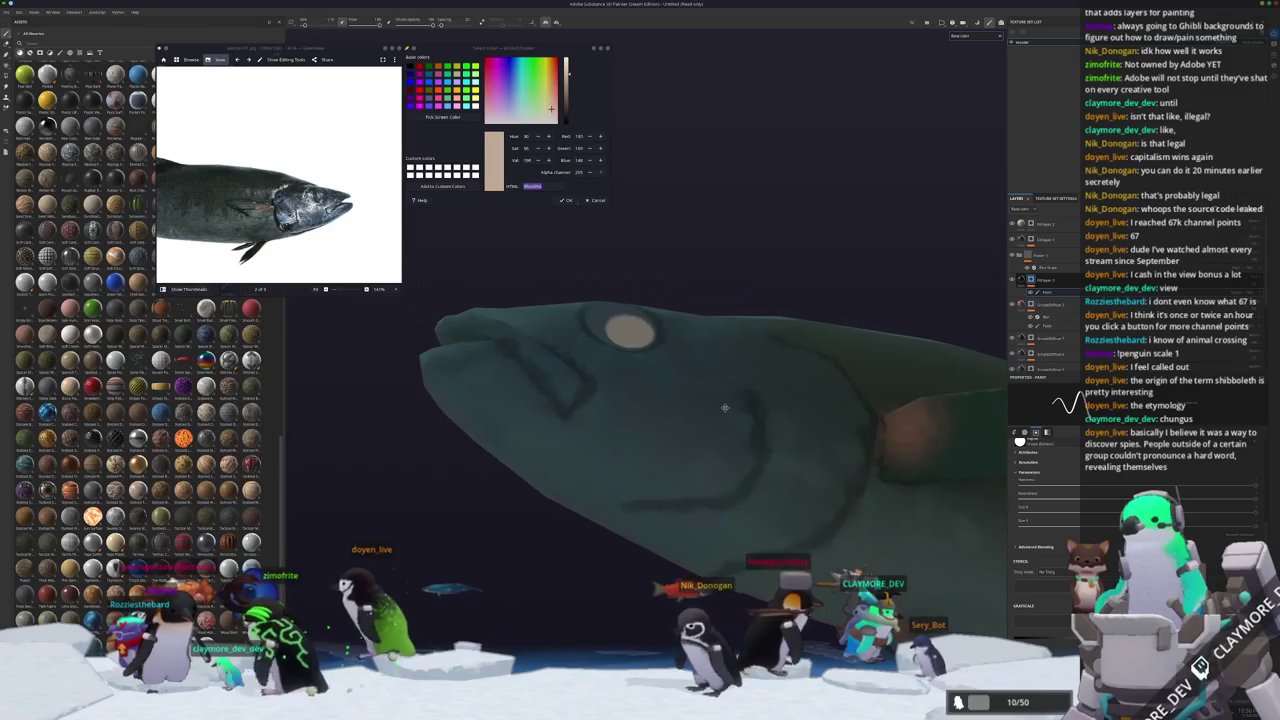
{"action": "scroll", "coordinate": [590, 404], "scroll_direction": "up", "scroll_amount": 1}
{"action": "scroll", "coordinate": [610, 391], "scroll_direction": "up", "scroll_amount": 1}
{"action": "scroll", "coordinate": [631, 378], "scroll_direction": "up", "scroll_amount": 1}
{"action": "left_click_drag", "start_coordinate": [631, 378], "coordinate": [605, 343], "text": "alt"}
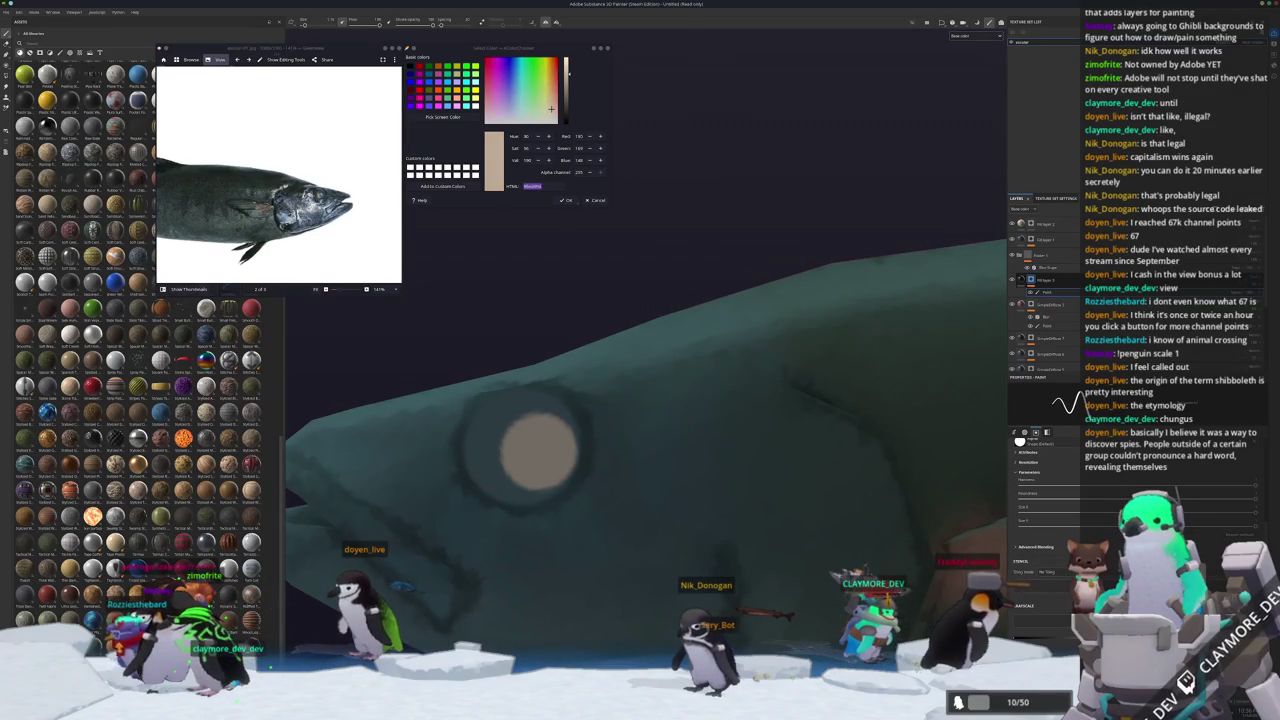
{"action": "mouse_move", "coordinate": [768, 519]}
{"action": "left_mouse_down", "text": "alt"}
{"action": "mouse_move", "coordinate": [748, 482]}
{"action": "mouse_move", "coordinate": [724, 507]}
{"action": "left_mouse_up", "text": "alt"}
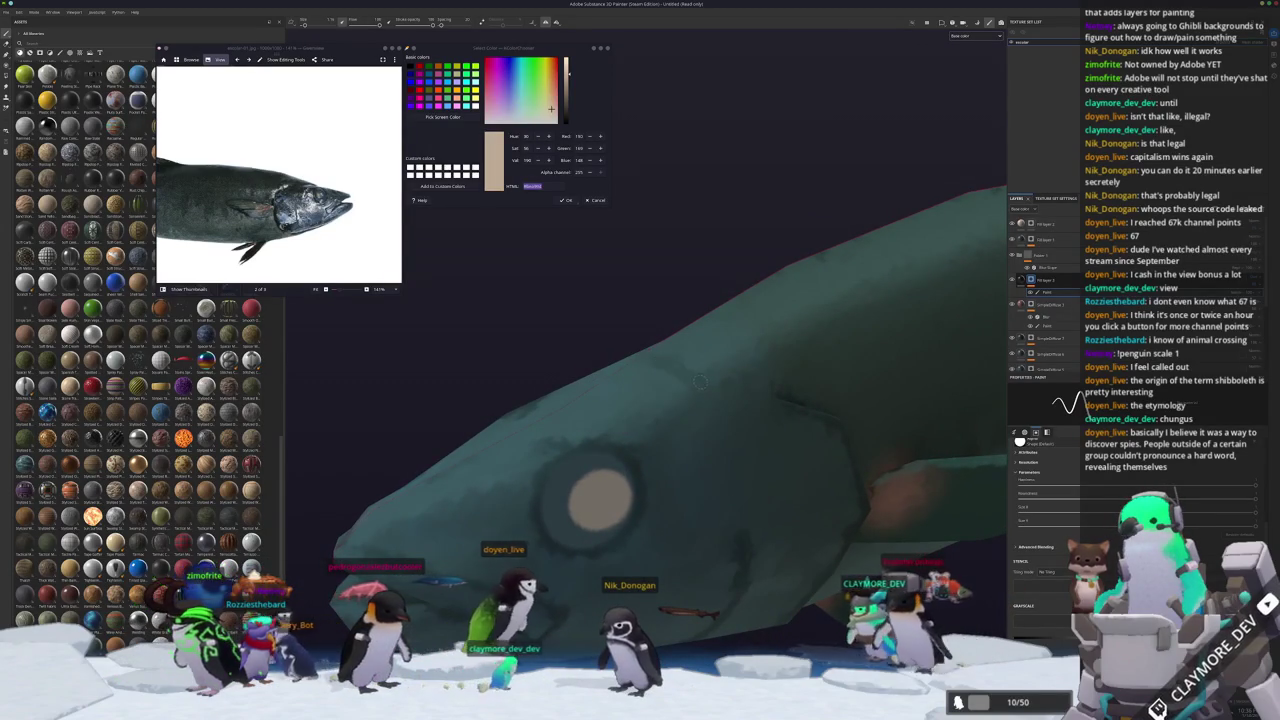
Level the fish into a side view and fit the whole reference fish photo in the viewer.
{"action": "mouse_move", "coordinate": [752, 483]}
{"action": "left_mouse_down", "text": "alt"}
{"action": "mouse_move", "coordinate": [773, 466]}
{"action": "mouse_move", "coordinate": [720, 510]}
{"action": "left_mouse_up", "text": "alt"}
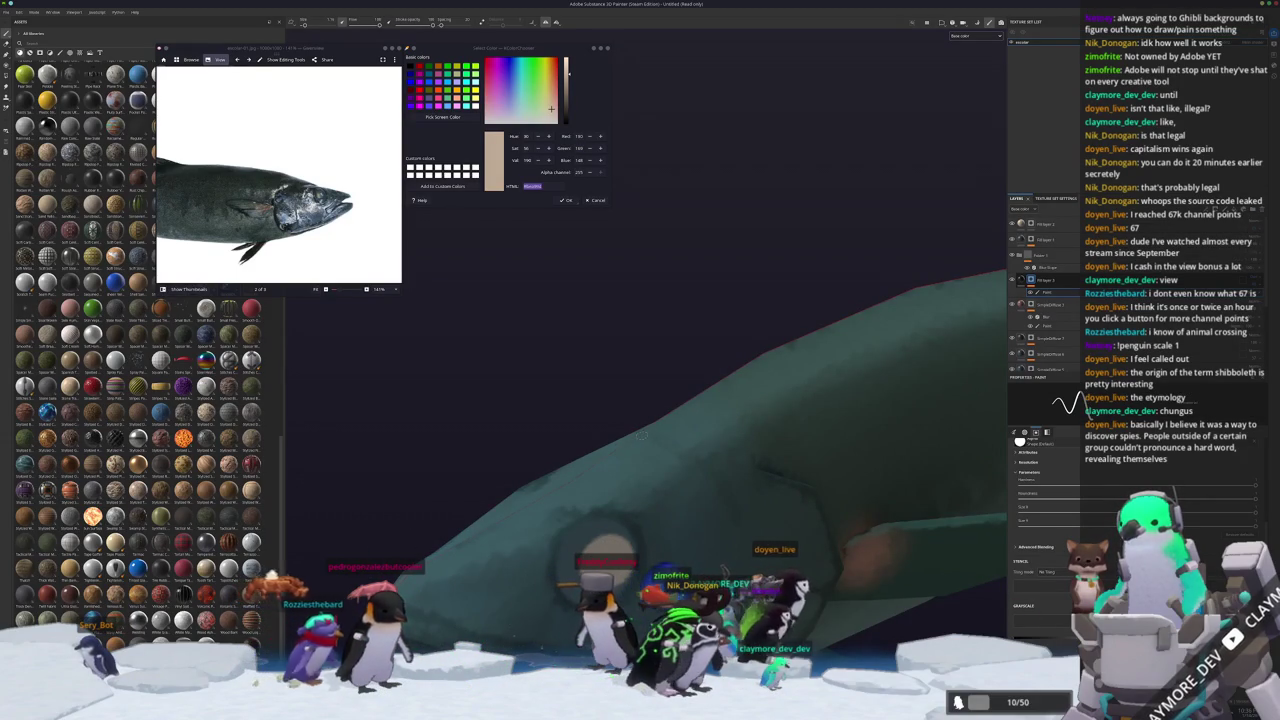
{"action": "left_click_drag", "start_coordinate": [736, 519], "coordinate": [647, 392], "text": "alt"}
{"action": "left_click", "coordinate": [383, 264]}
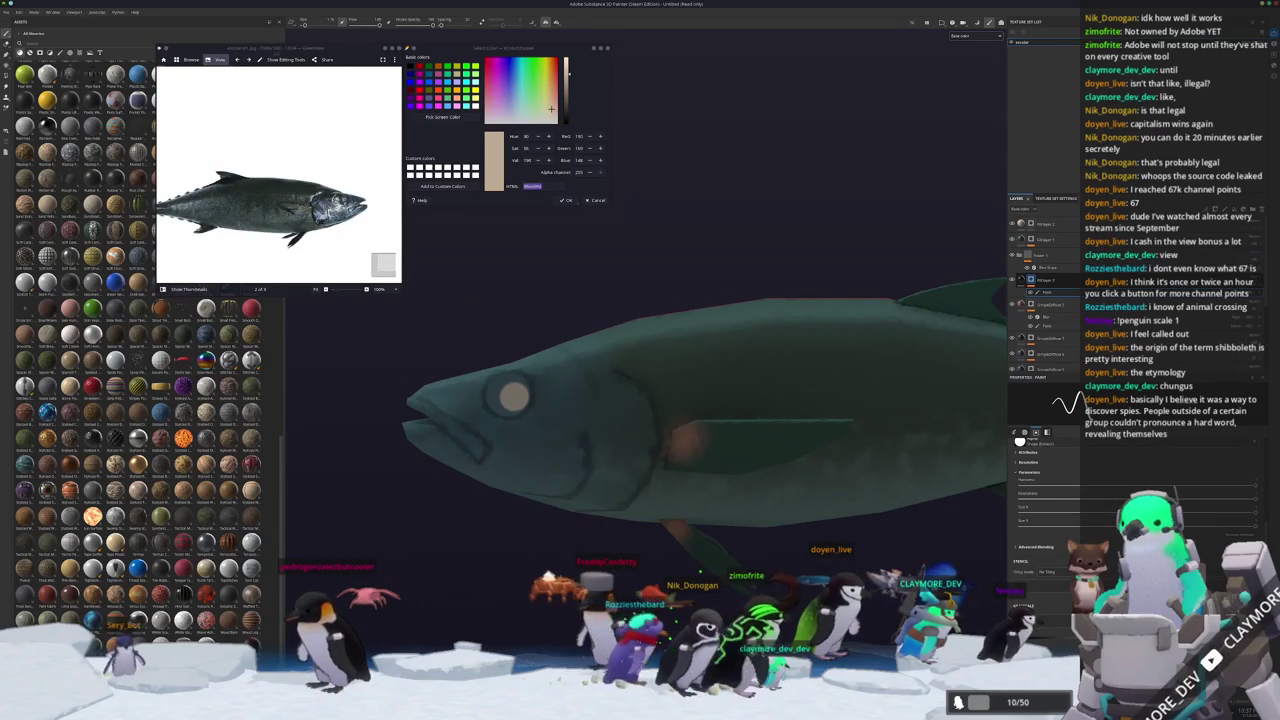
Paint a straight dark line along the fish's flank beside the pectoral fin.
{"action": "scroll", "coordinate": [629, 484], "scroll_direction": "up", "scroll_amount": 2}
{"action": "scroll", "coordinate": [629, 484], "scroll_direction": "up", "scroll_amount": 3}
{"action": "scroll", "coordinate": [629, 484], "scroll_direction": "up", "scroll_amount": 2}
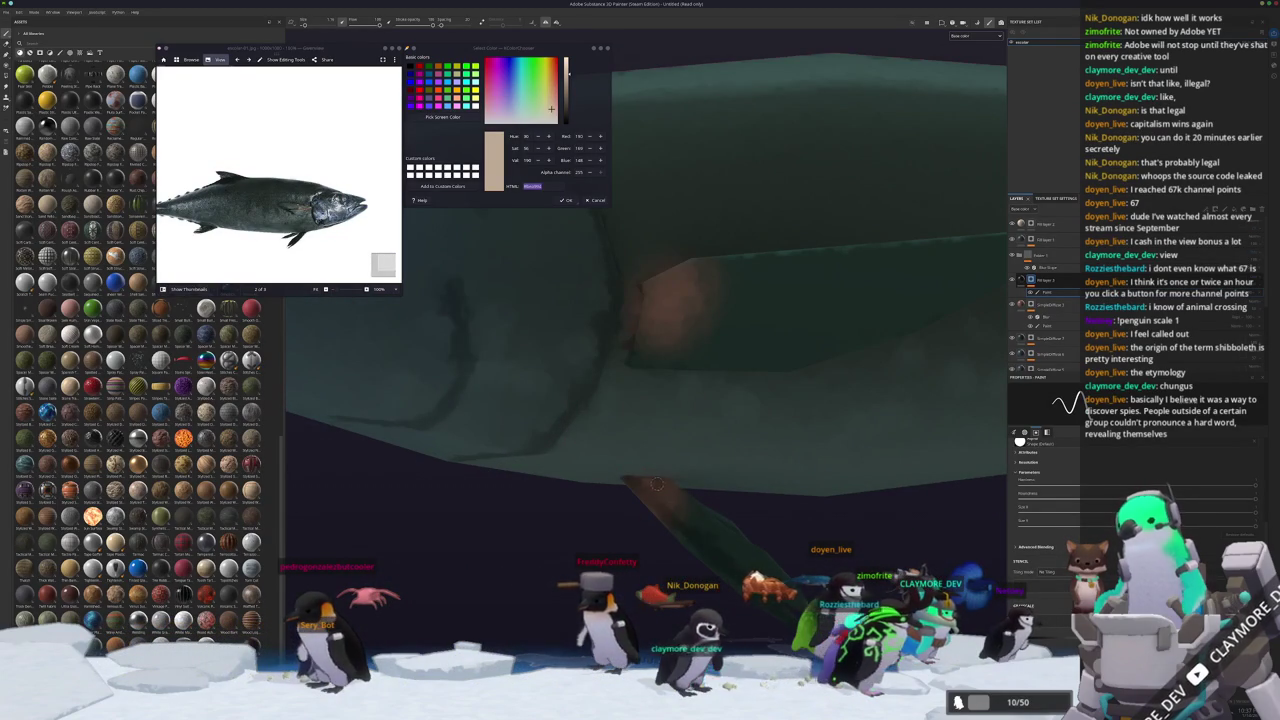
{"action": "left_click_drag", "start_coordinate": [660, 486], "coordinate": [564, 508], "text": "alt"}
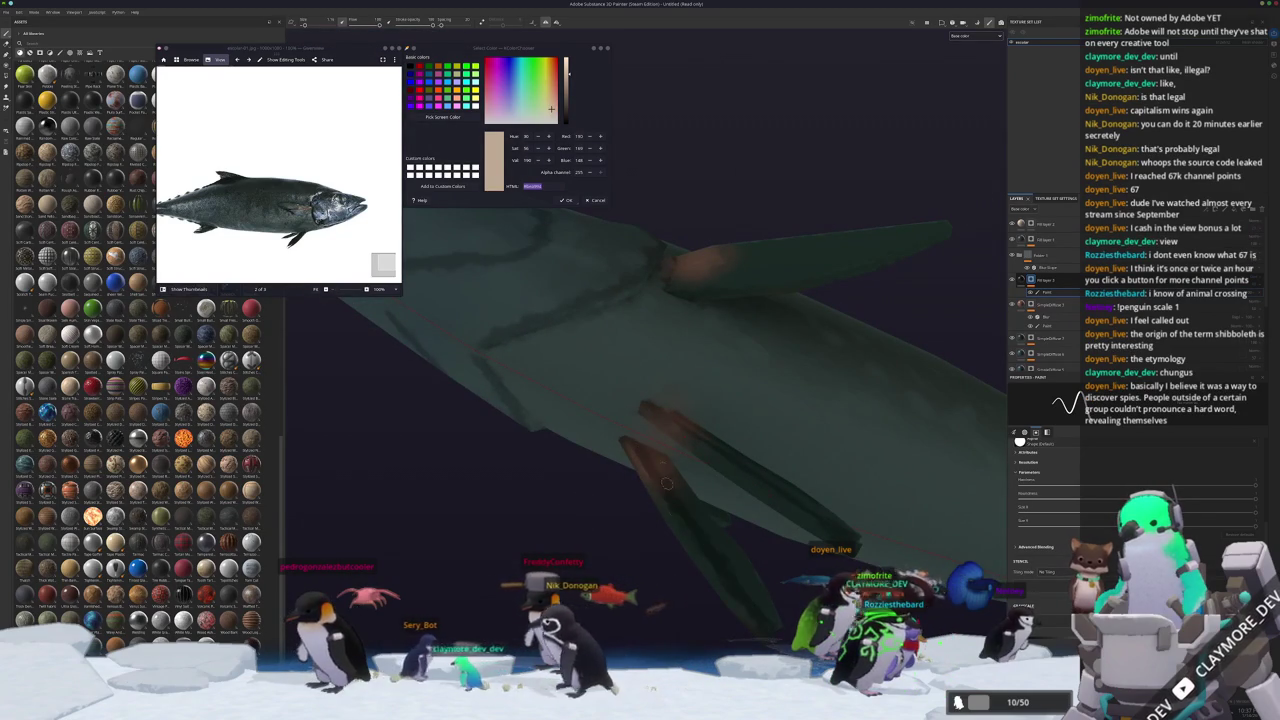
{"action": "mouse_move", "coordinate": [796, 612]}
{"action": "left_mouse_down", "text": "alt"}
{"action": "mouse_move", "coordinate": [620, 391]}
{"action": "mouse_move", "coordinate": [524, 451]}
{"action": "left_mouse_up", "text": "alt"}
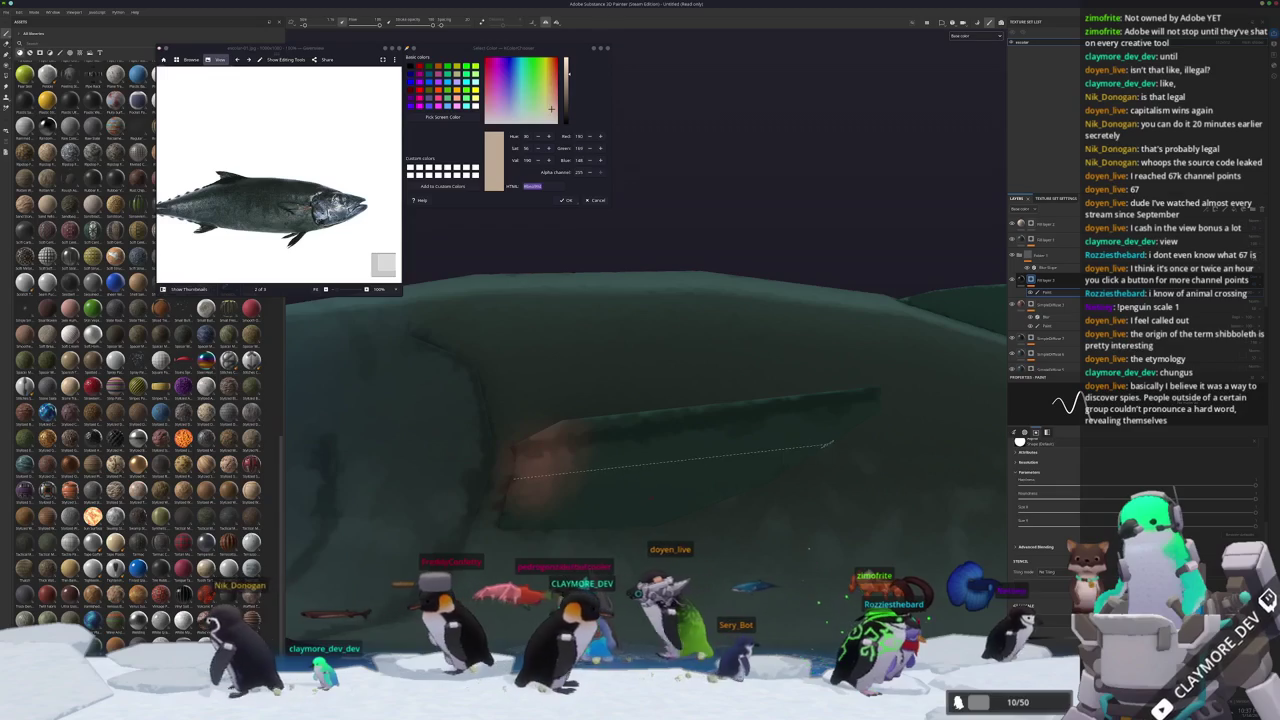
{"action": "left_click", "coordinate": [819, 443], "text": "shift"}
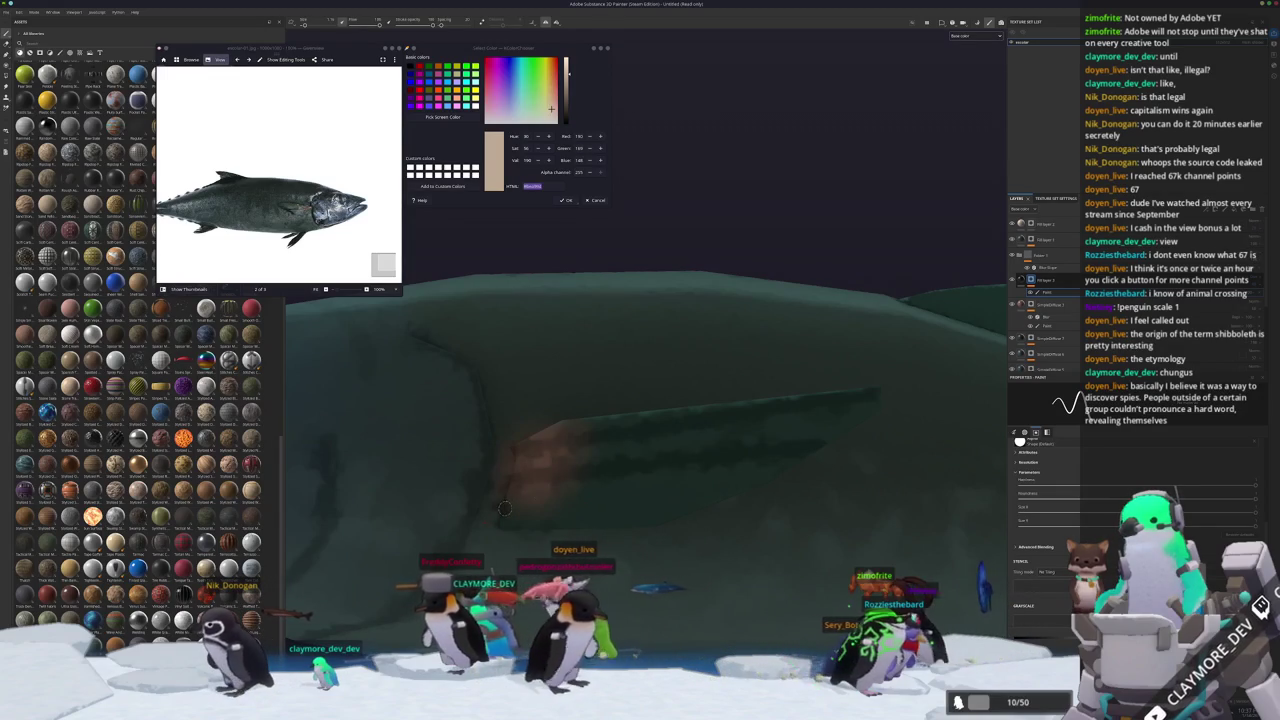
Orbit the fish back to a side view and select the filter layer in the stack.
{"action": "left_click_drag", "start_coordinate": [702, 505], "coordinate": [496, 516], "text": "alt"}
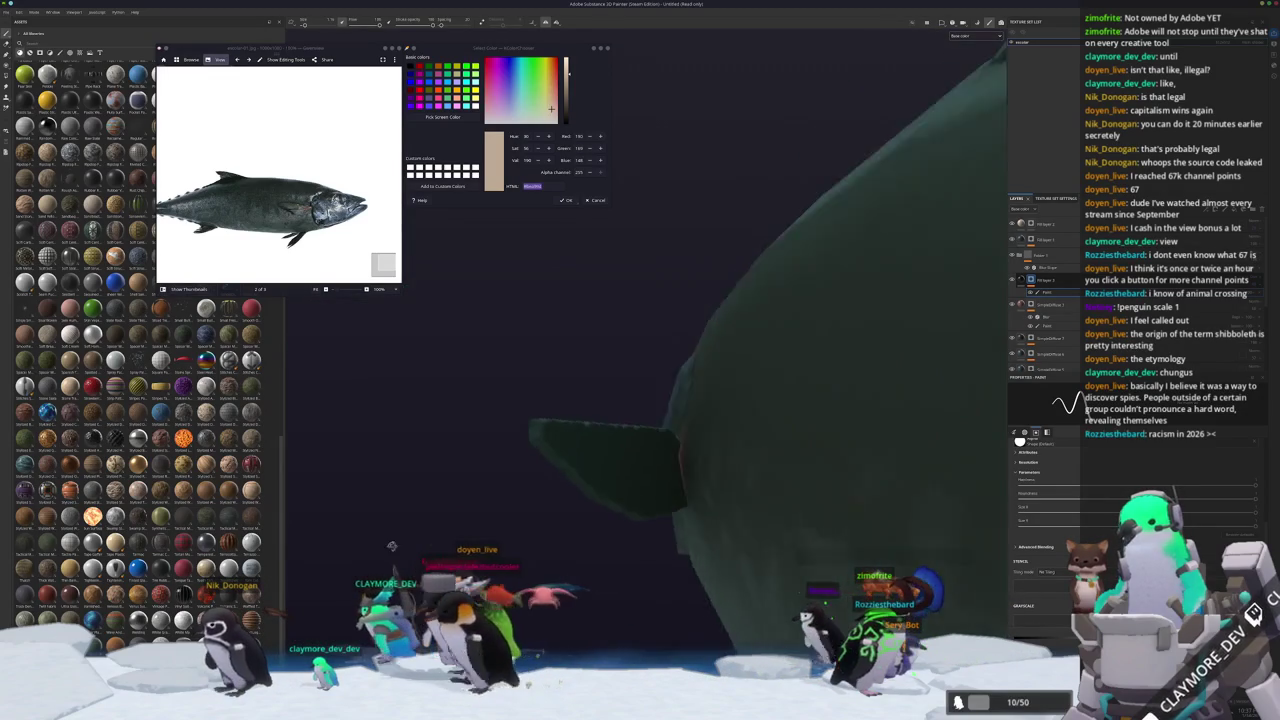
{"action": "mouse_move", "coordinate": [548, 450]}
{"action": "left_mouse_down", "text": "alt"}
{"action": "mouse_move", "coordinate": [644, 475]}
{"action": "mouse_move", "coordinate": [565, 458]}
{"action": "left_mouse_up", "text": "alt"}
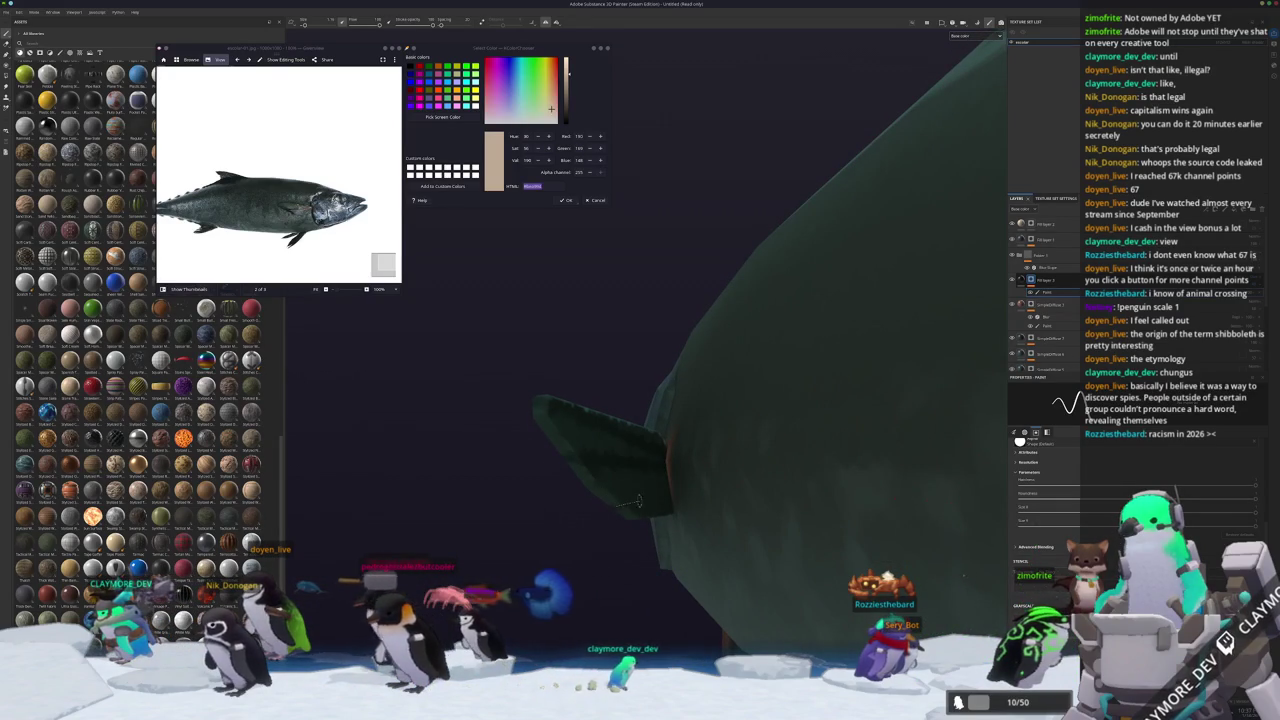
{"action": "left_click_drag", "start_coordinate": [641, 498], "coordinate": [969, 393], "text": "alt"}
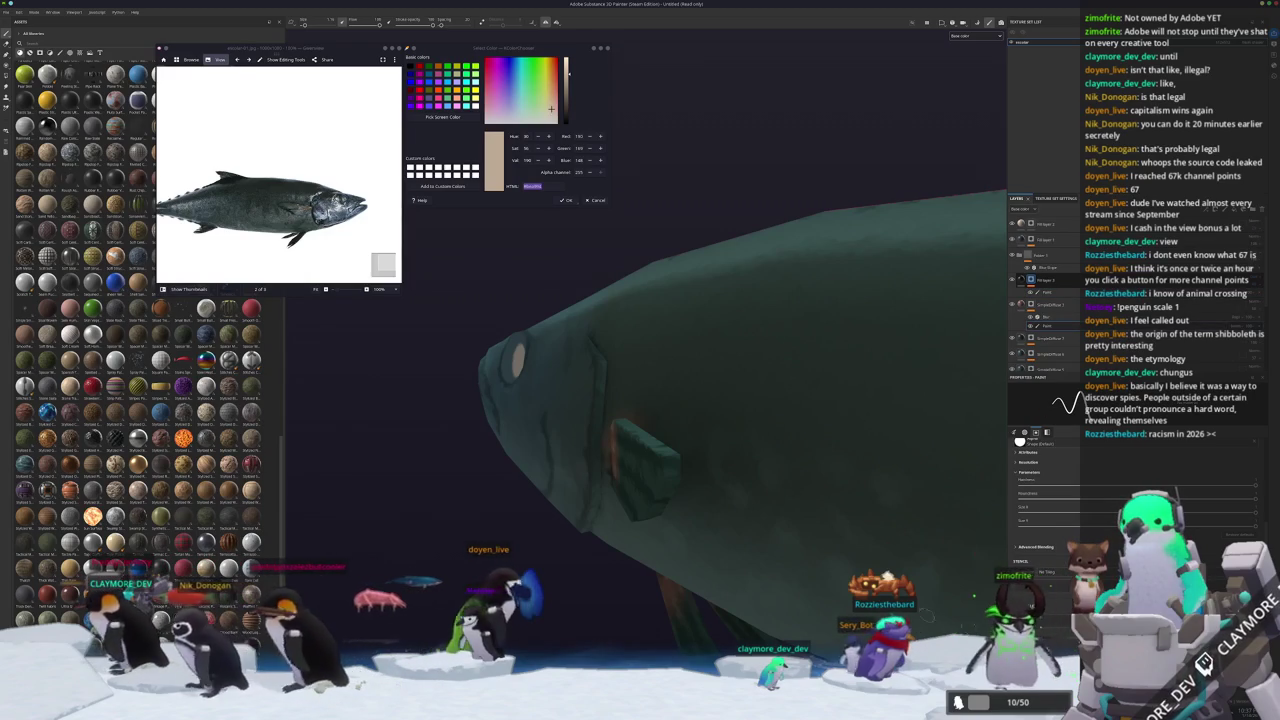
{"action": "left_click_drag", "start_coordinate": [720, 460], "coordinate": [665, 470], "text": "alt"}
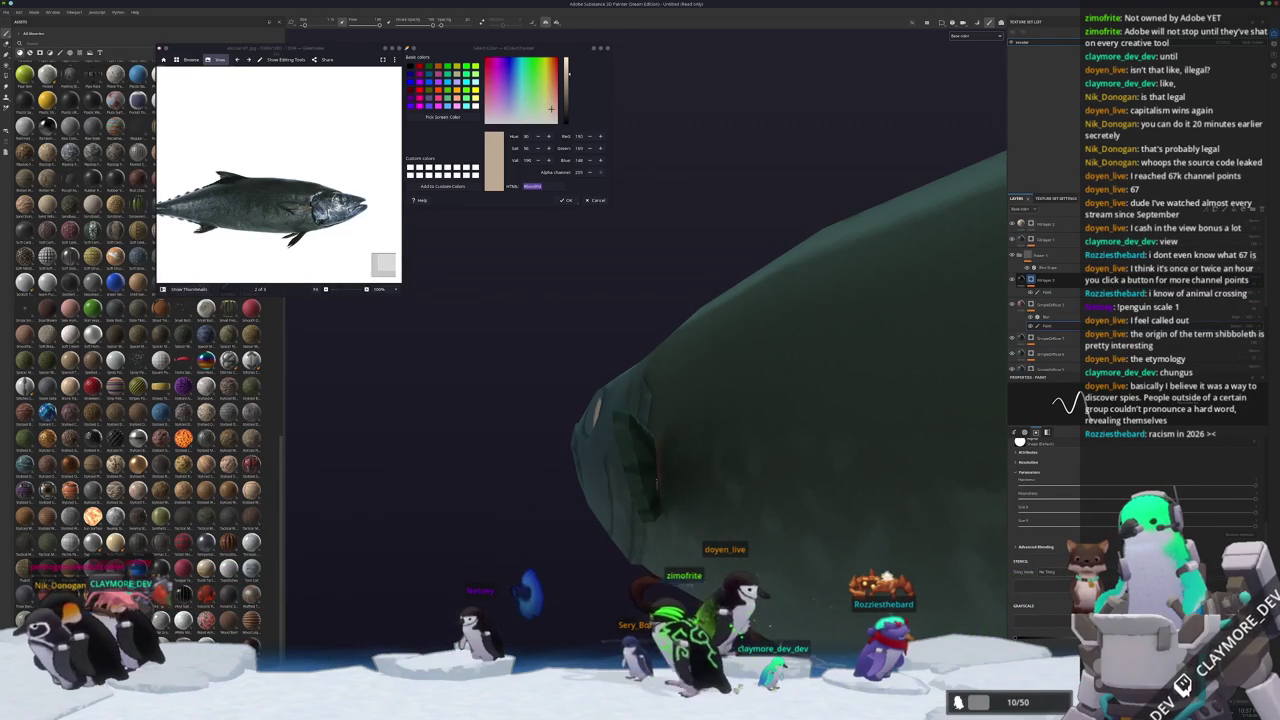
{"action": "mouse_move", "coordinate": [700, 500]}
{"action": "left_mouse_down", "text": "alt"}
{"action": "mouse_move", "coordinate": [761, 526]}
{"action": "mouse_move", "coordinate": [720, 526]}
{"action": "left_mouse_up", "text": "alt"}
{"action": "left_click", "coordinate": [1025, 298]}
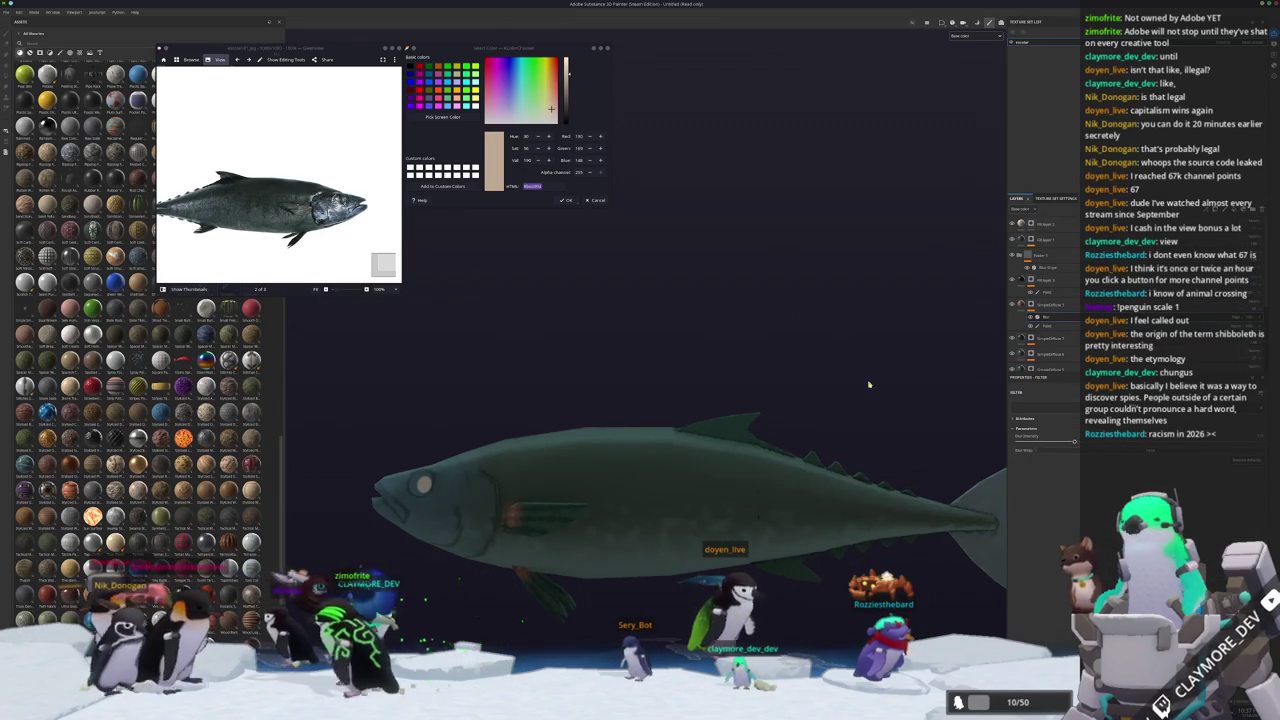
{"action": "left_click_drag", "start_coordinate": [845, 405], "coordinate": [832, 403], "text": "alt"}
{"action": "key", "text": "1"}
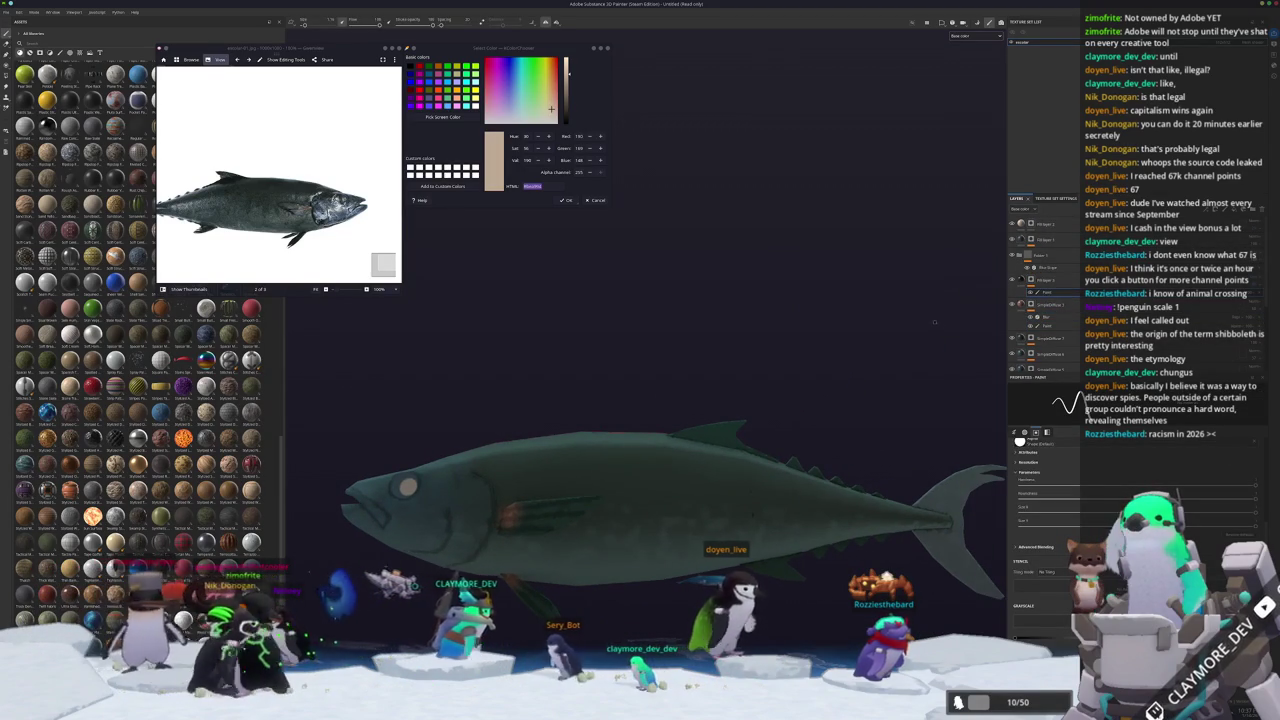
{"action": "scroll", "coordinate": [891, 366], "scroll_direction": "down", "scroll_amount": 2}
{"action": "scroll", "coordinate": [697, 447], "scroll_direction": "up", "scroll_amount": 2}
{"action": "scroll", "coordinate": [697, 447], "scroll_direction": "up", "scroll_amount": 3}
{"action": "left_click_drag", "start_coordinate": [697, 447], "coordinate": [669, 380], "text": "alt"}
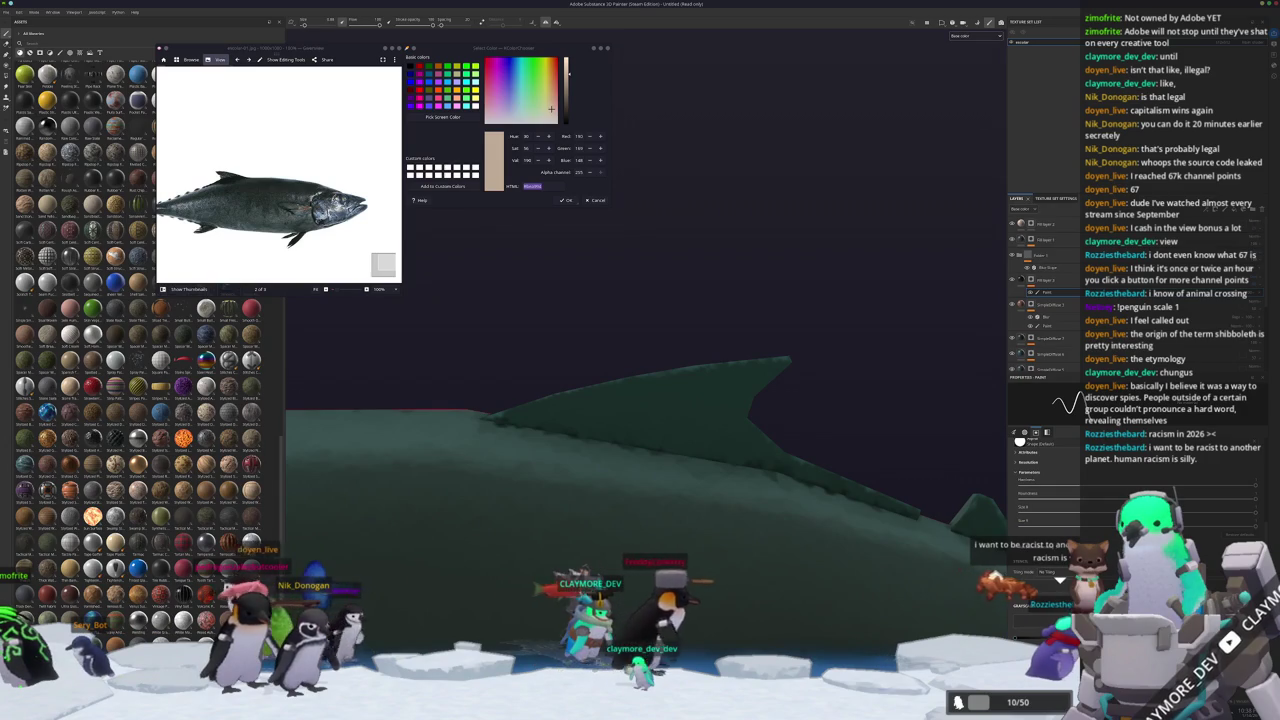
{"action": "mouse_move", "coordinate": [530, 420]}
{"action": "left_mouse_down", "text": "alt"}
{"action": "mouse_move", "coordinate": [543, 432]}
{"action": "mouse_move", "coordinate": [783, 372]}
{"action": "left_mouse_up", "text": "alt"}
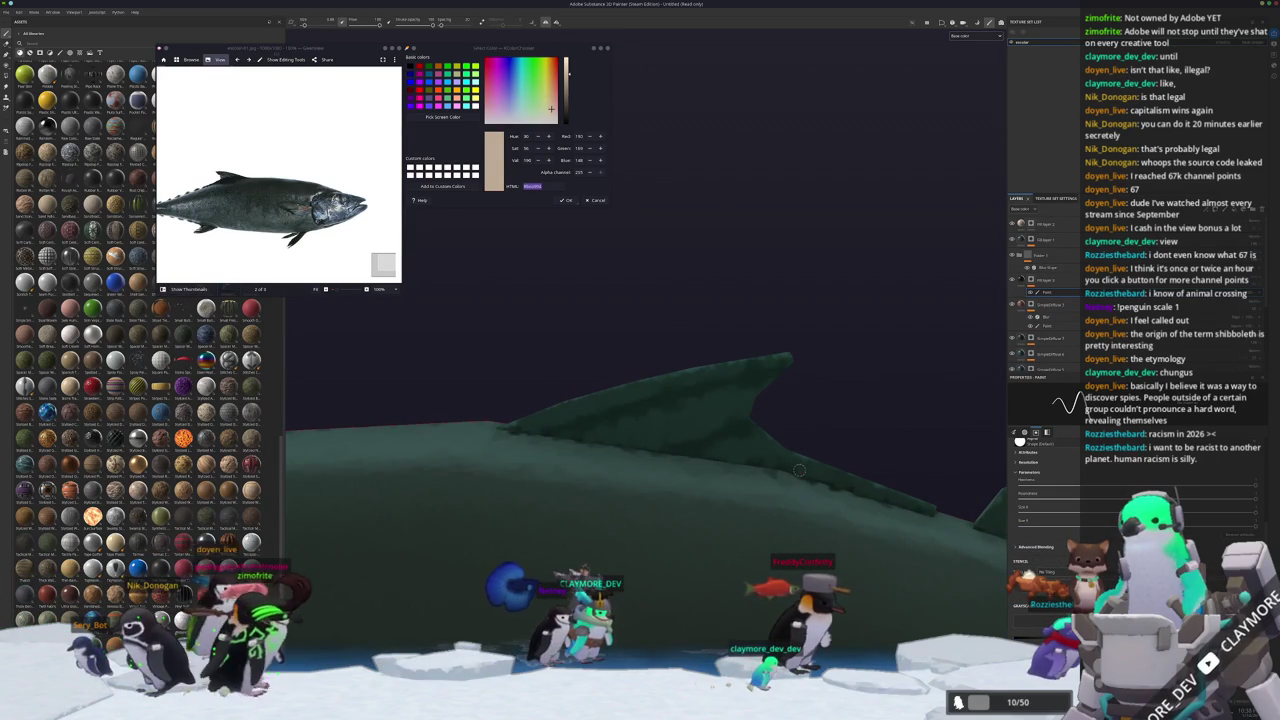
{"action": "mouse_move", "coordinate": [854, 448]}
{"action": "left_mouse_down", "text": "alt"}
{"action": "mouse_move", "coordinate": [656, 476]}
{"action": "mouse_move", "coordinate": [636, 556]}
{"action": "left_mouse_up", "text": "alt"}
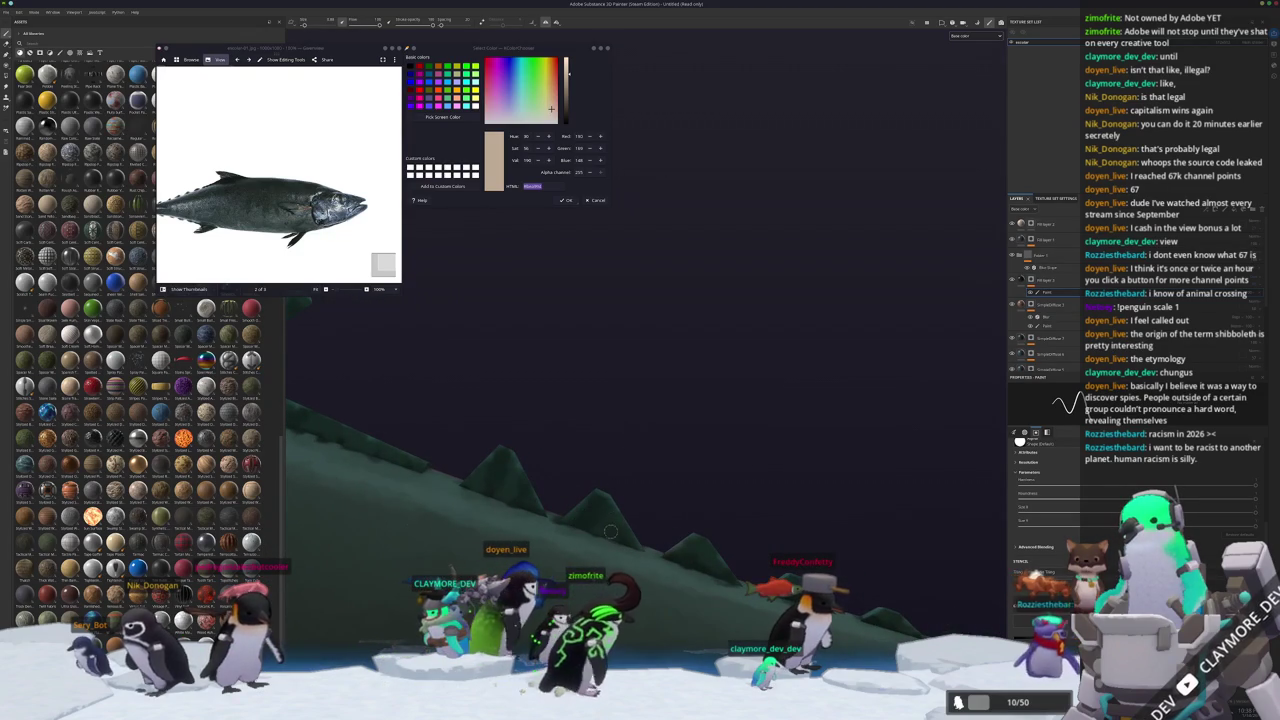
{"action": "left_click_drag", "start_coordinate": [622, 470], "coordinate": [675, 453], "text": "alt"}
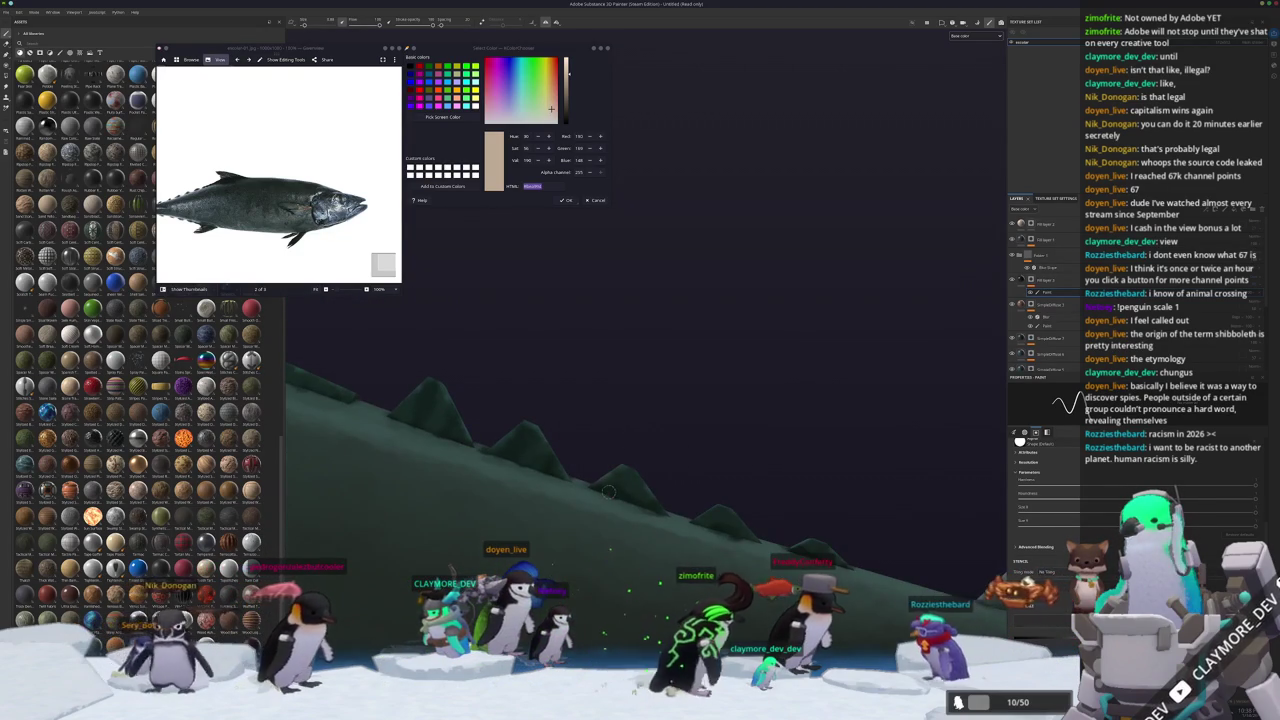
{"action": "left_click_drag", "start_coordinate": [719, 492], "coordinate": [660, 475], "text": "alt"}
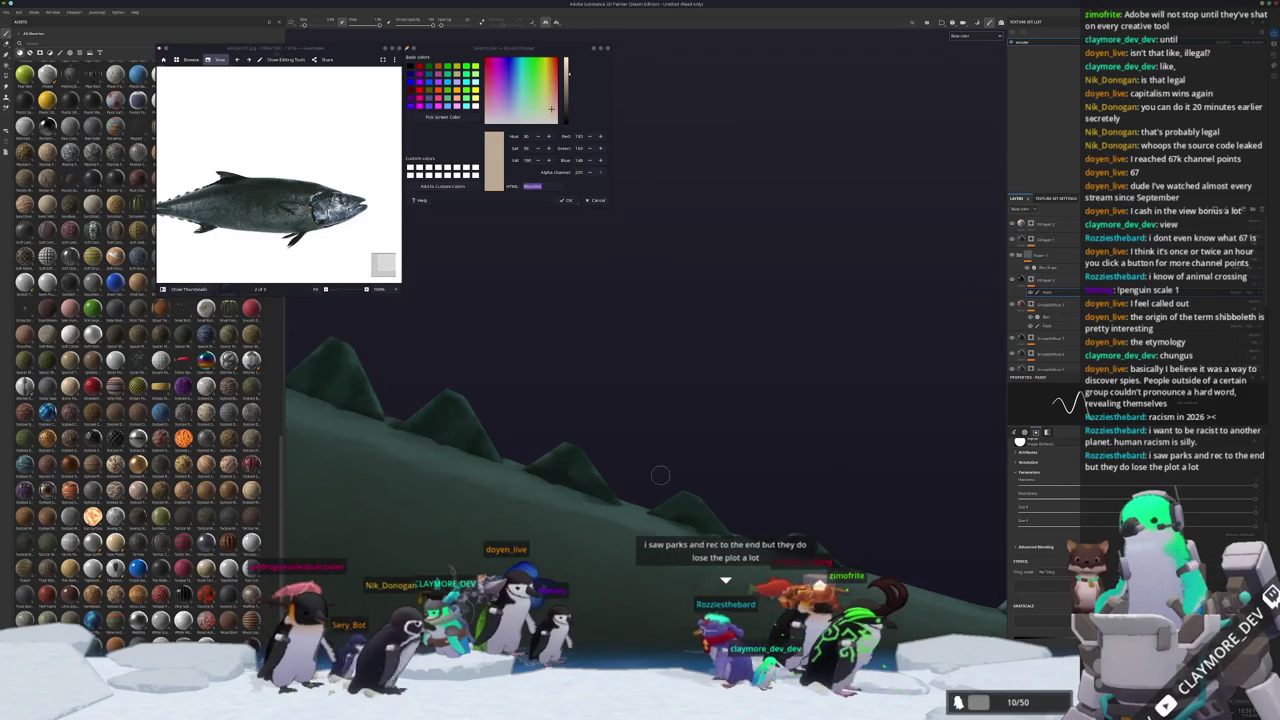
{"action": "left_click_drag", "start_coordinate": [660, 475], "coordinate": [697, 476], "text": "alt"}
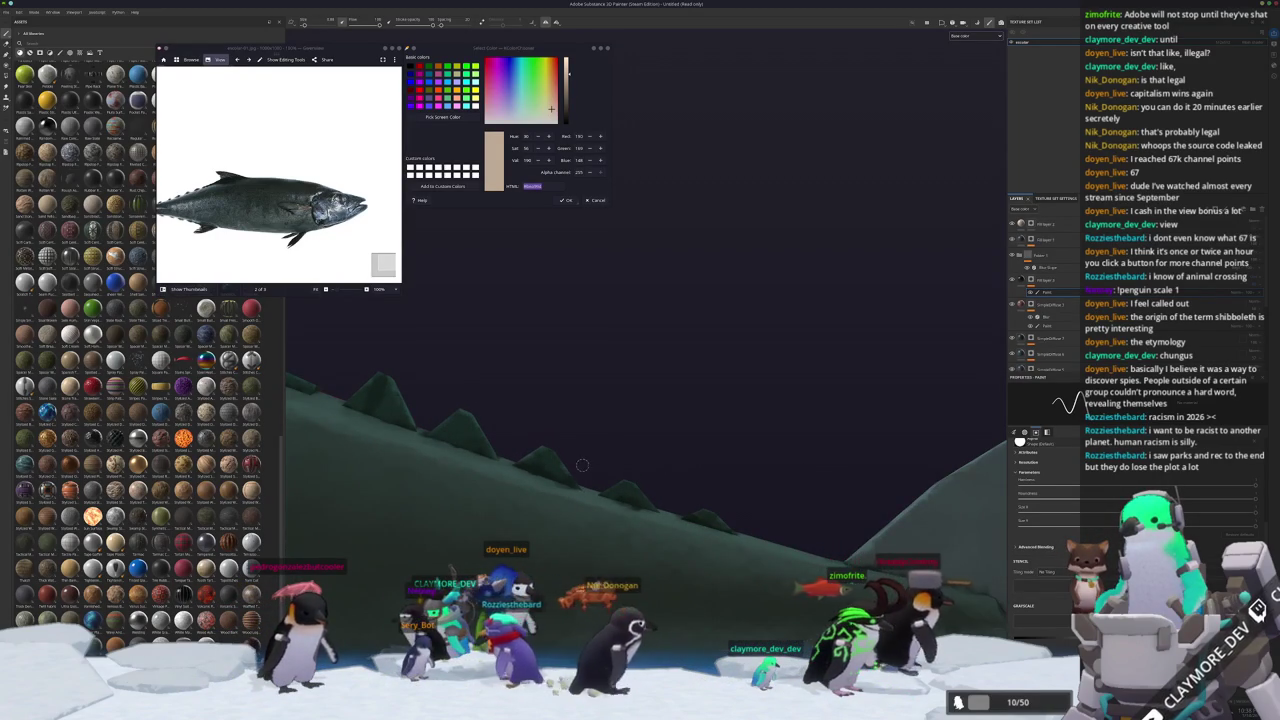
{"action": "left_click_drag", "start_coordinate": [580, 463], "coordinate": [562, 477], "text": "alt"}
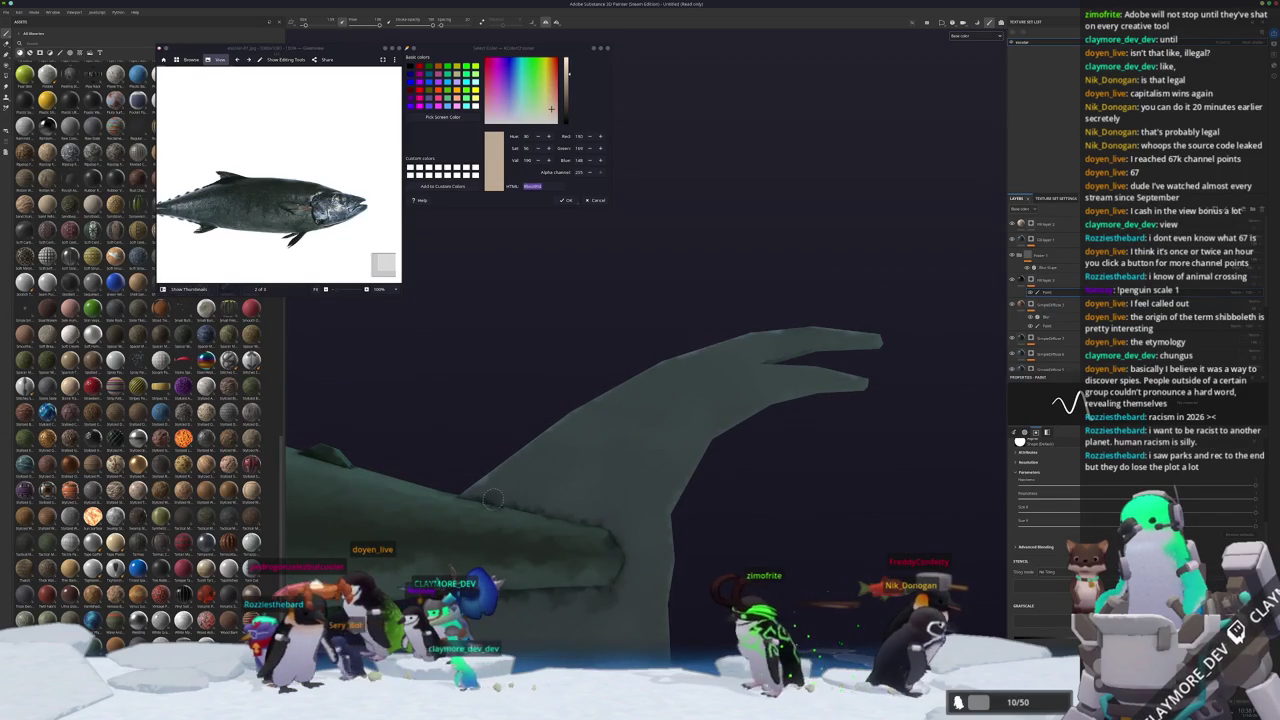
Paint dark straight streaks along the tail fin toward its tip, redoing the first one.
{"action": "left_click", "coordinate": [615, 411], "text": "shift"}
{"action": "key", "text": "ctrl+z"}
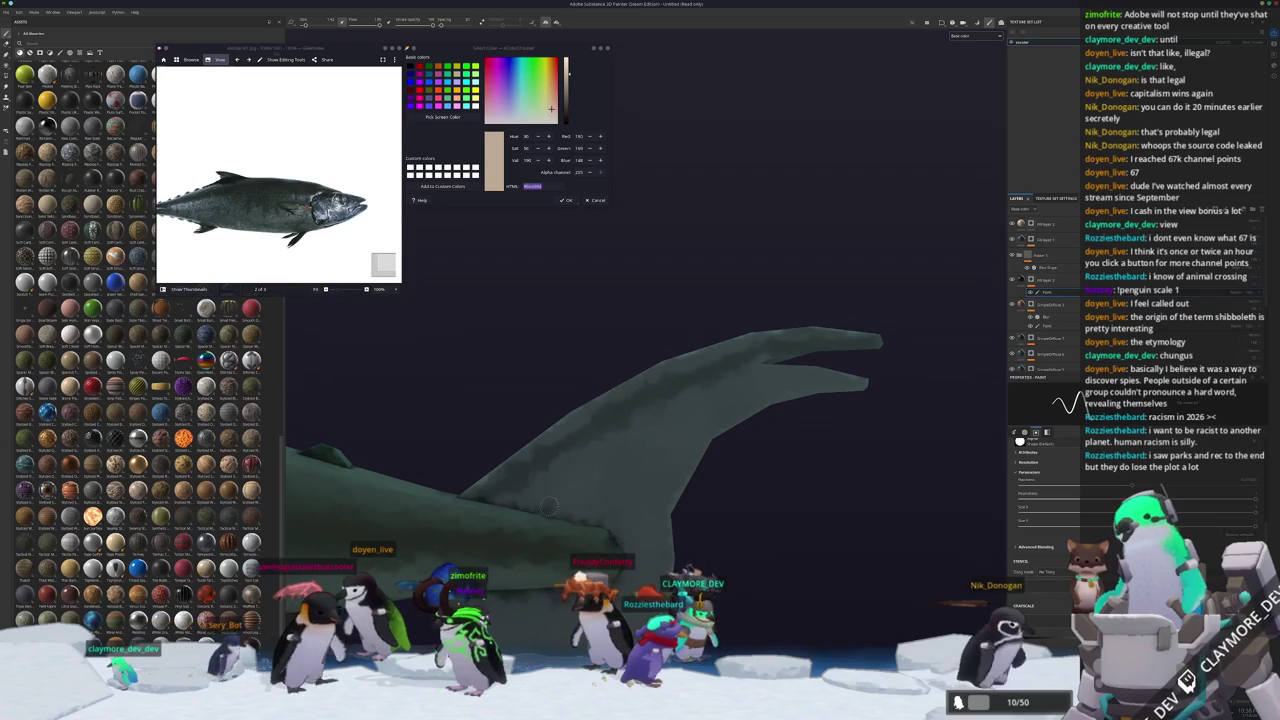
{"action": "left_click", "coordinate": [688, 423], "text": "shift"}
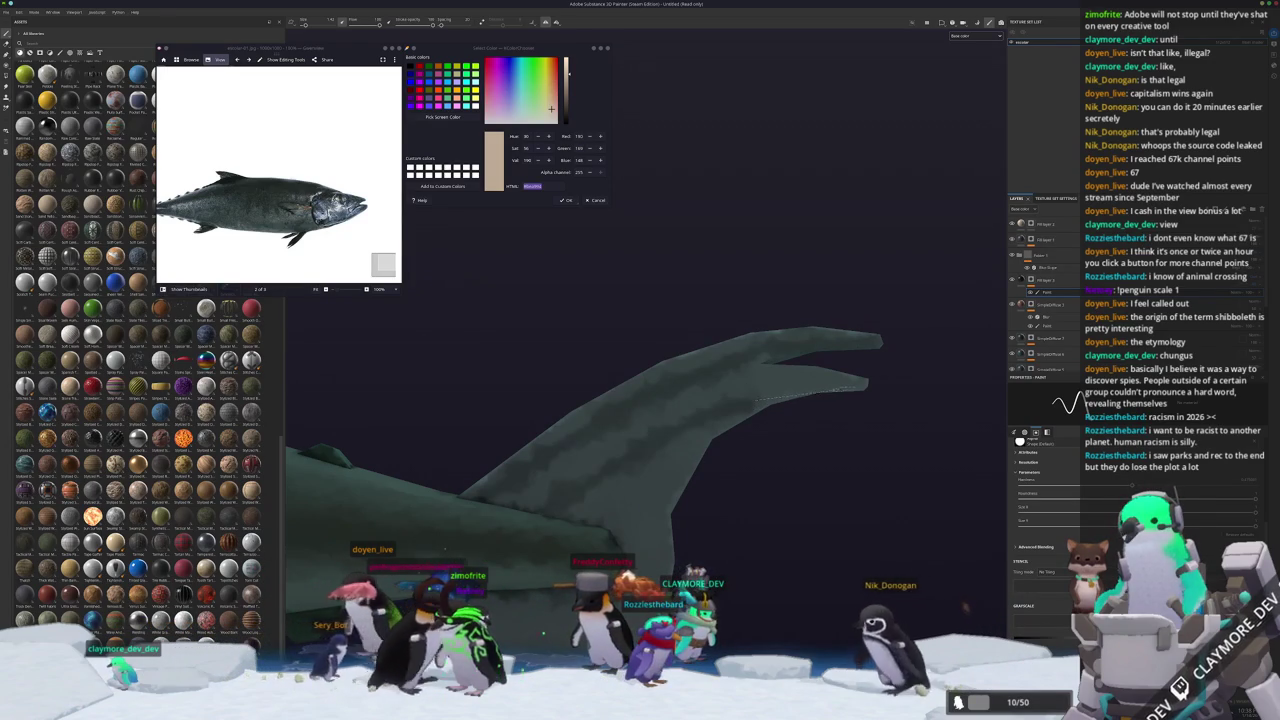
{"action": "left_click", "coordinate": [862, 390], "text": "shift"}
Orbit and zoom around the tail fin to check the new streaks from the side.
{"action": "left_click_drag", "start_coordinate": [812, 420], "coordinate": [601, 467], "text": "alt"}
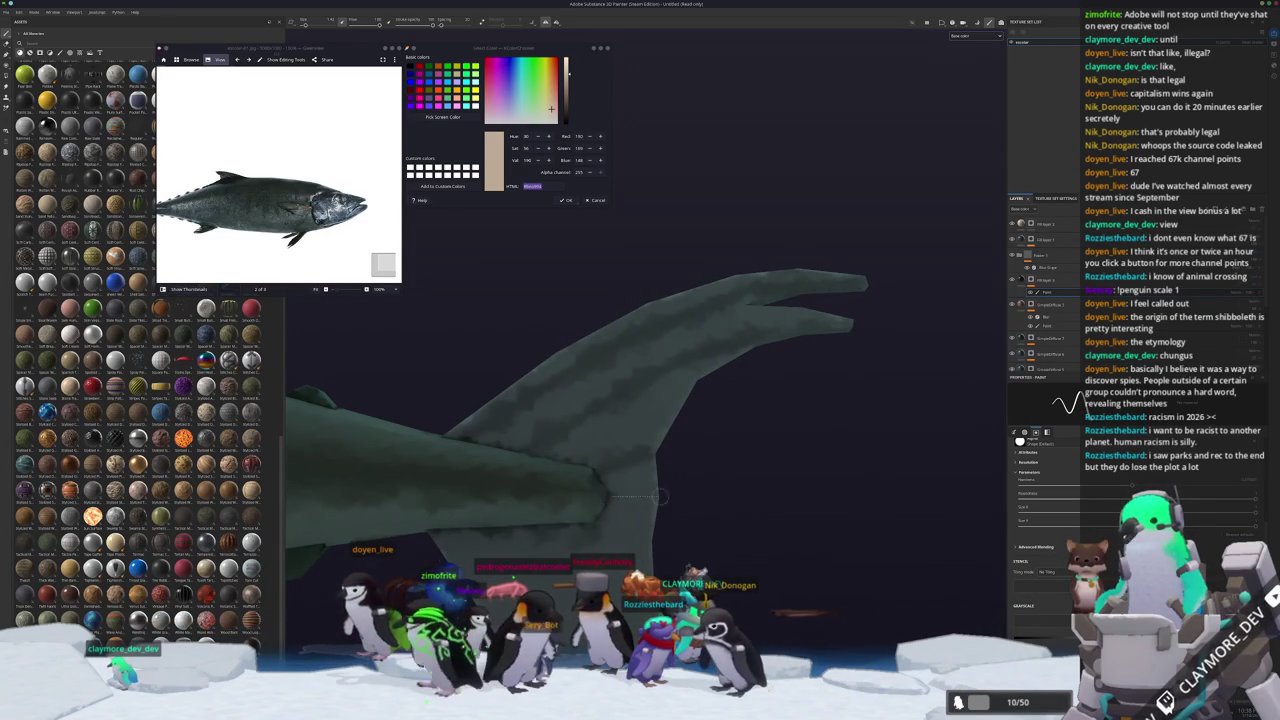
{"action": "left_click_drag", "start_coordinate": [612, 540], "coordinate": [593, 404], "text": "alt"}
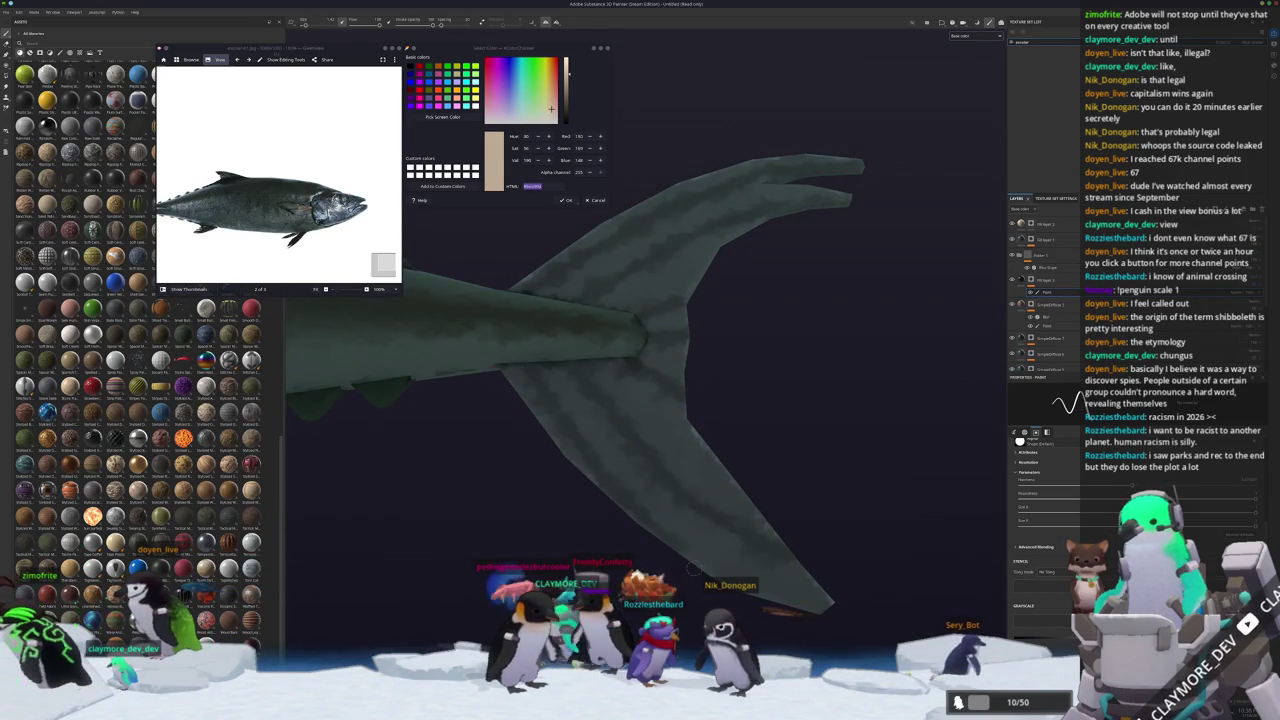
{"action": "left_click_drag", "start_coordinate": [694, 569], "coordinate": [656, 487], "text": "alt"}
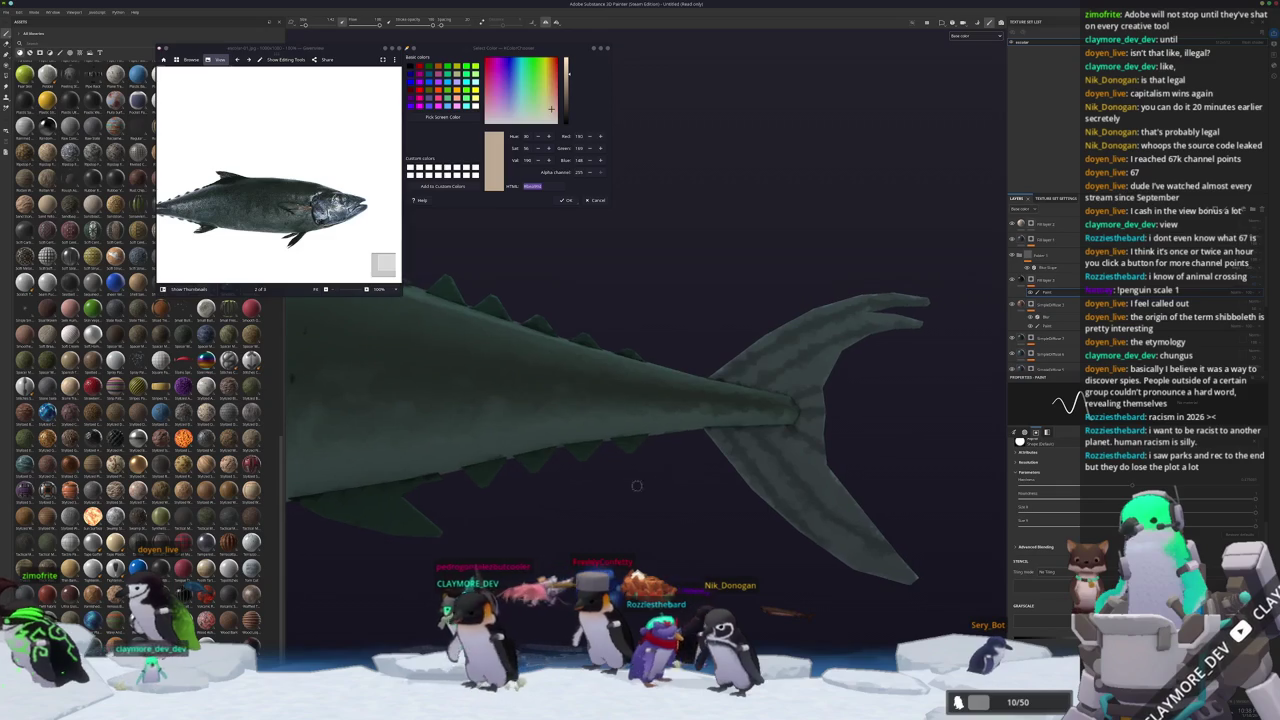
{"action": "scroll", "coordinate": [393, 500], "scroll_direction": "up", "scroll_amount": 3}
{"action": "scroll", "coordinate": [393, 500], "scroll_direction": "up", "scroll_amount": 2}
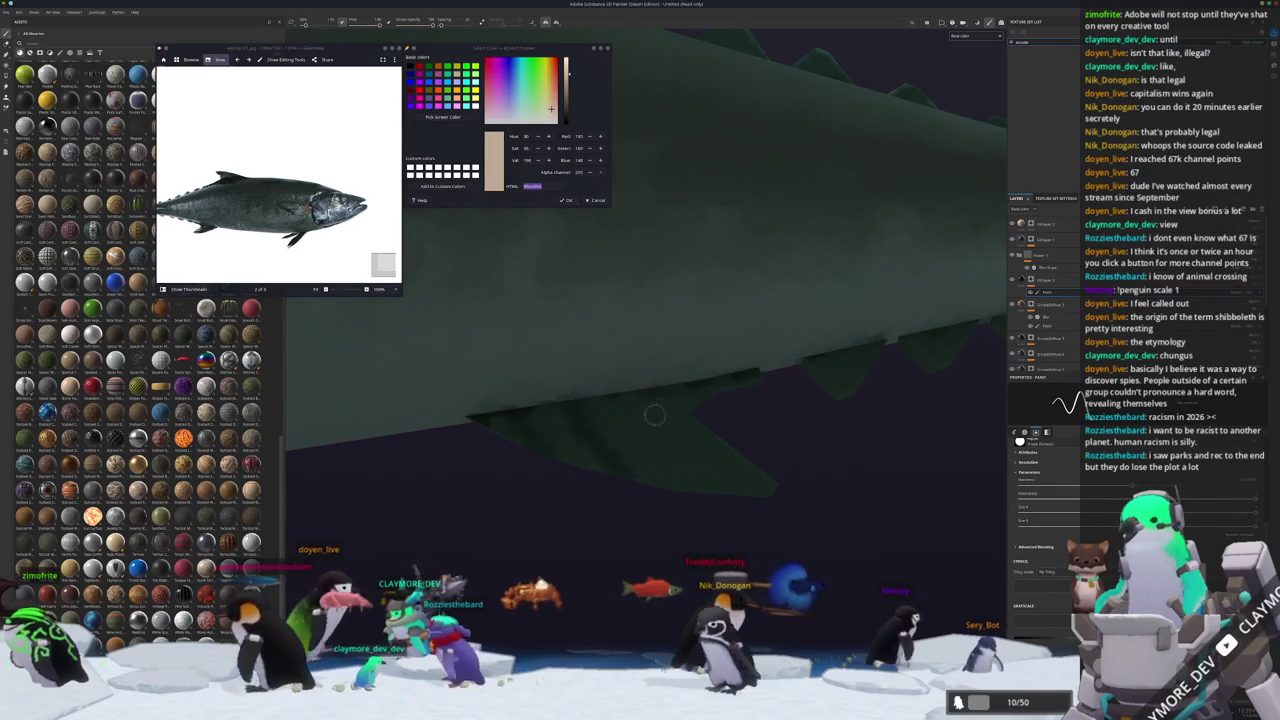
{"action": "left_click_drag", "start_coordinate": [643, 397], "coordinate": [520, 340], "text": "alt"}
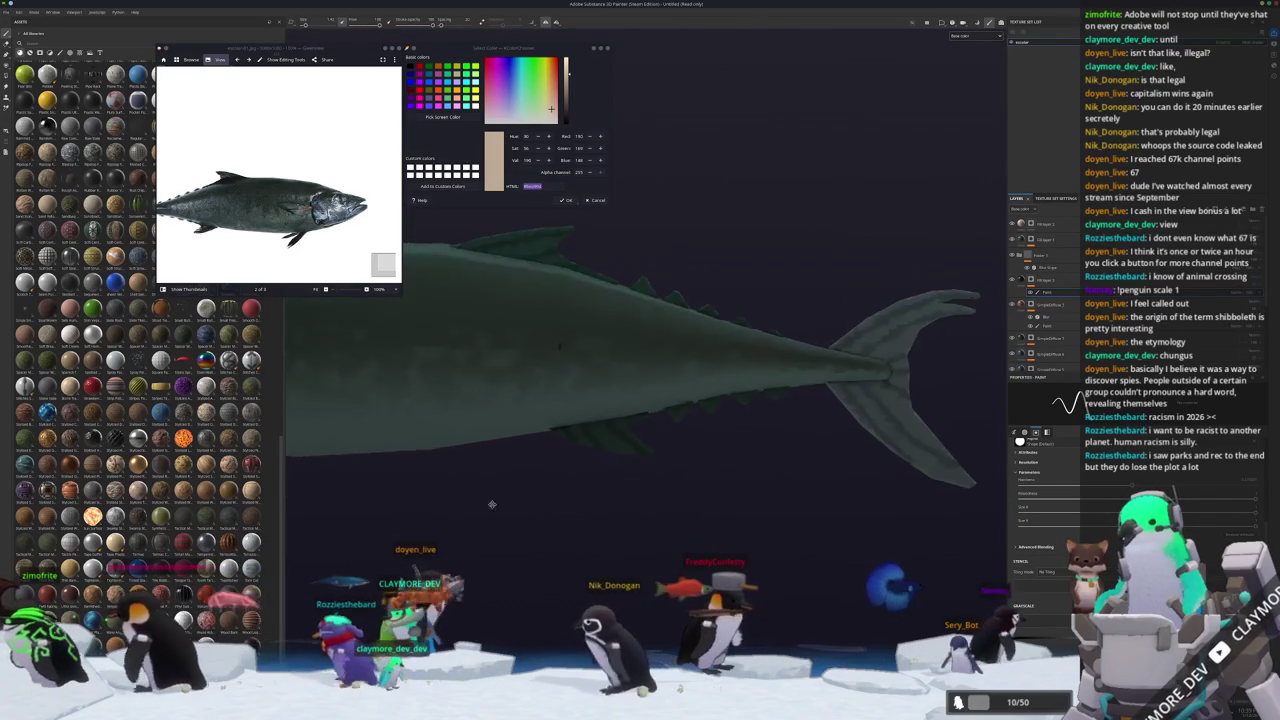
{"action": "scroll", "coordinate": [357, 311], "scroll_direction": "up", "scroll_amount": 2}
{"action": "scroll", "coordinate": [753, 516], "scroll_direction": "down", "scroll_amount": 1}
{"action": "scroll", "coordinate": [753, 516], "scroll_direction": "down", "scroll_amount": 2}
{"action": "scroll", "coordinate": [753, 516], "scroll_direction": "down", "scroll_amount": 1}
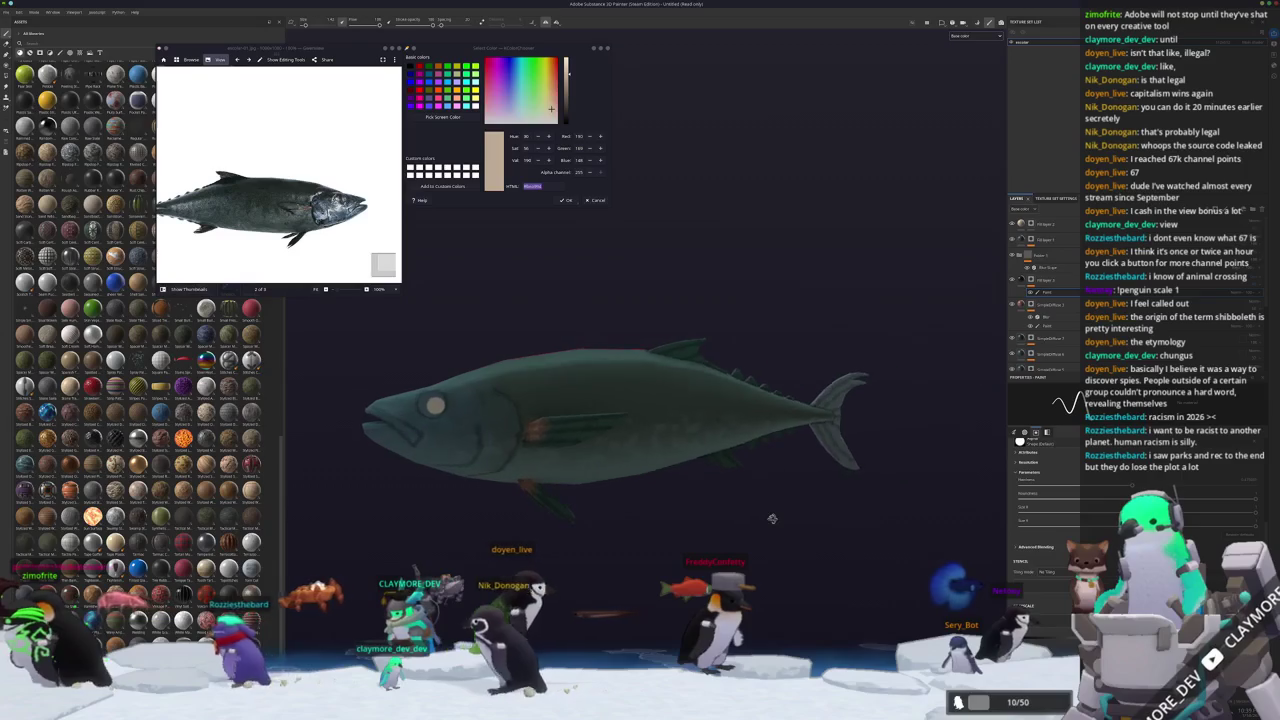
Add a fill to the selected fill layer and raise its camouflage noise contrast.
{"action": "scroll", "coordinate": [753, 516], "scroll_direction": "down", "scroll_amount": 1}
{"action": "left_click_drag", "start_coordinate": [753, 516], "coordinate": [938, 288], "text": "alt"}
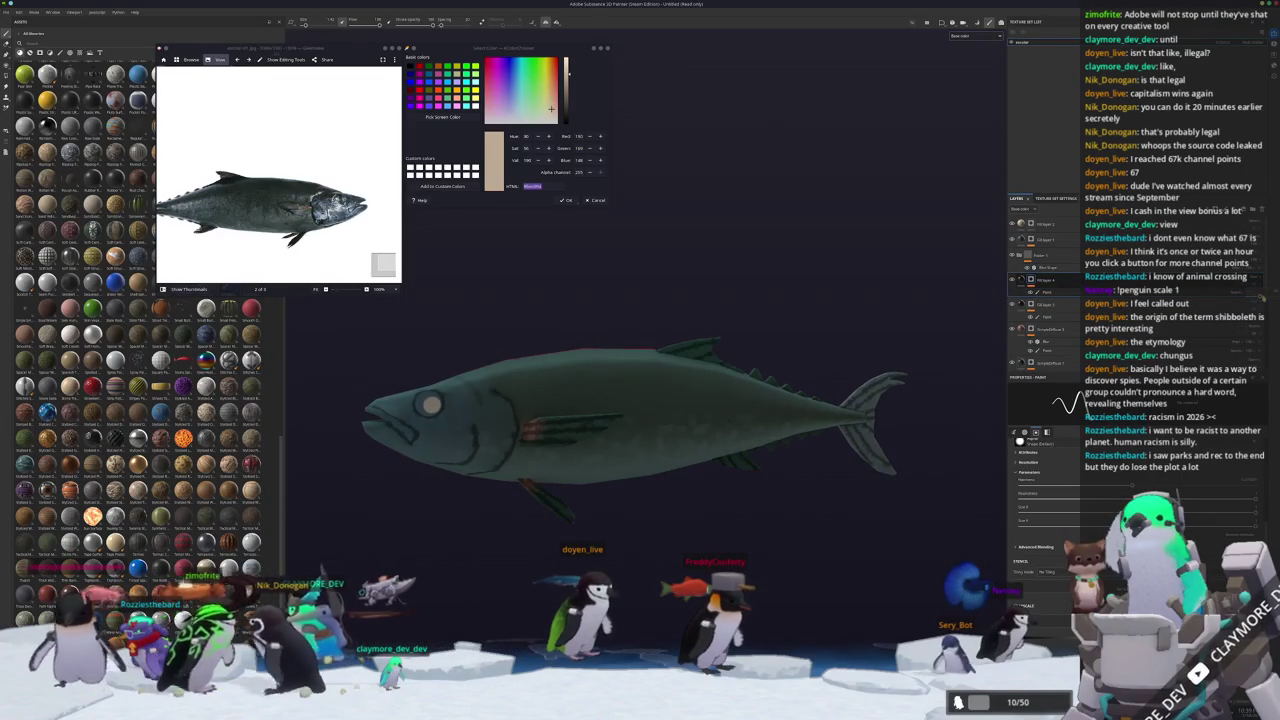
{"action": "left_click", "coordinate": [1016, 283]}
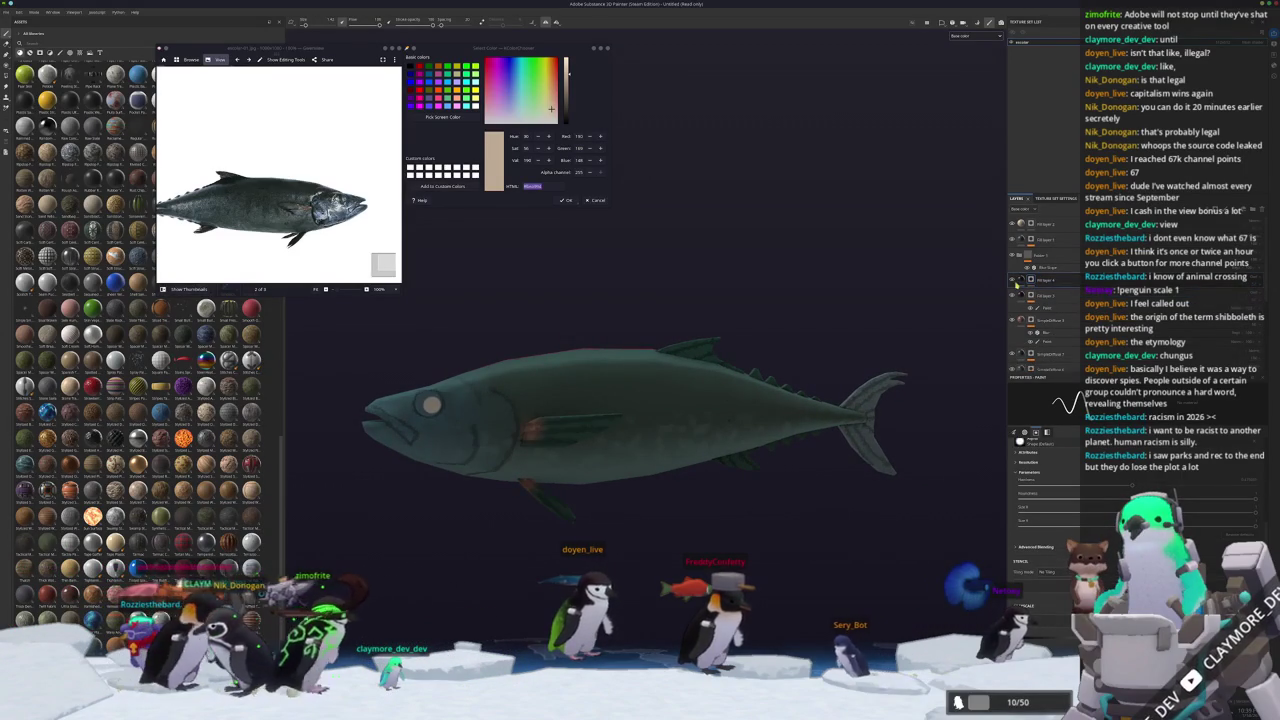
{"action": "left_click", "coordinate": [1021, 281]}
{"action": "right_click", "coordinate": [1031, 282]}
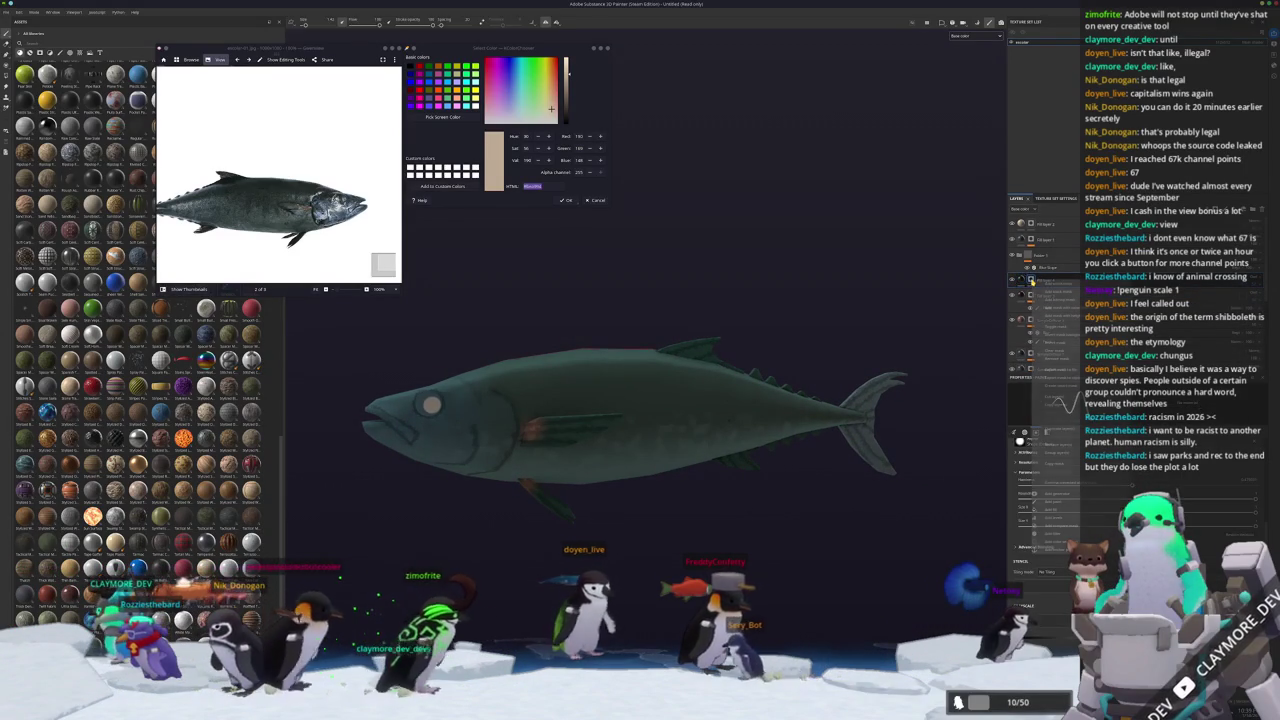
{"action": "left_click", "coordinate": [1063, 510]}
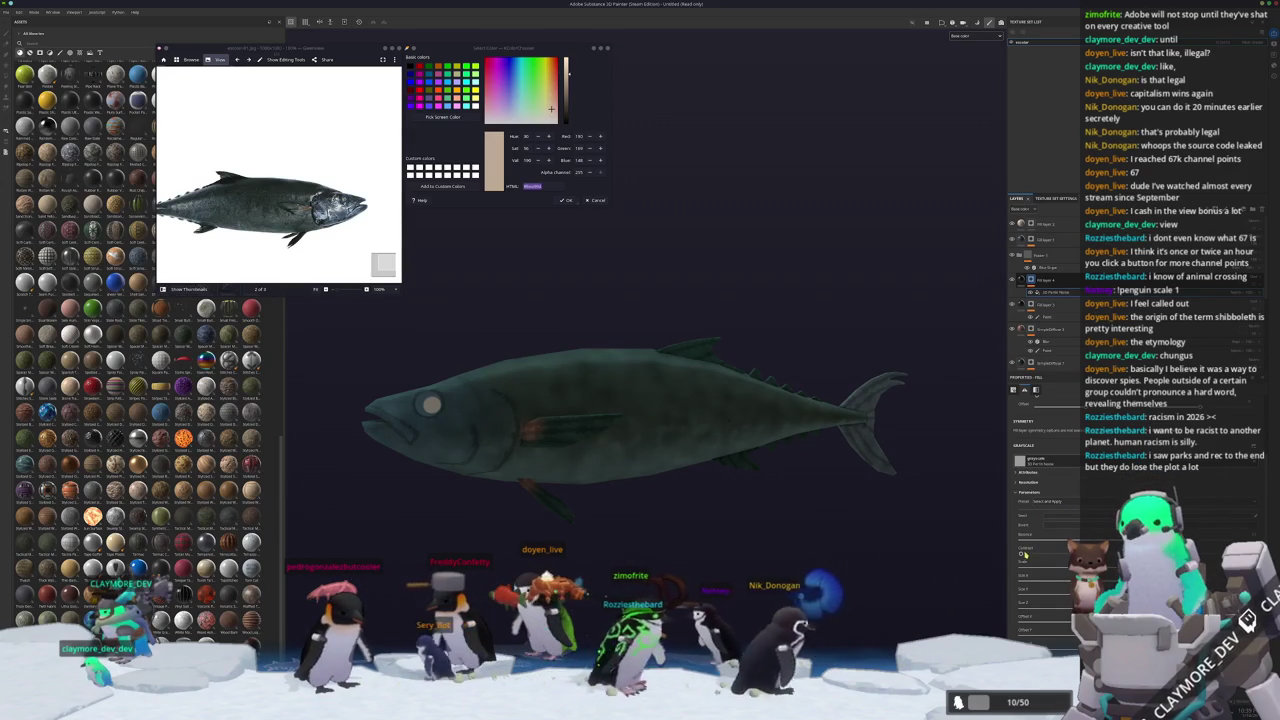
{"action": "left_click_drag", "start_coordinate": [1036, 553], "coordinate": [1070, 553]}
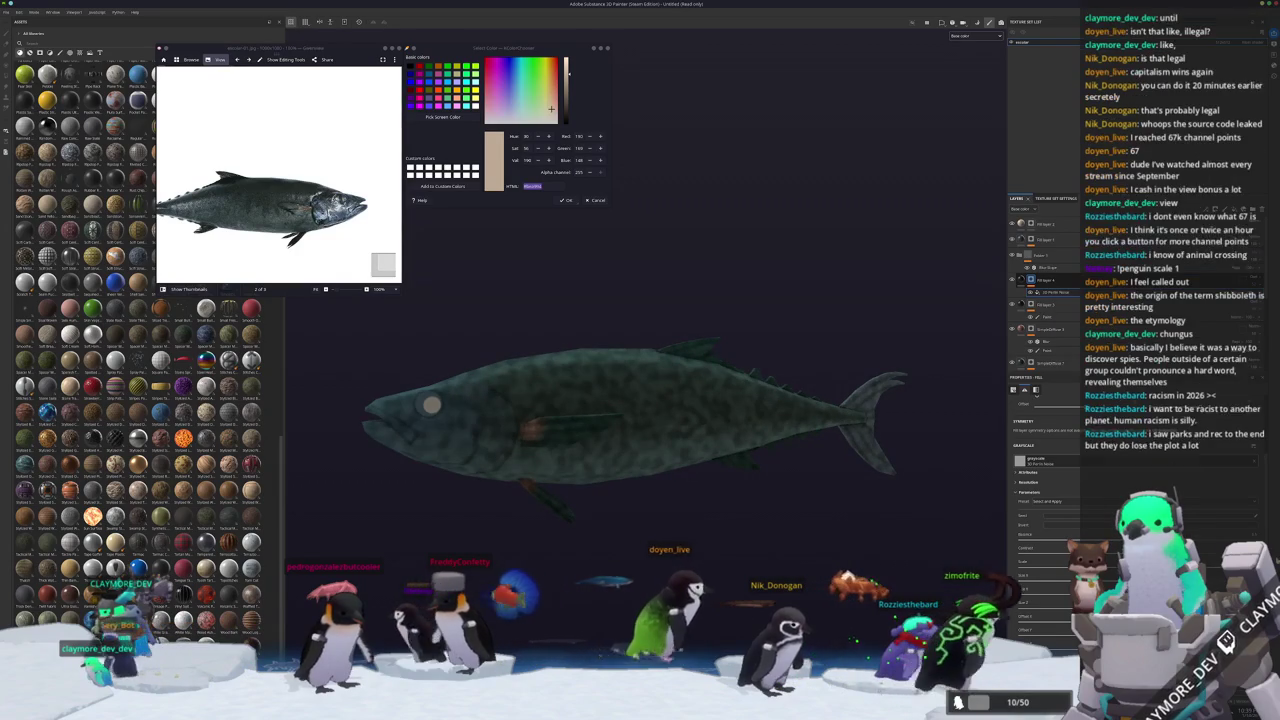
Reframe the fish and add a curve adjustment effect to Fill layer 4.
{"action": "key", "text": "f"}
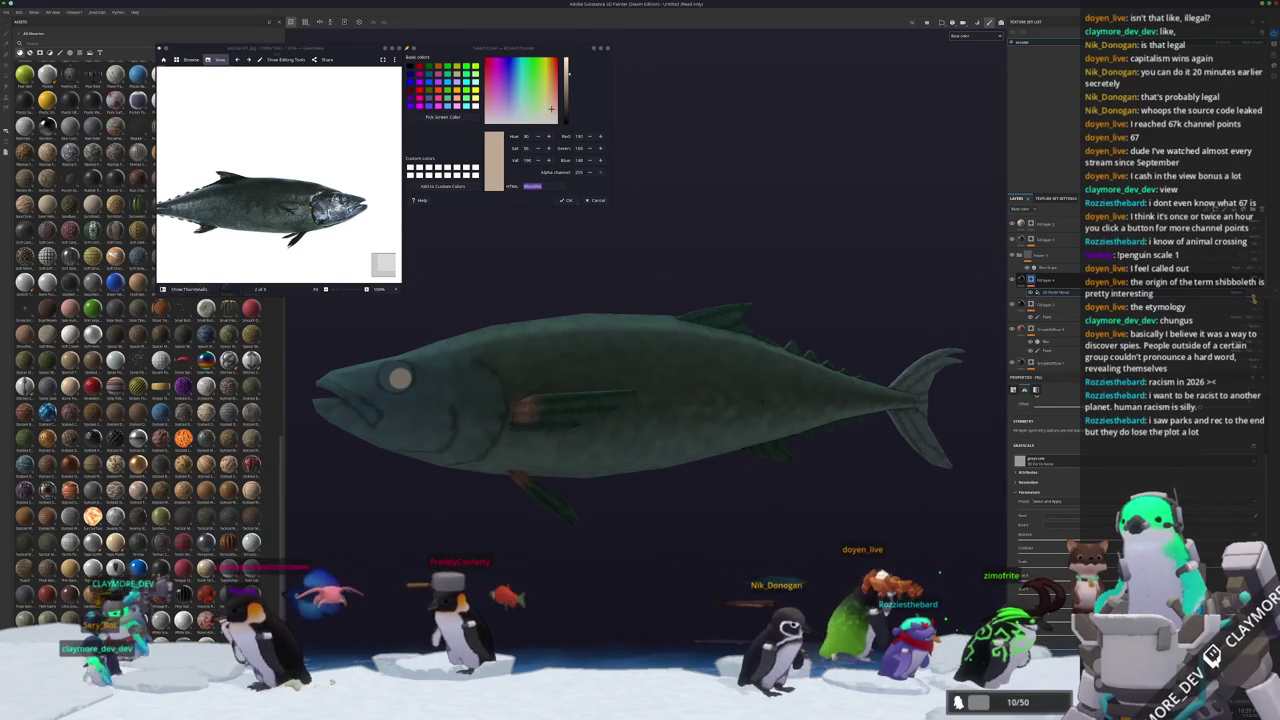
{"action": "right_click", "coordinate": [1038, 280]}
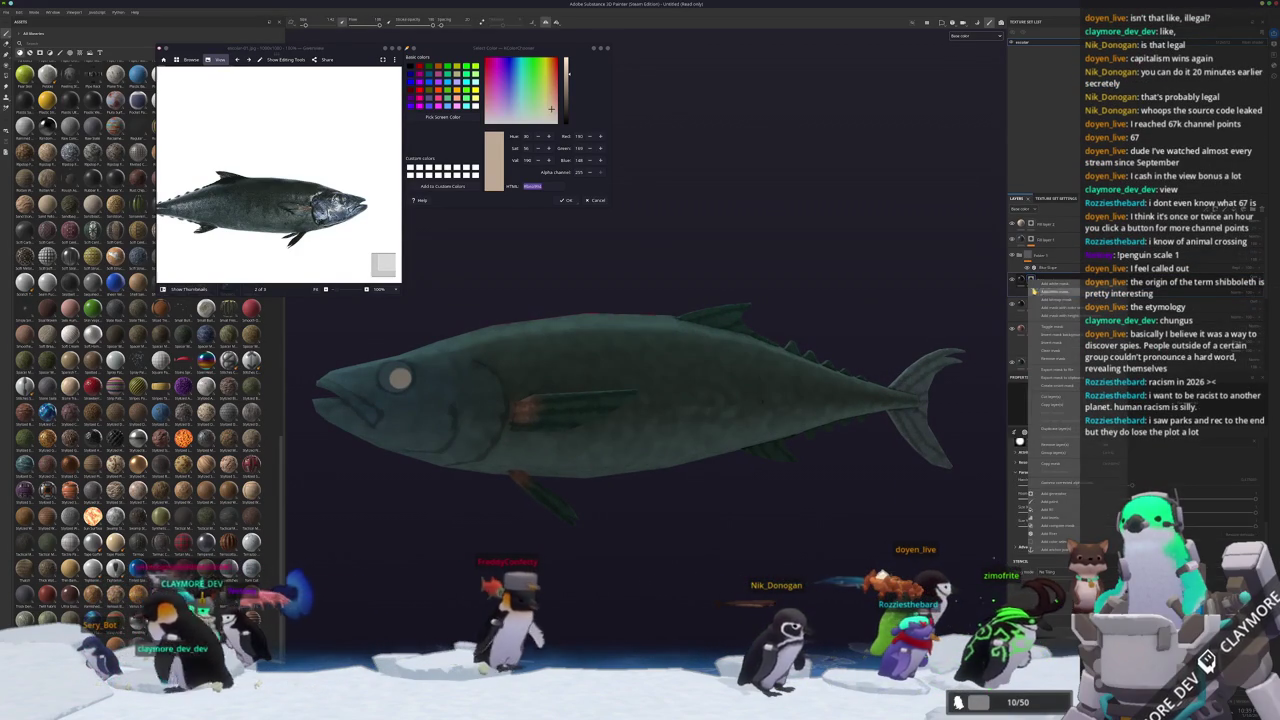
{"action": "left_click", "coordinate": [1055, 513]}
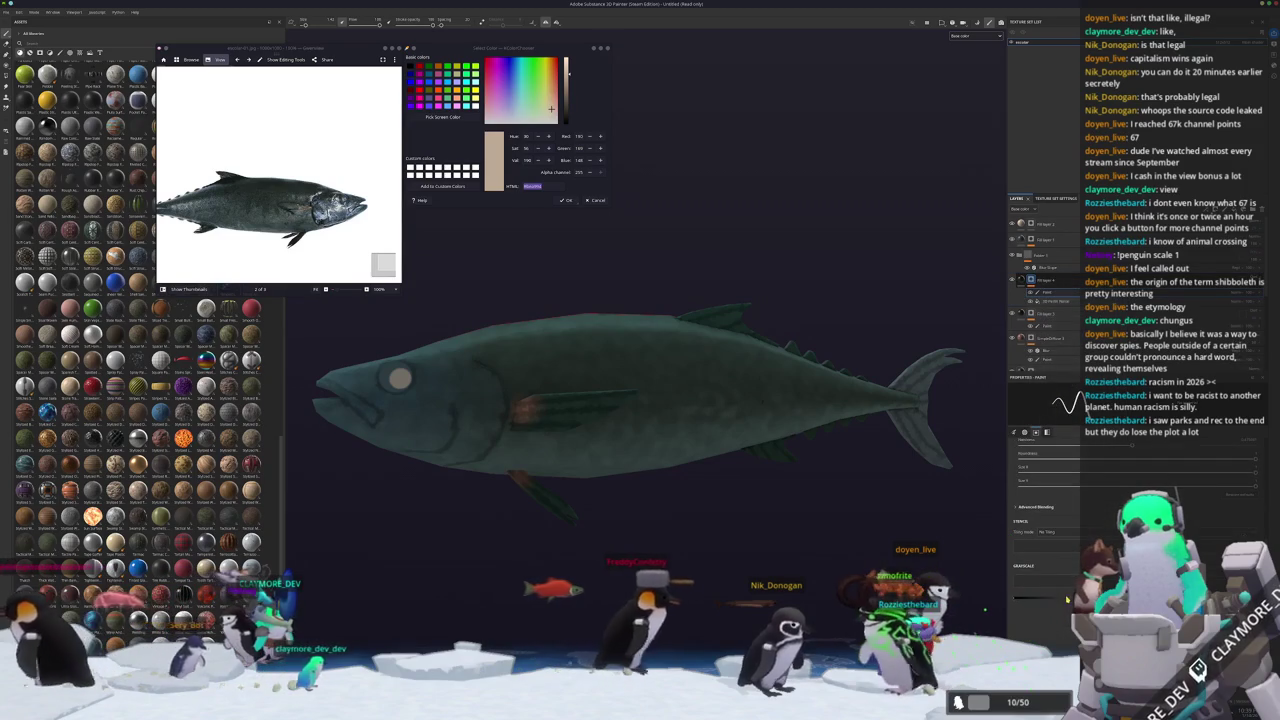
{"action": "middle_click_drag", "start_coordinate": [560, 442], "coordinate": [670, 522], "text": "alt"}
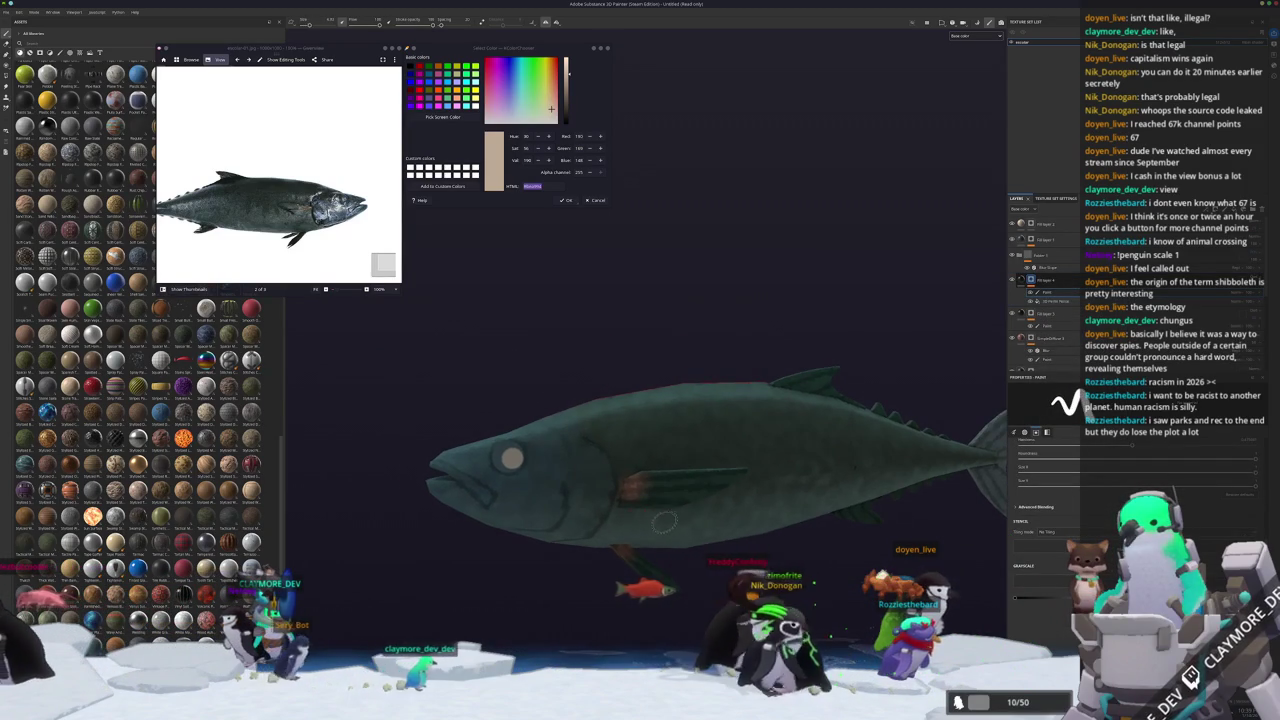
{"action": "left_click_drag", "start_coordinate": [670, 522], "coordinate": [608, 482], "text": "alt"}
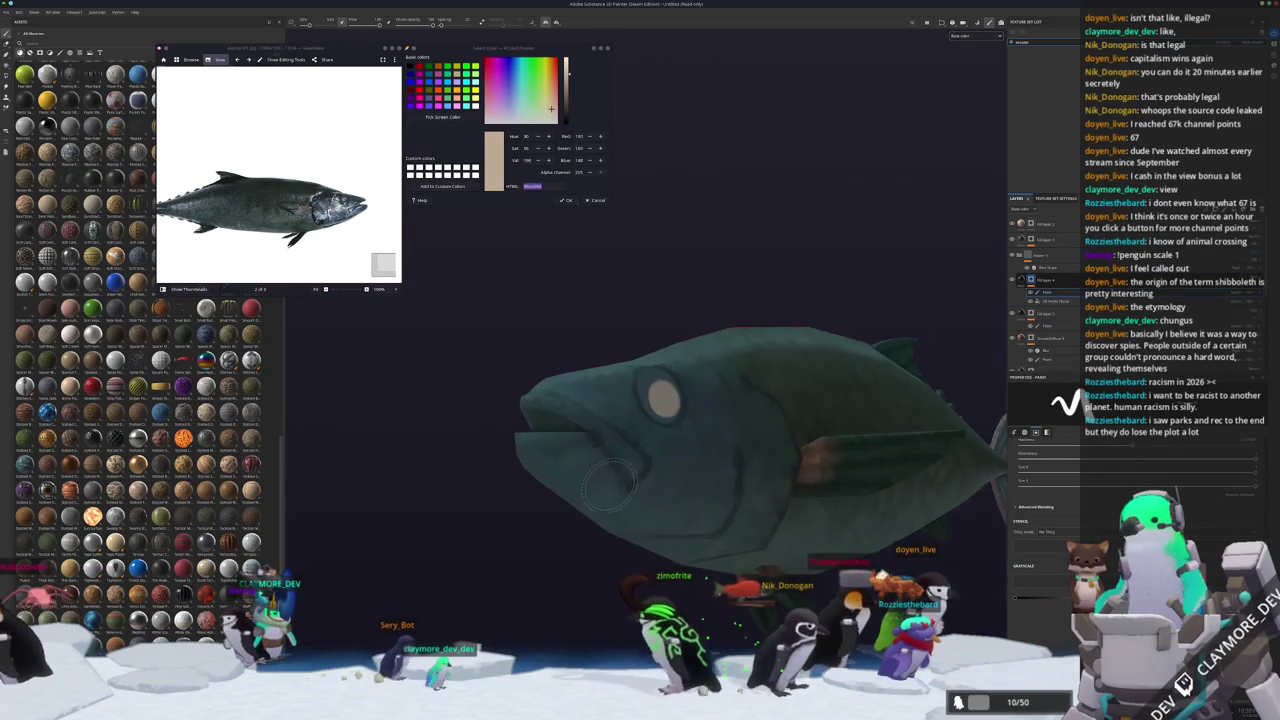
{"action": "scroll", "coordinate": [340, 205], "scroll_direction": "up", "scroll_amount": 5, "text": "ctrl"}
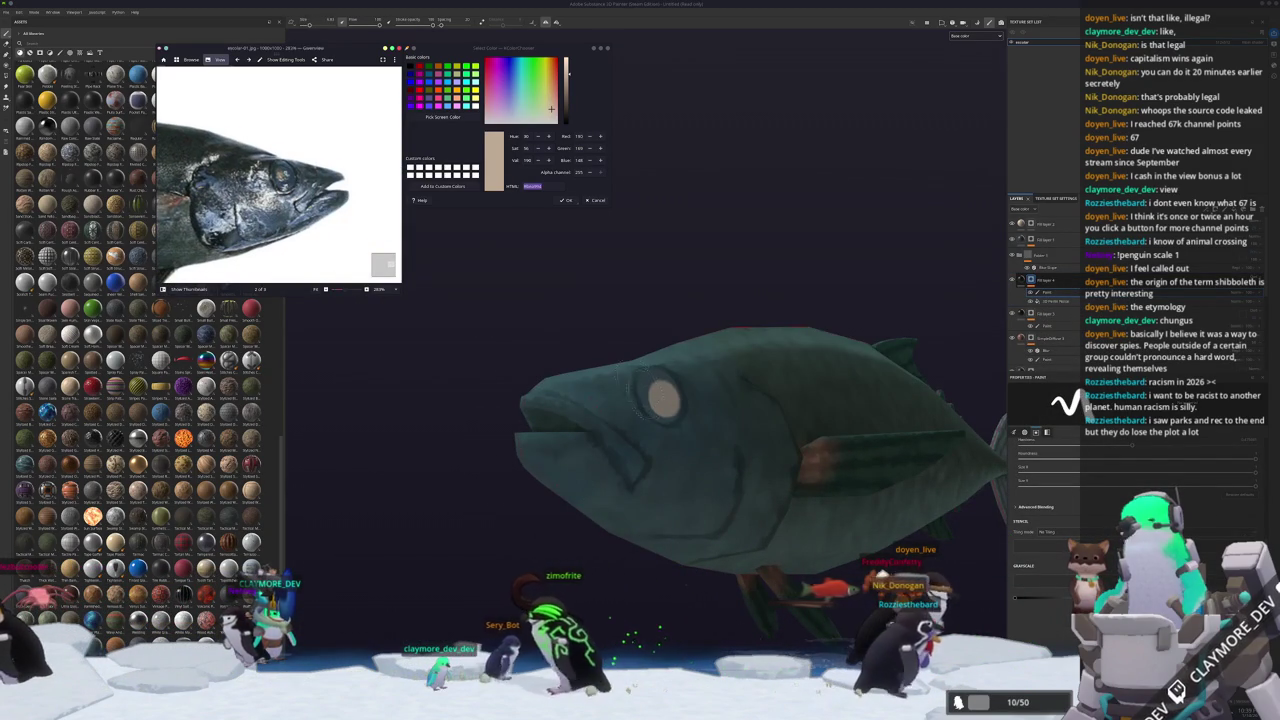
{"action": "scroll", "coordinate": [617, 378], "scroll_direction": "up", "scroll_amount": 2}
{"action": "scroll", "coordinate": [556, 433], "scroll_direction": "up", "scroll_amount": 2}
{"action": "mouse_move", "coordinate": [515, 427]}
{"action": "left_mouse_down", "text": "alt"}
{"action": "mouse_move", "coordinate": [567, 475]}
{"action": "mouse_move", "coordinate": [560, 500]}
{"action": "left_mouse_up", "text": "alt"}
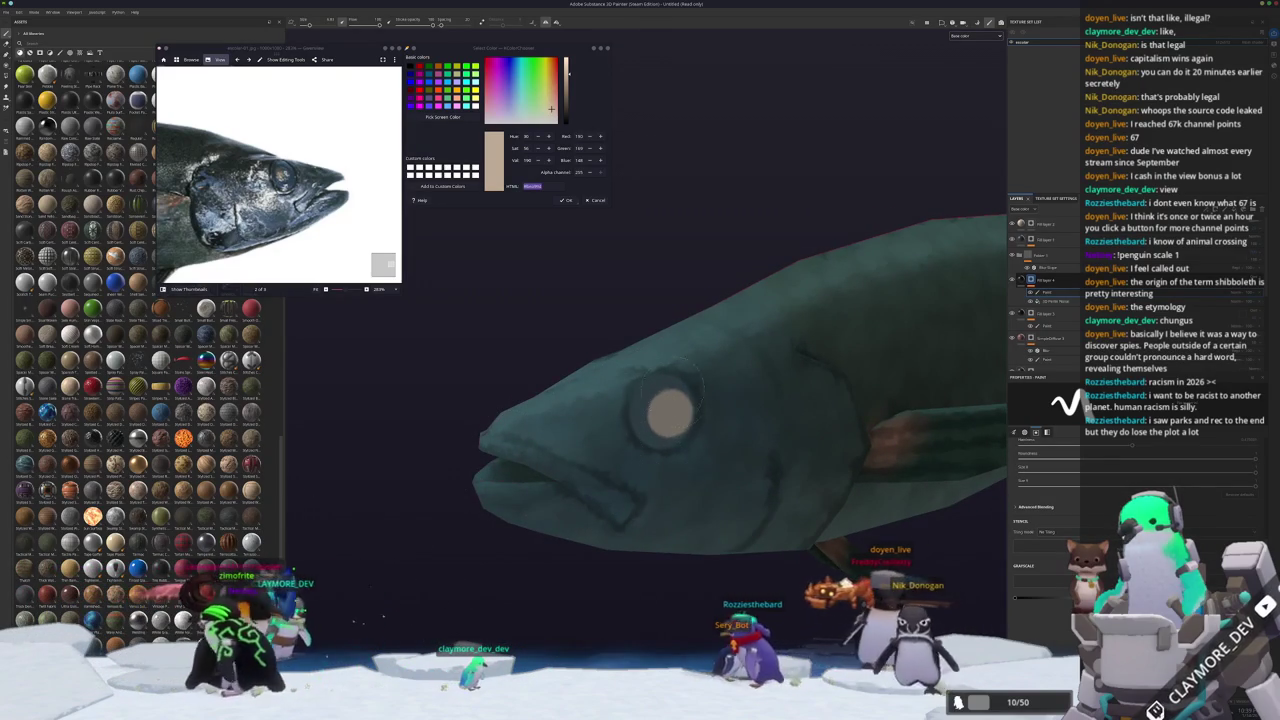
{"action": "left_click_drag", "start_coordinate": [560, 500], "coordinate": [752, 540], "text": "alt"}
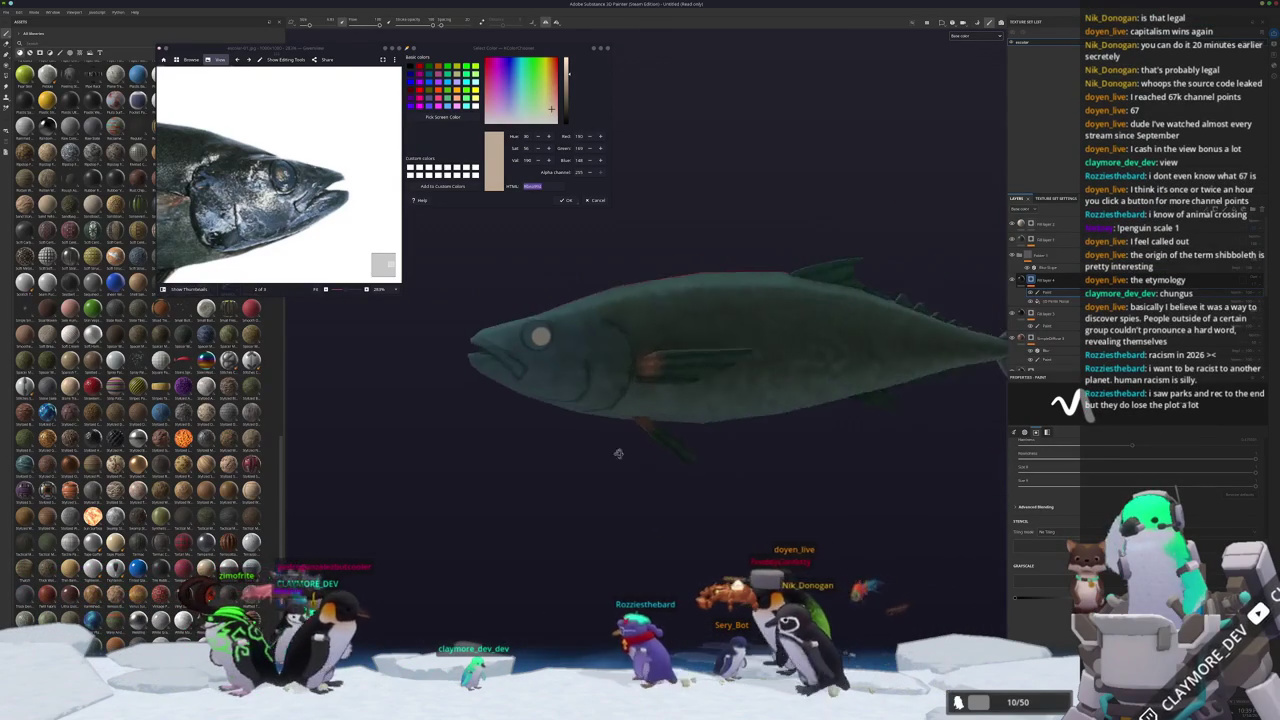
{"action": "right_click_drag", "start_coordinate": [752, 540], "coordinate": [619, 411], "text": "alt"}
{"action": "scroll", "coordinate": [650, 380], "scroll_direction": "down", "scroll_amount": 3}
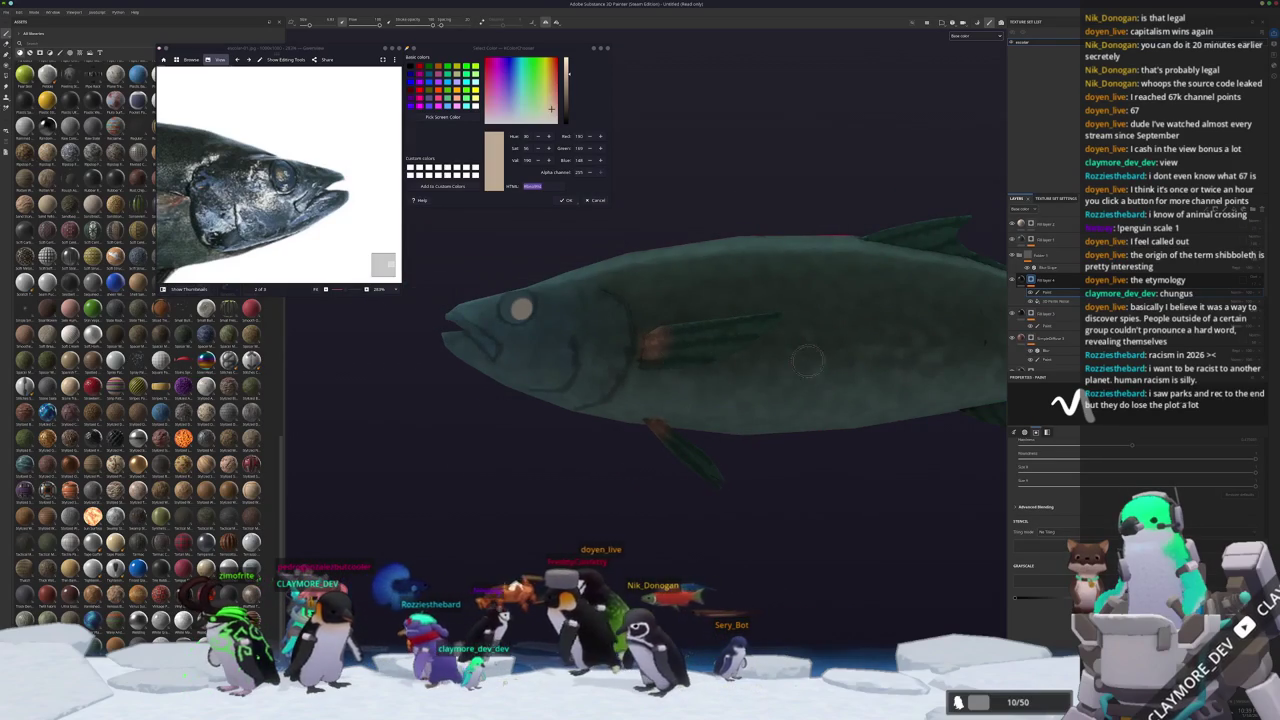
{"action": "scroll", "coordinate": [851, 466], "scroll_direction": "up", "scroll_amount": 2}
{"action": "scroll", "coordinate": [771, 457], "scroll_direction": "up", "scroll_amount": 2}
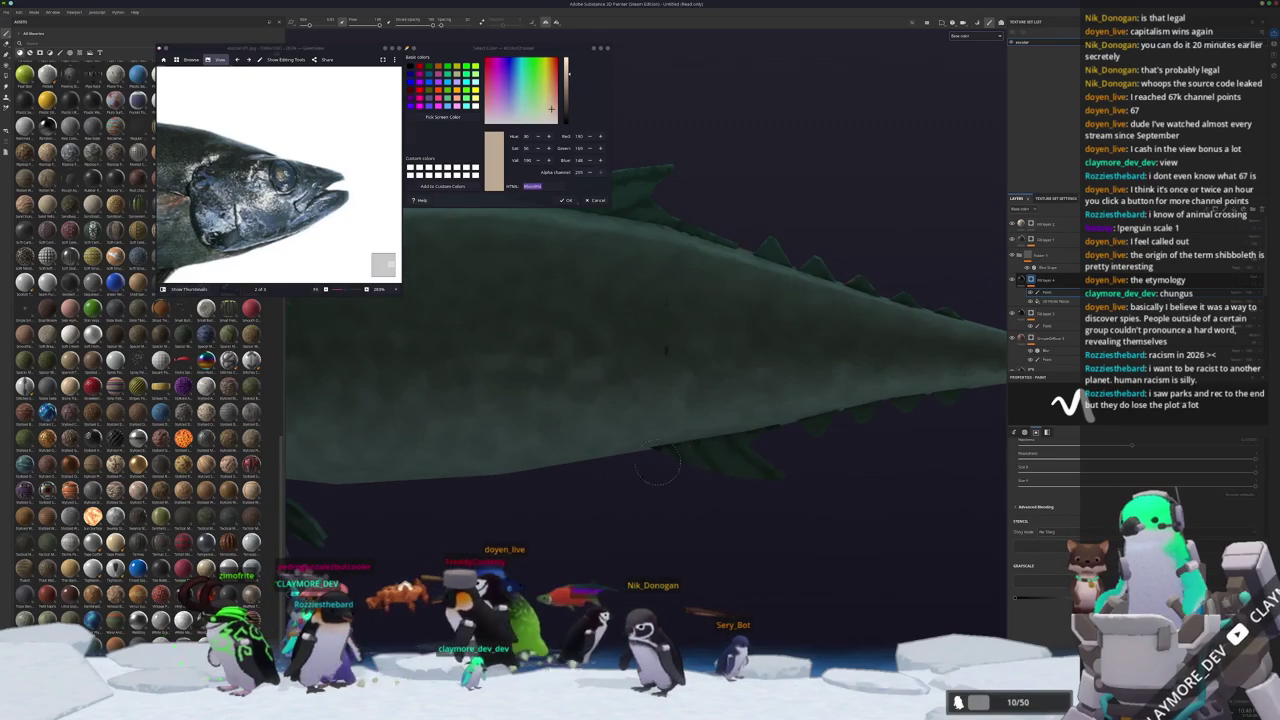
{"action": "left_click_drag", "start_coordinate": [790, 510], "coordinate": [652, 498], "text": "alt"}
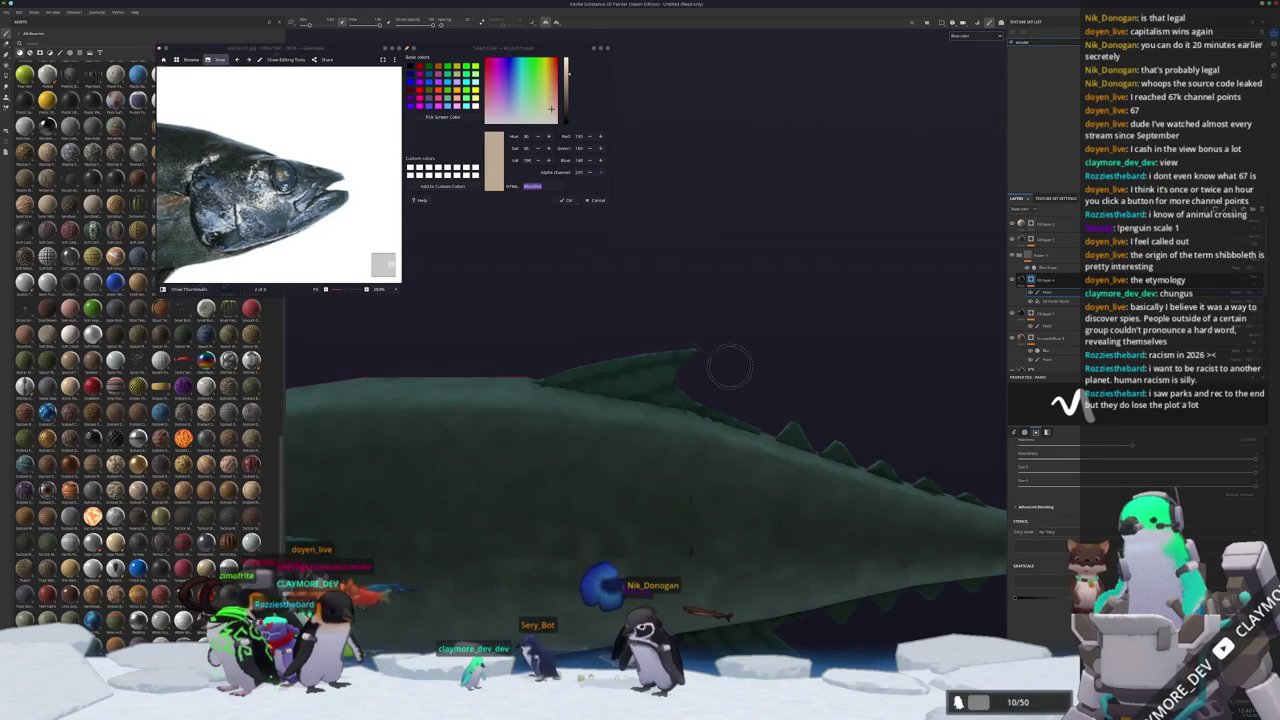
{"action": "left_click_drag", "start_coordinate": [680, 365], "coordinate": [668, 388], "text": "alt"}
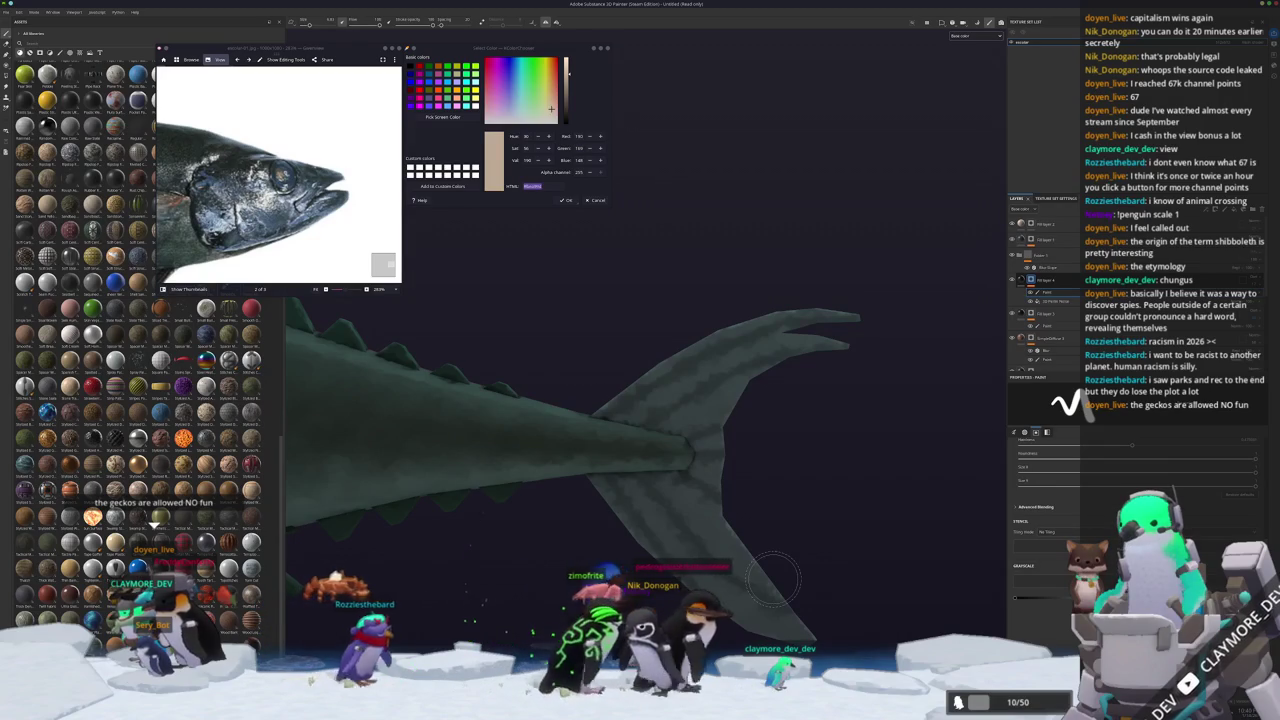
{"action": "scroll", "coordinate": [761, 413], "scroll_direction": "down", "scroll_amount": 5}
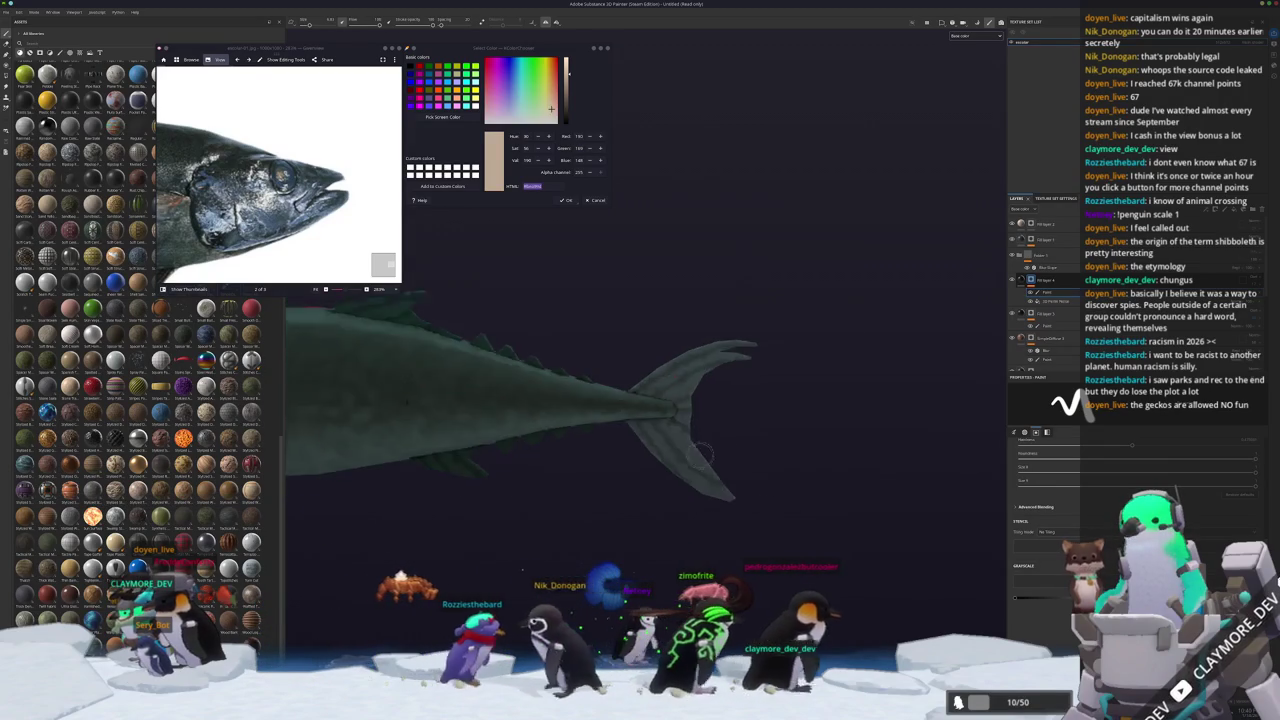
{"action": "scroll", "coordinate": [363, 232], "scroll_direction": "down", "scroll_amount": 2, "text": "ctrl"}
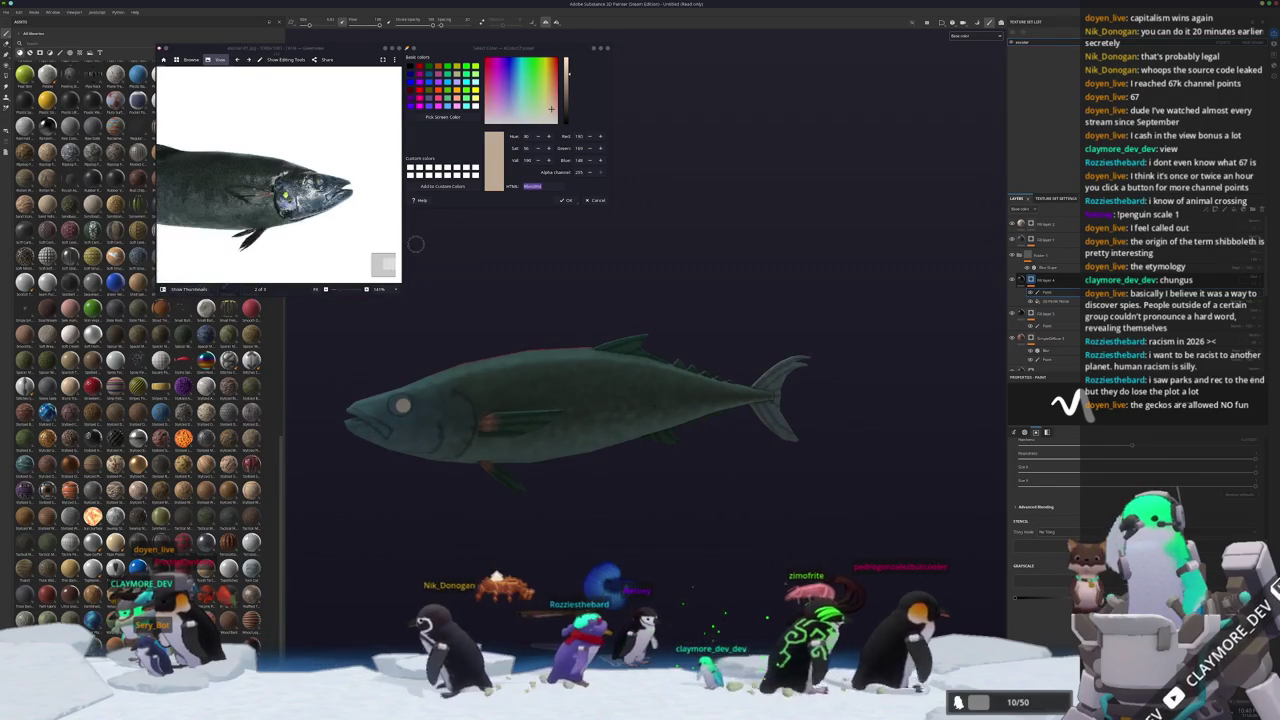
{"action": "scroll", "coordinate": [415, 243], "scroll_direction": "down", "scroll_amount": 2}
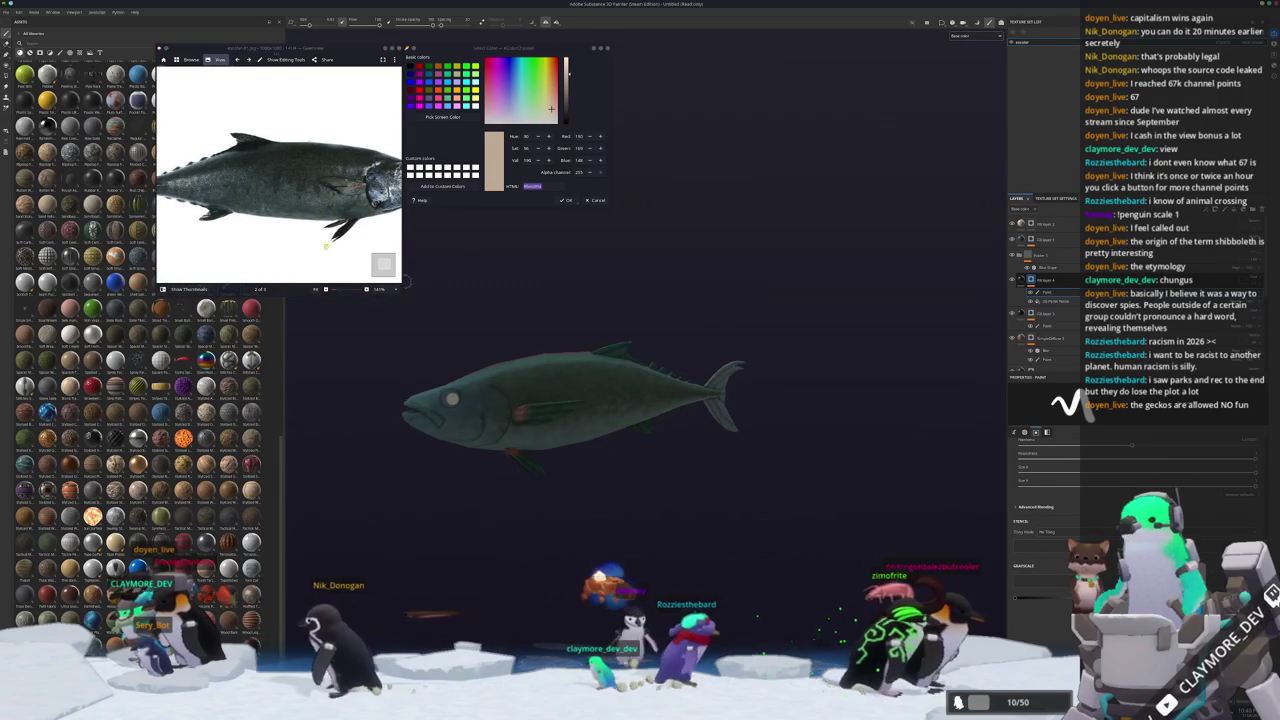
{"action": "scroll", "coordinate": [363, 232], "scroll_direction": "down", "scroll_amount": 1, "text": "ctrl"}
{"action": "scroll", "coordinate": [1068, 318], "scroll_direction": "down", "scroll_amount": 2}
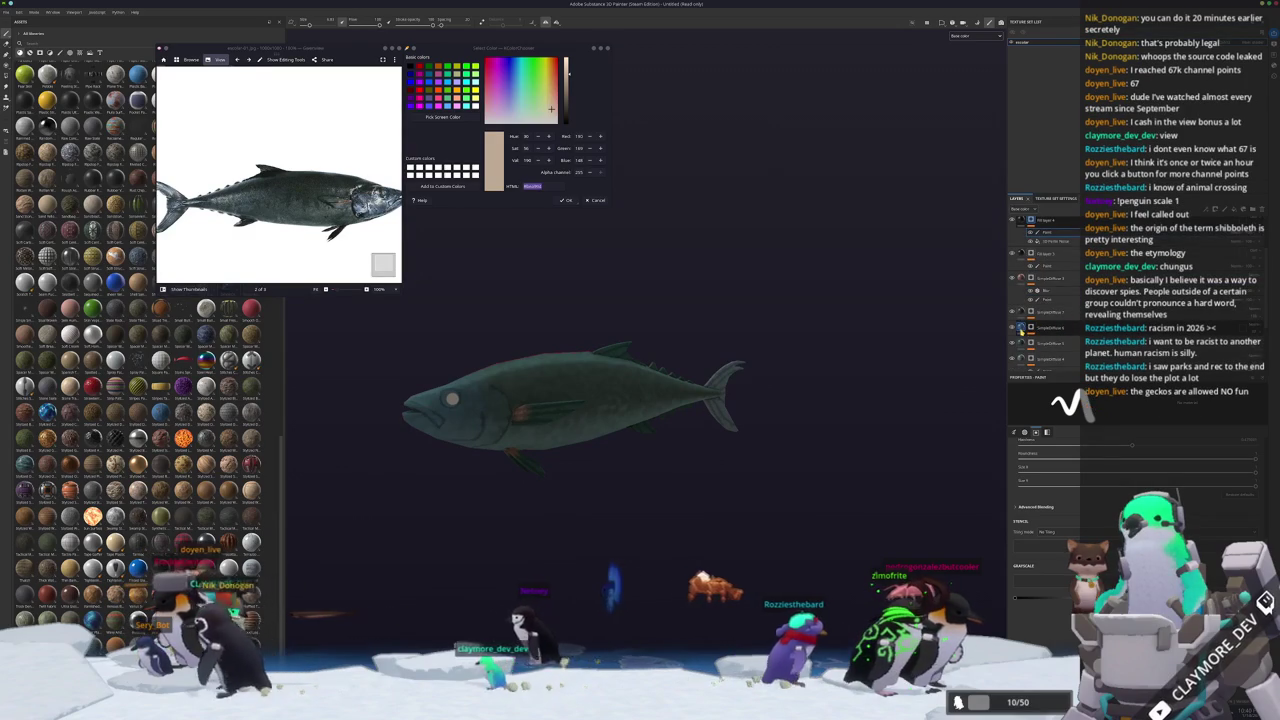
Inspect the SimpleDiffuse 6 layer and the one below, then create a new folder at the top of the stack.
{"action": "left_click", "coordinate": [1021, 329]}
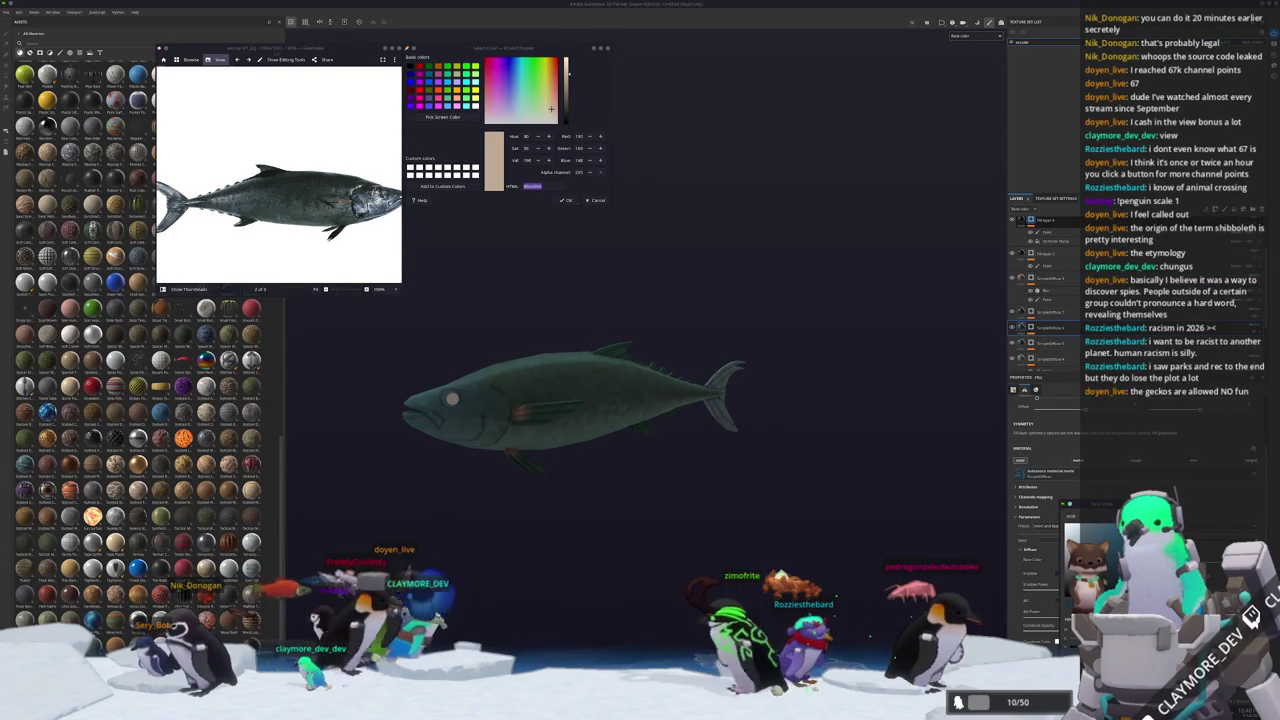
{"action": "left_click", "coordinate": [1022, 343]}
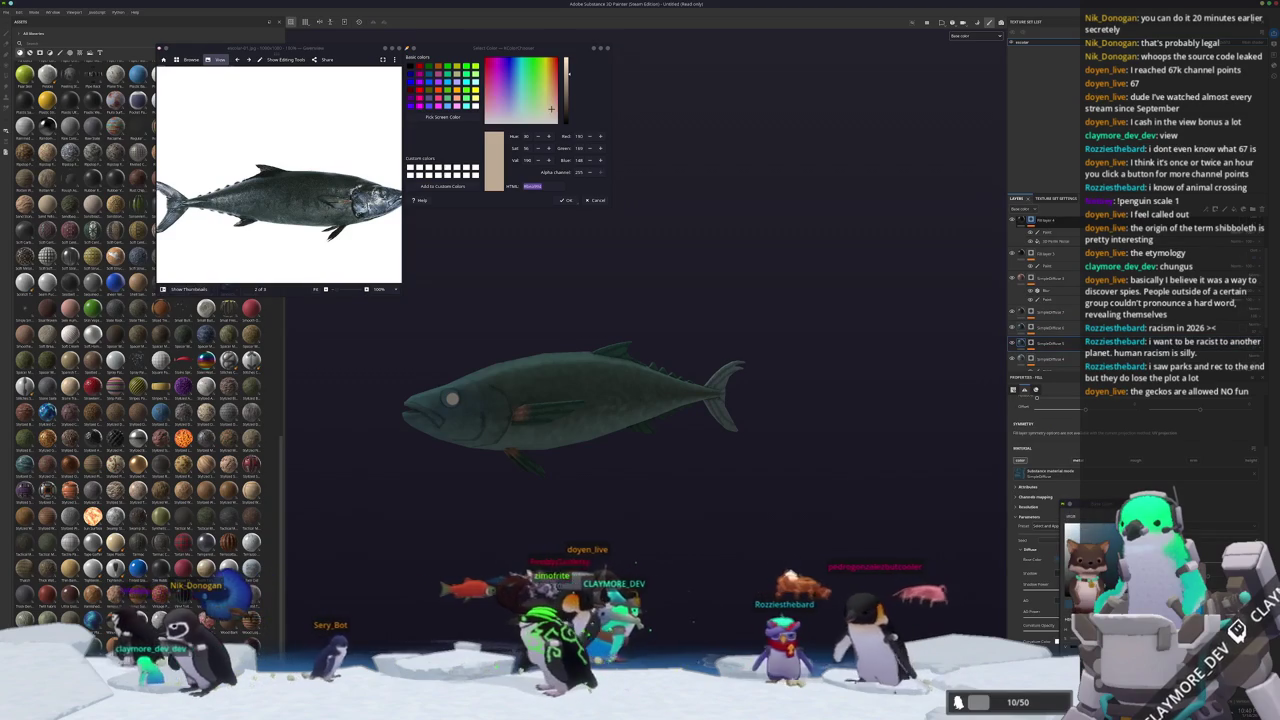
{"action": "scroll", "coordinate": [580, 400], "scroll_direction": "up", "scroll_amount": 3}
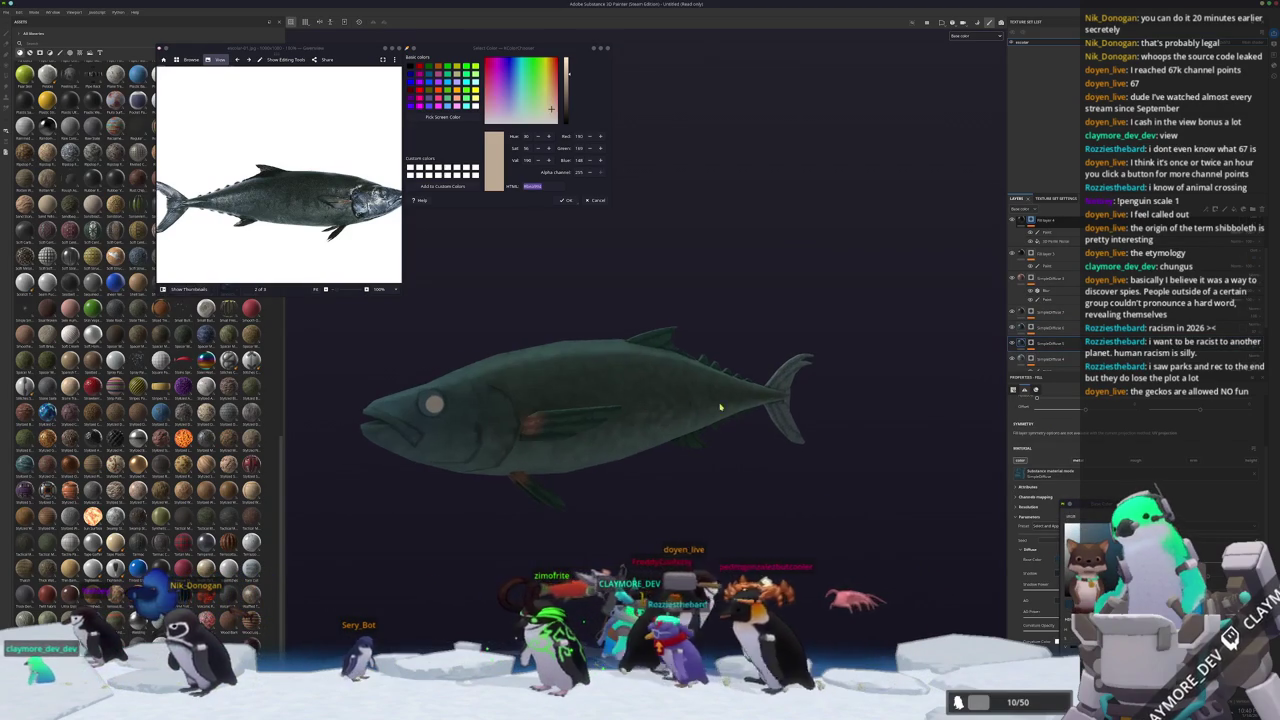
{"action": "key", "text": "1"}
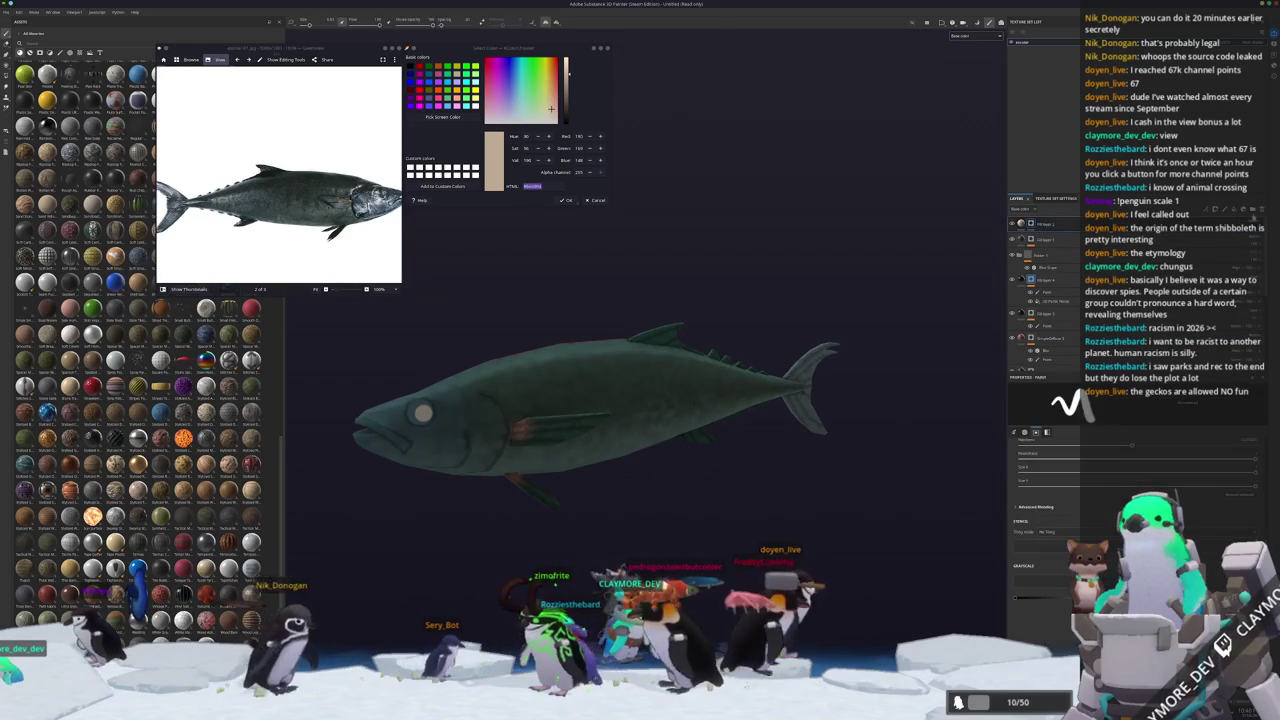
{"action": "key", "text": "ctrl+g"}
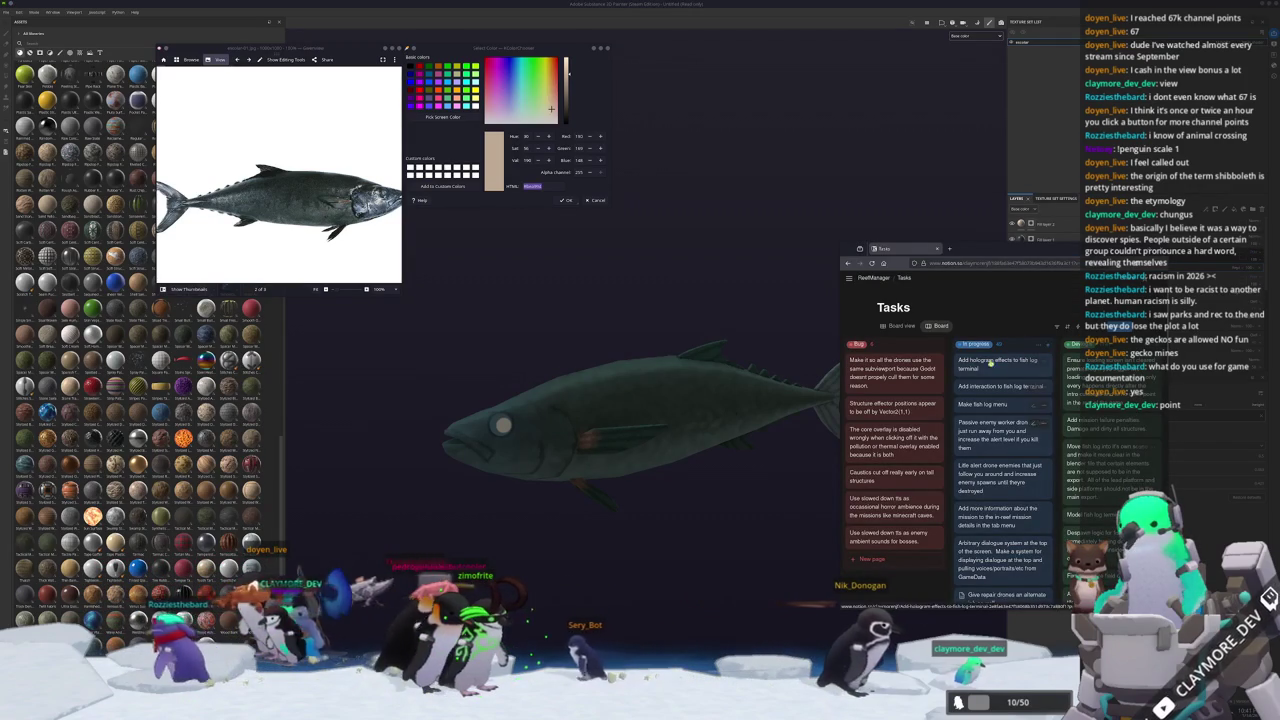
{"action": "scroll", "coordinate": [906, 551], "scroll_direction": "down", "scroll_amount": 3}
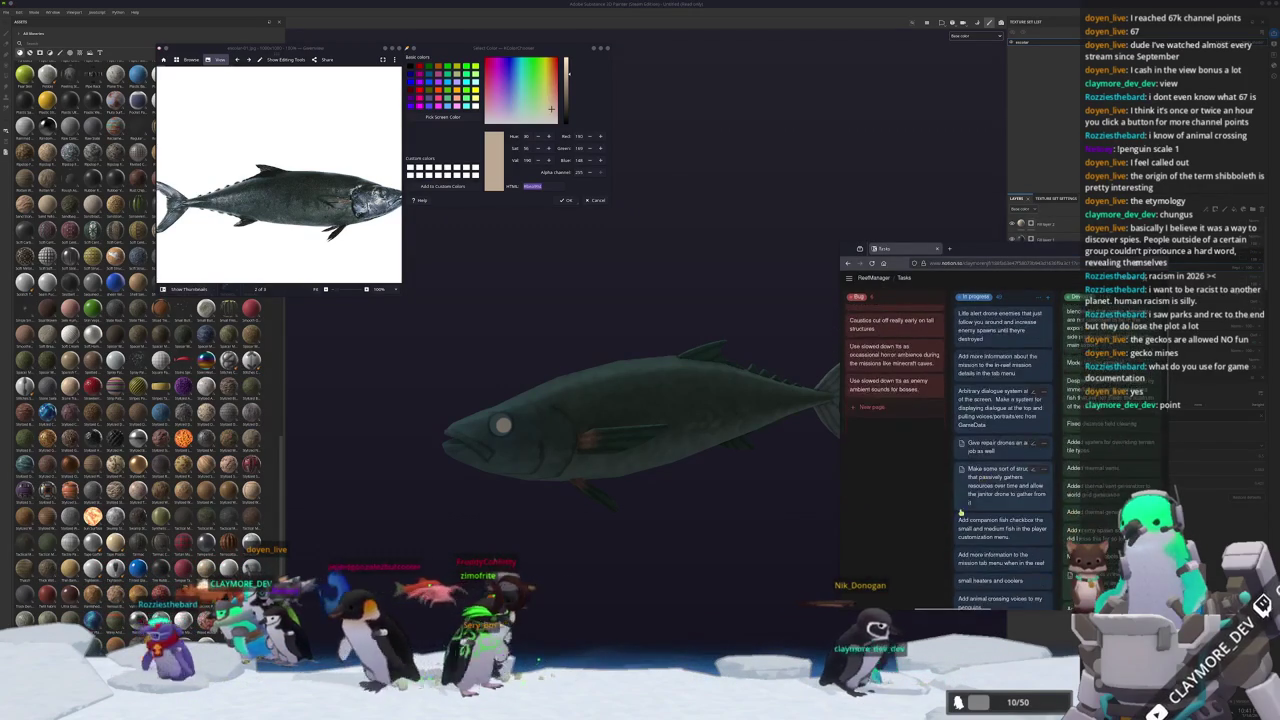
{"action": "scroll", "coordinate": [906, 551], "scroll_direction": "up", "scroll_amount": 3}
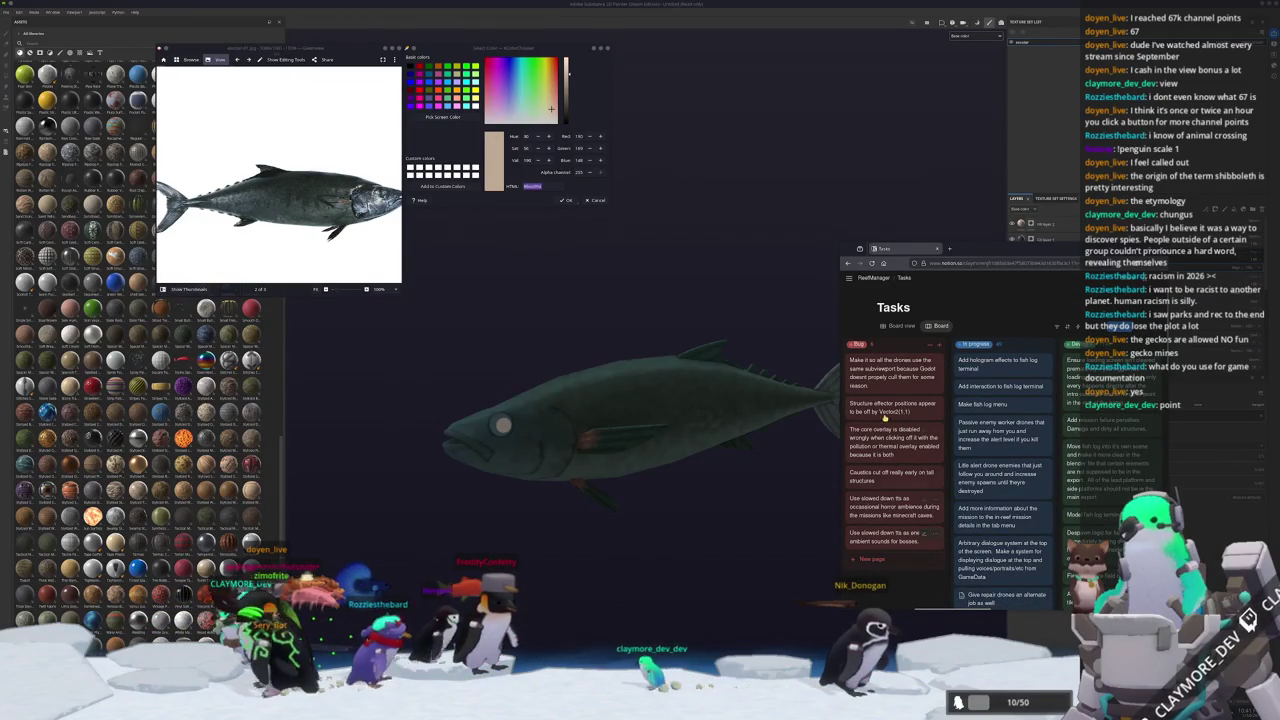
{"action": "left_click", "coordinate": [873, 277]}
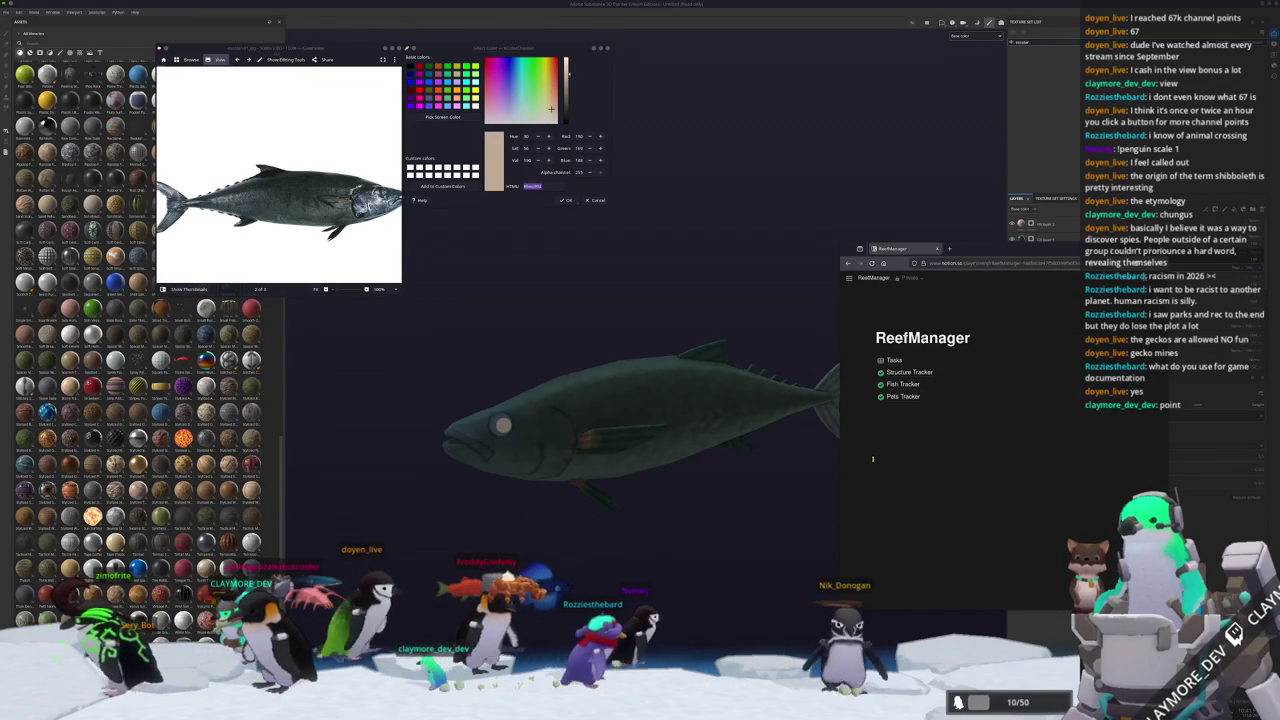
{"action": "key", "text": "alt+Left"}
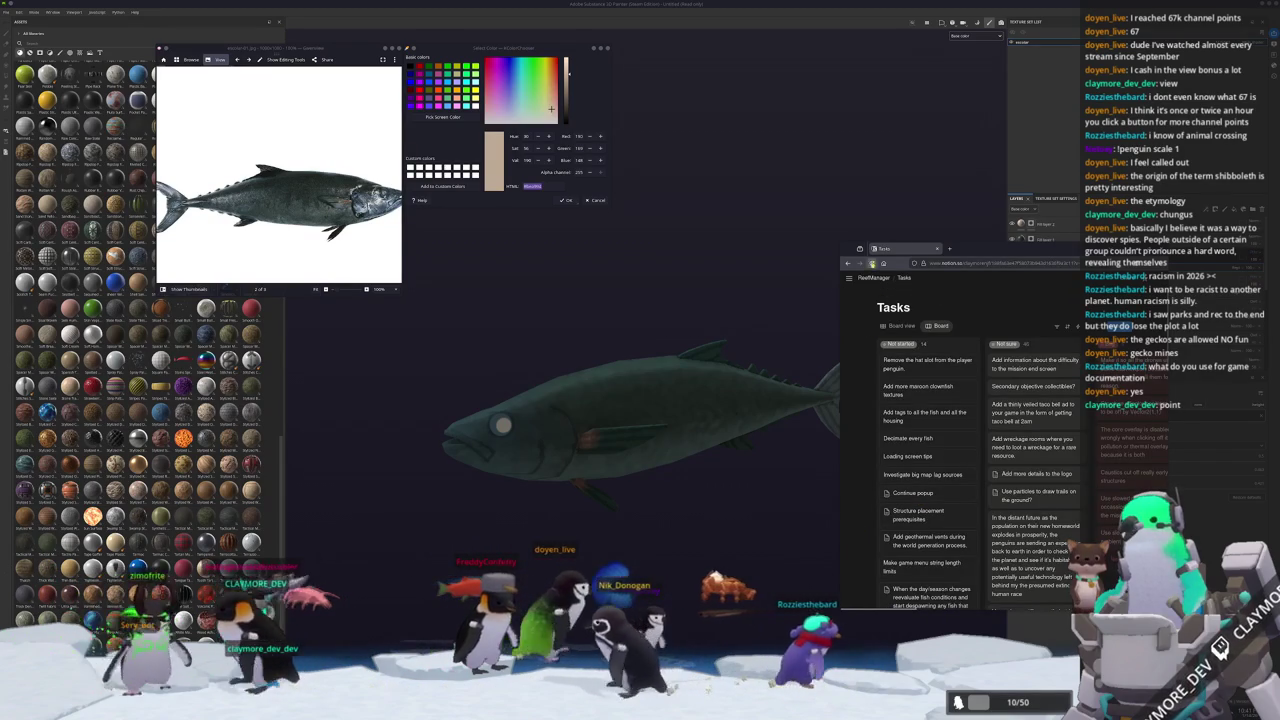
{"action": "scroll", "coordinate": [897, 495], "scroll_direction": "right", "scroll_amount": 3}
{"action": "scroll", "coordinate": [900, 495], "scroll_direction": "right", "scroll_amount": 3}
{"action": "scroll", "coordinate": [958, 577], "scroll_direction": "right", "scroll_amount": 3}
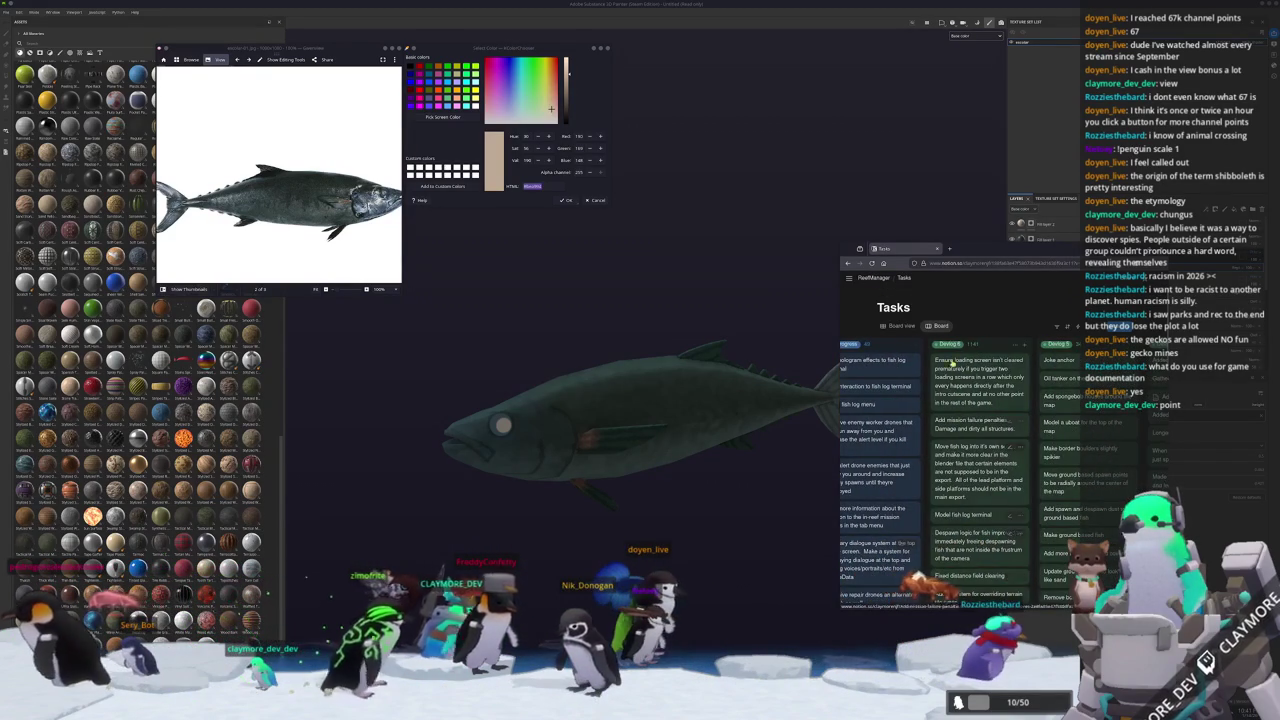
{"action": "scroll", "coordinate": [940, 440], "scroll_direction": "left", "scroll_amount": 3}
{"action": "scroll", "coordinate": [938, 432], "scroll_direction": "left", "scroll_amount": 3}
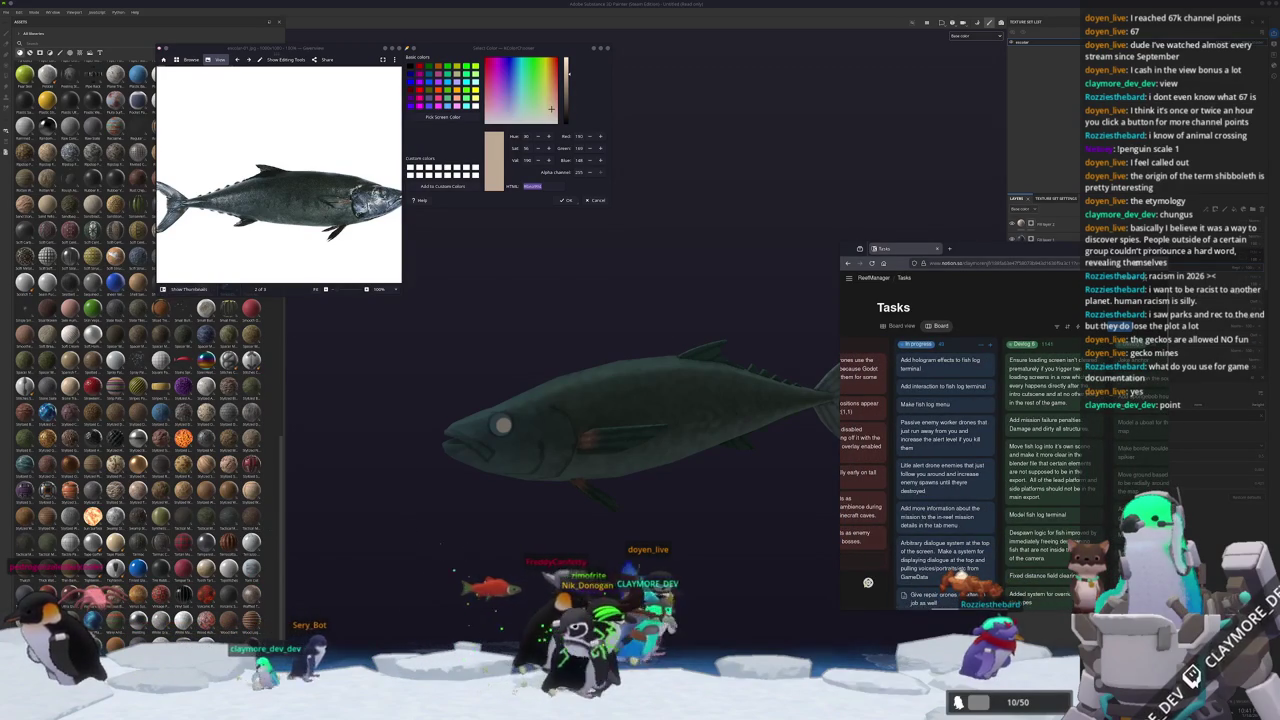
{"action": "left_click", "coordinate": [688, 572]}
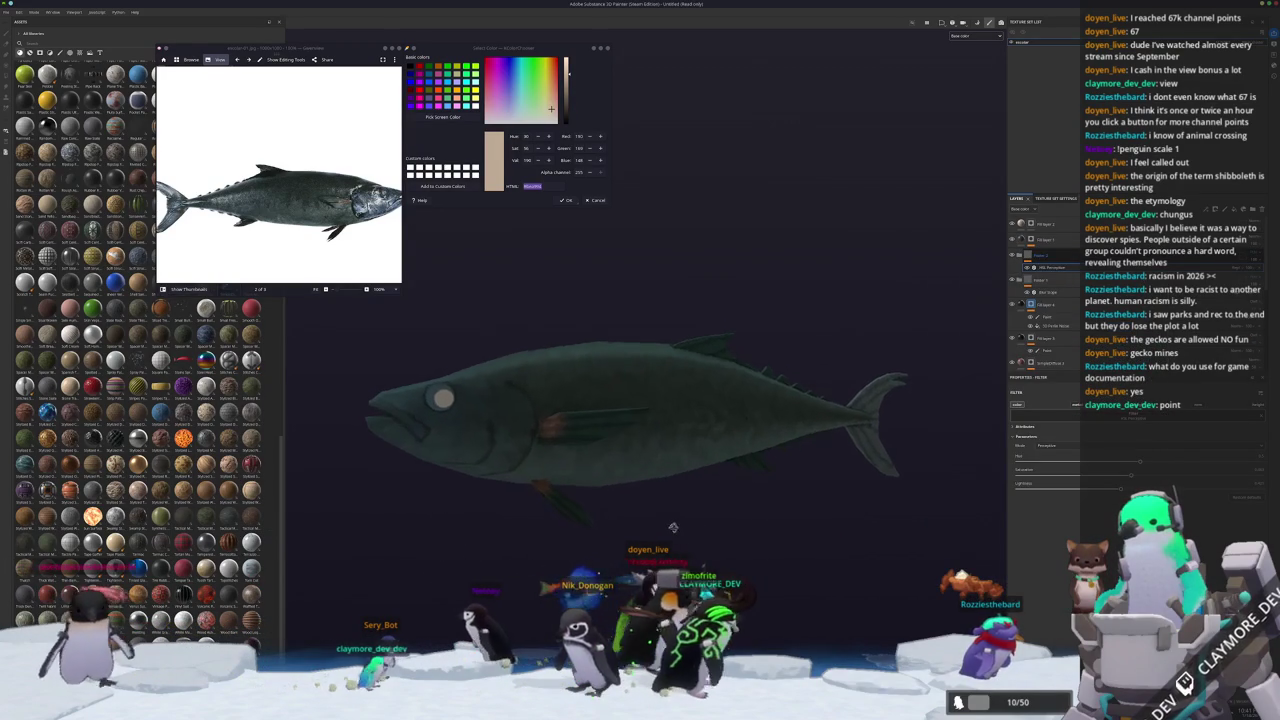
Orbit to a closer view of the fish and bring up the top fill layer's effect menu.
{"action": "left_click_drag", "start_coordinate": [790, 545], "coordinate": [965, 385], "text": "alt"}
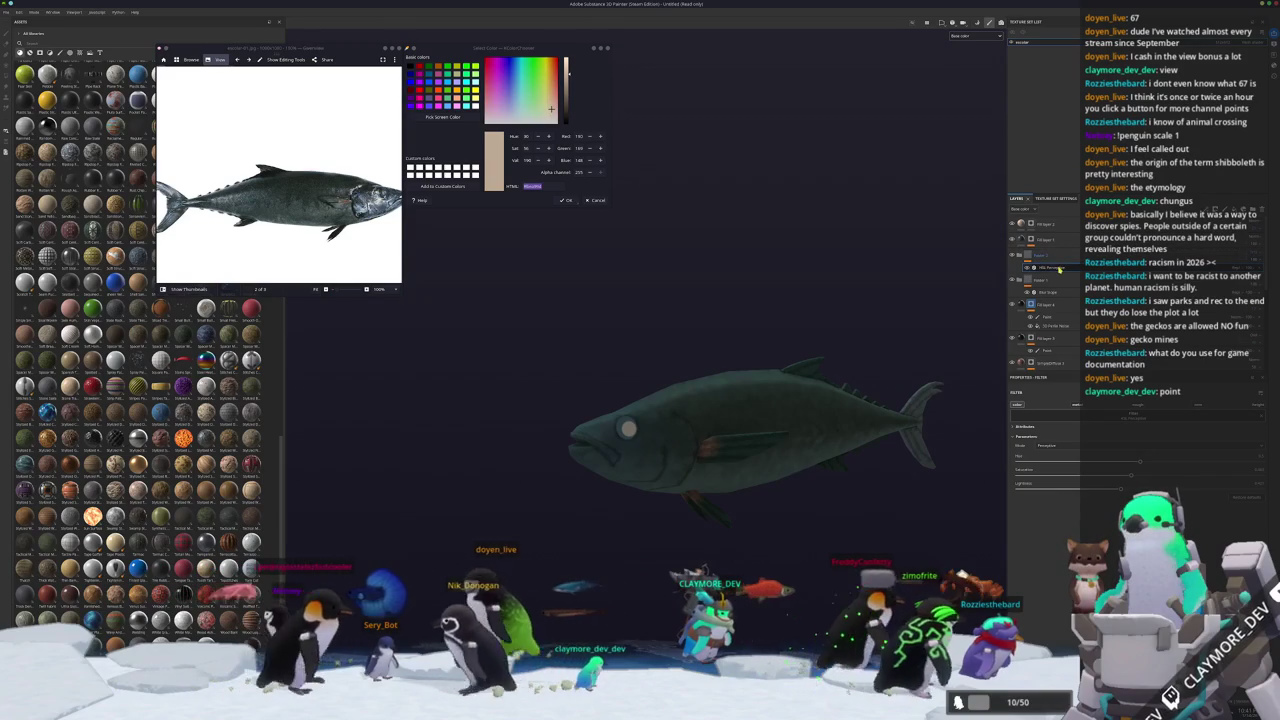
{"action": "left_click_drag", "start_coordinate": [960, 300], "coordinate": [873, 334], "text": "alt"}
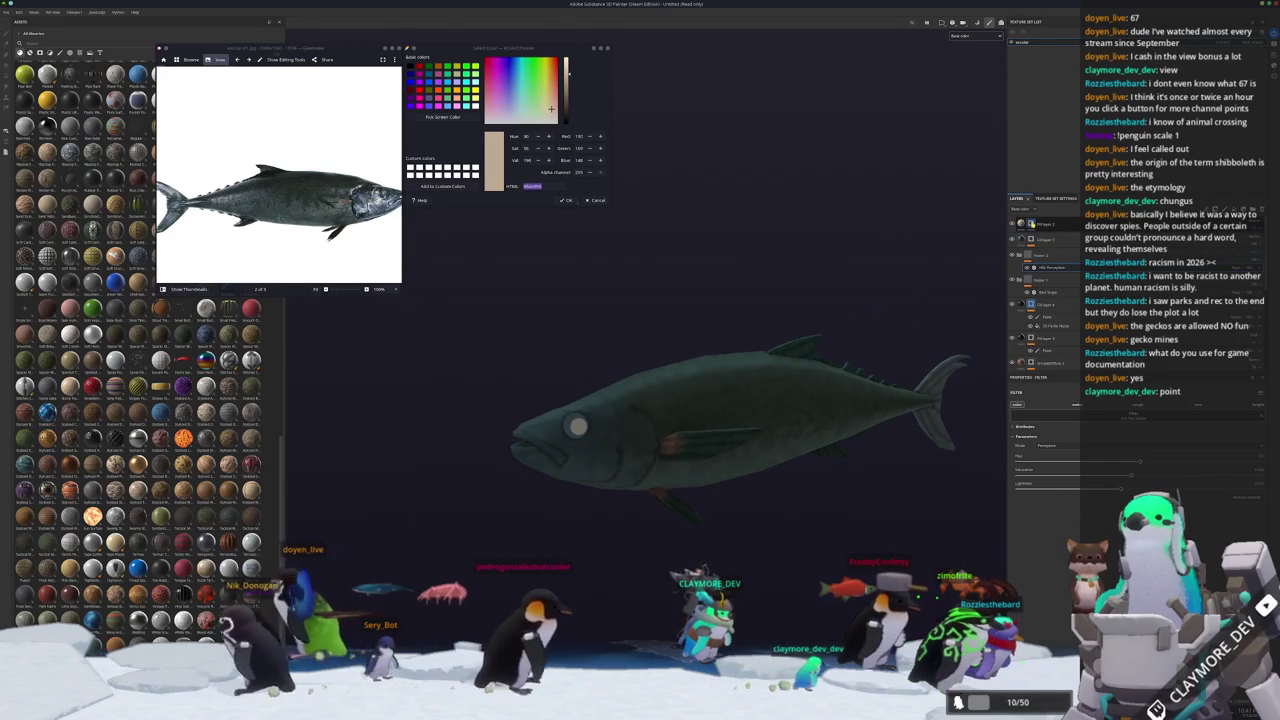
{"action": "right_click", "coordinate": [1038, 222]}
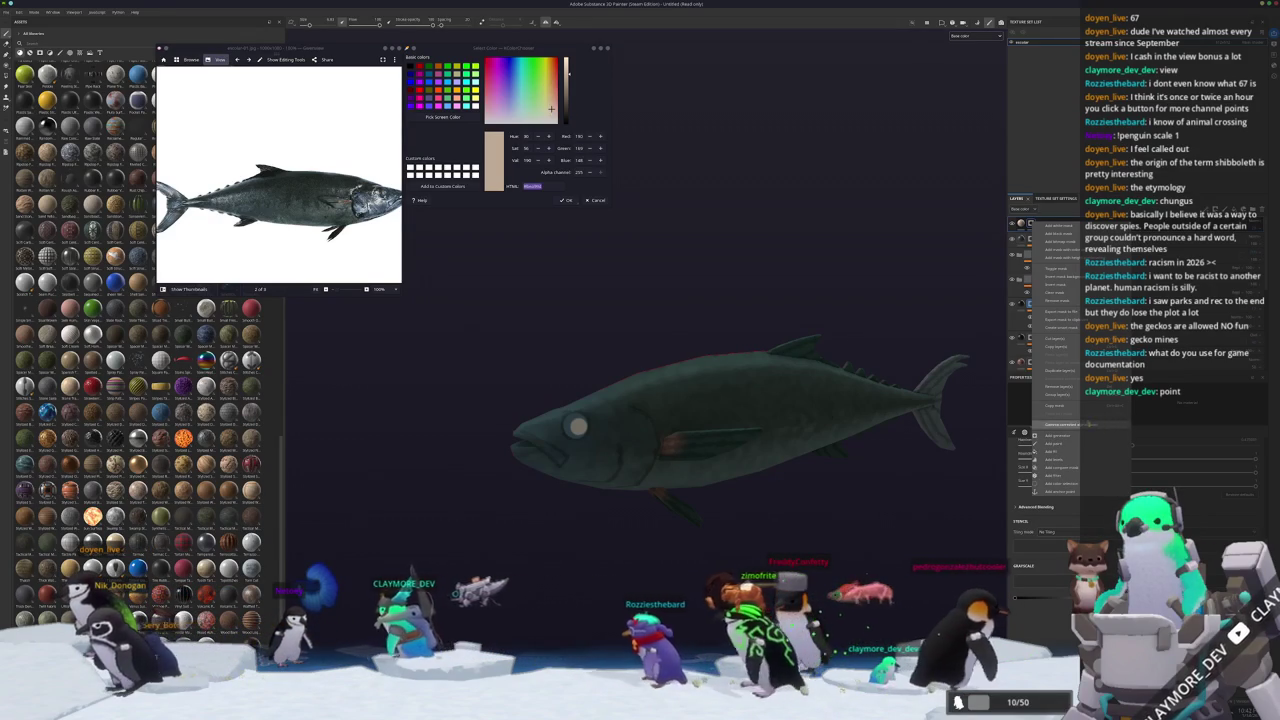
Add an empty filter to the top fill layer.
{"action": "left_click", "coordinate": [1063, 477]}
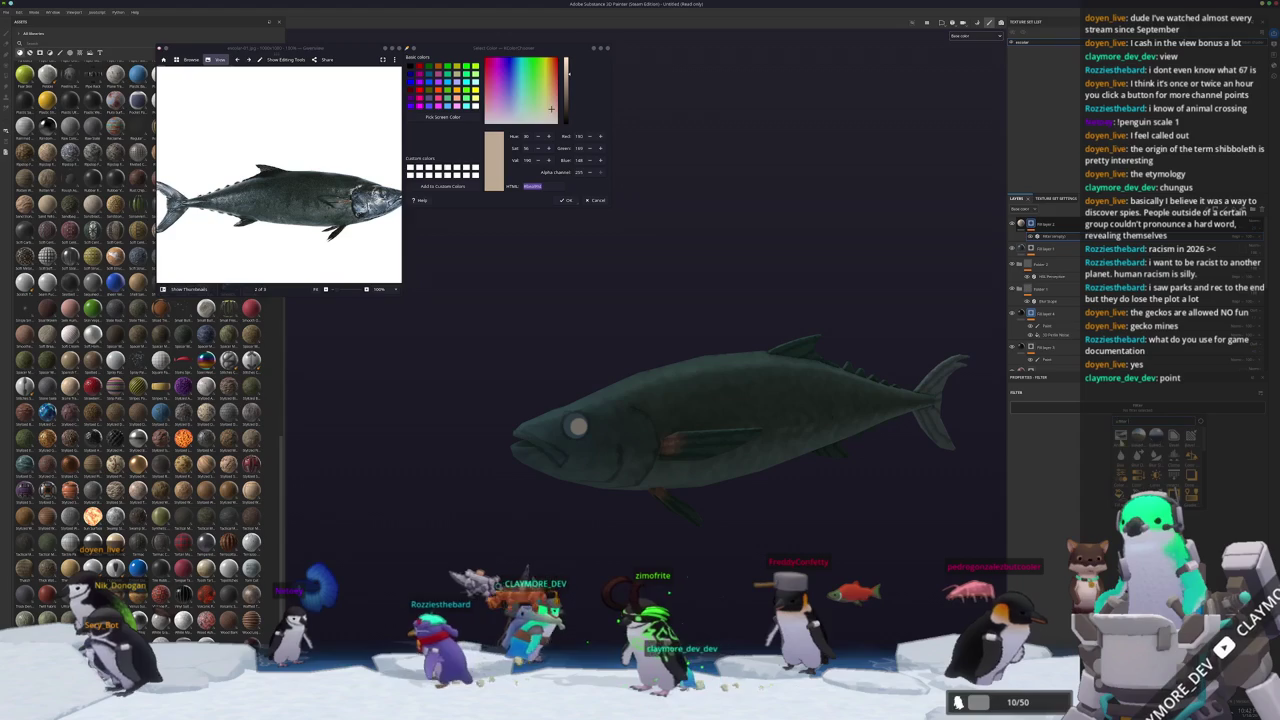
{"action": "scroll", "coordinate": [935, 460], "scroll_direction": "up", "scroll_amount": 3}
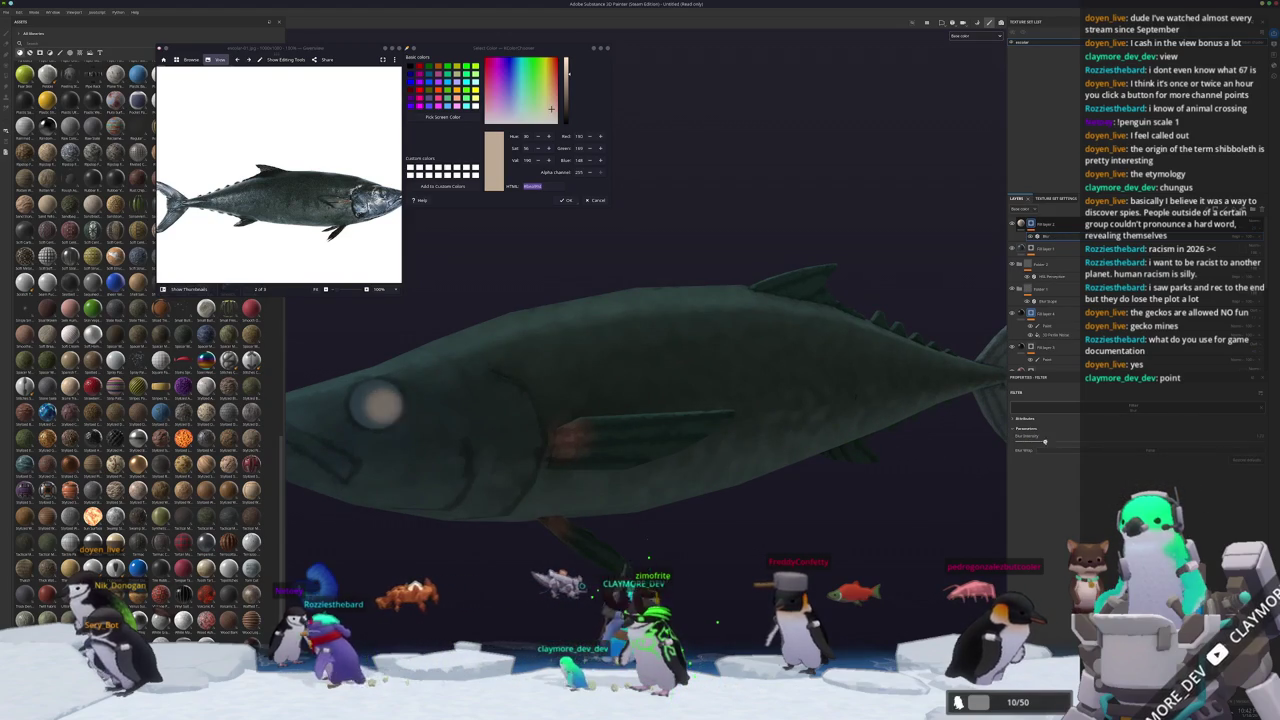
{"action": "left_click_drag", "start_coordinate": [820, 420], "coordinate": [857, 423], "text": "alt"}
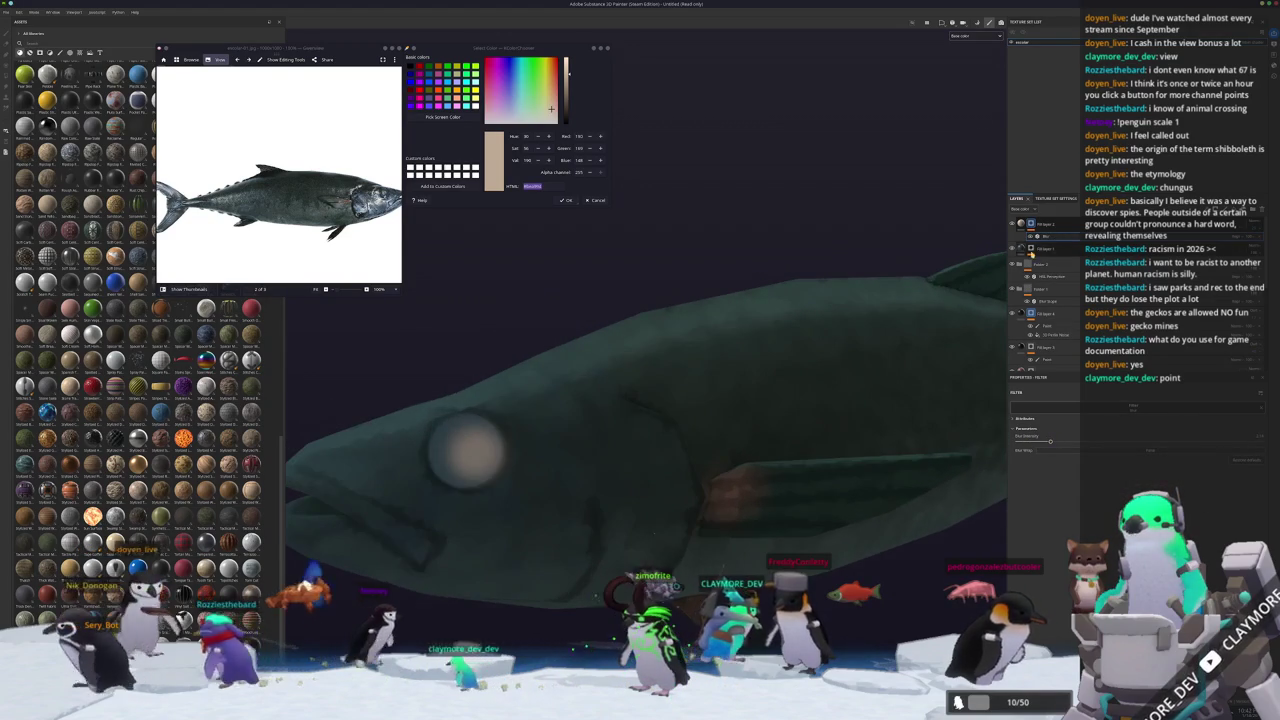
Add a paint effect to the top fill layer and show the reference image thumbnails.
{"action": "right_click", "coordinate": [1045, 223]}
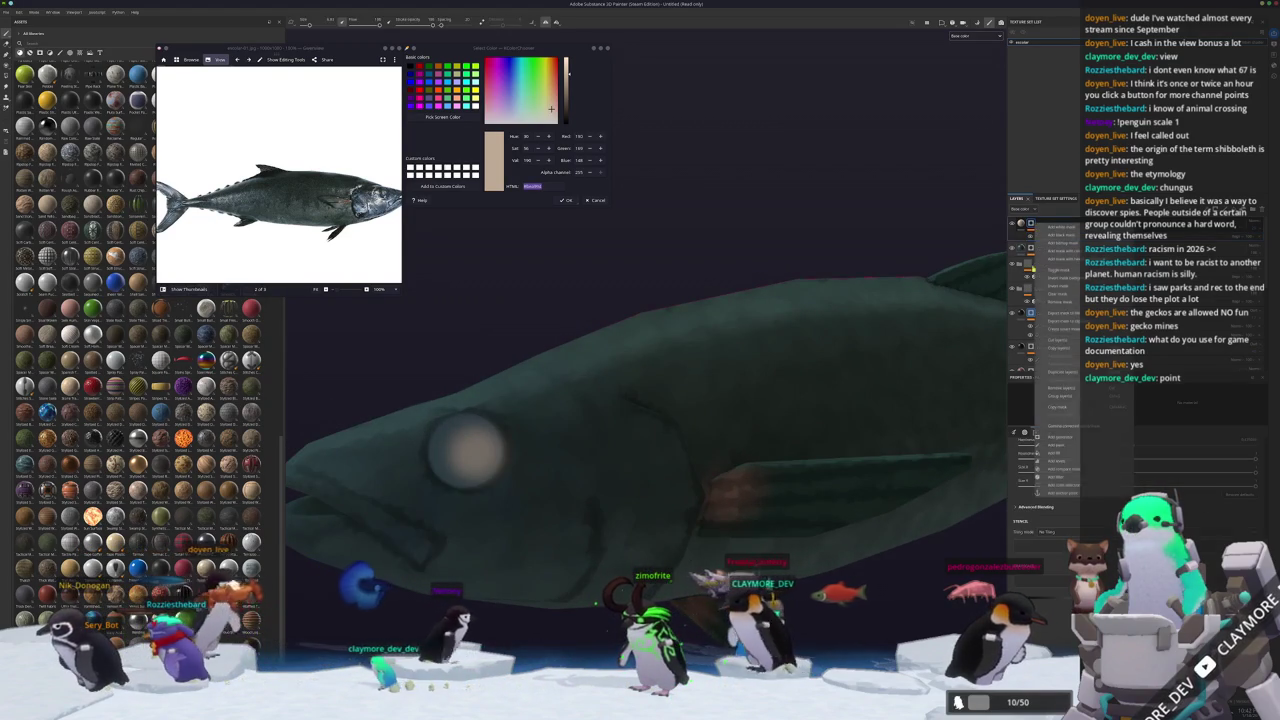
{"action": "left_click", "coordinate": [1067, 449]}
{"action": "left_click_drag", "start_coordinate": [720, 465], "coordinate": [655, 470], "text": "alt"}
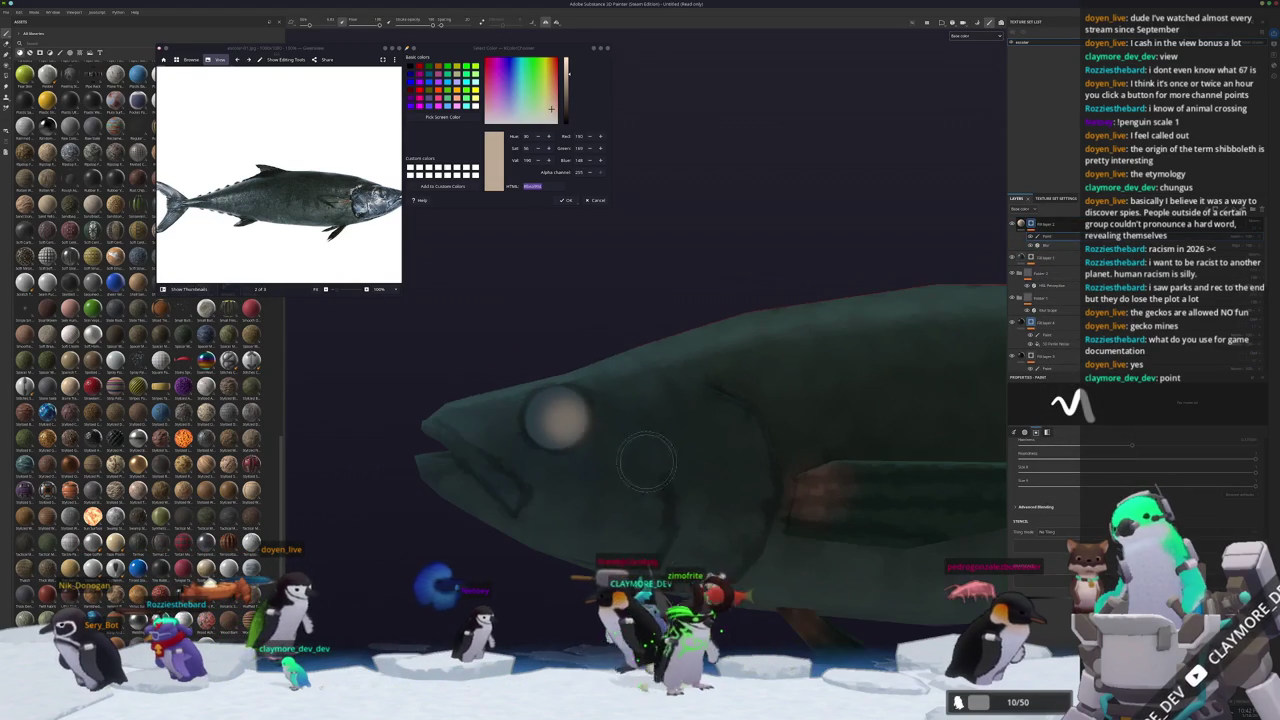
{"action": "left_click_drag", "start_coordinate": [560, 478], "coordinate": [660, 470], "text": "alt"}
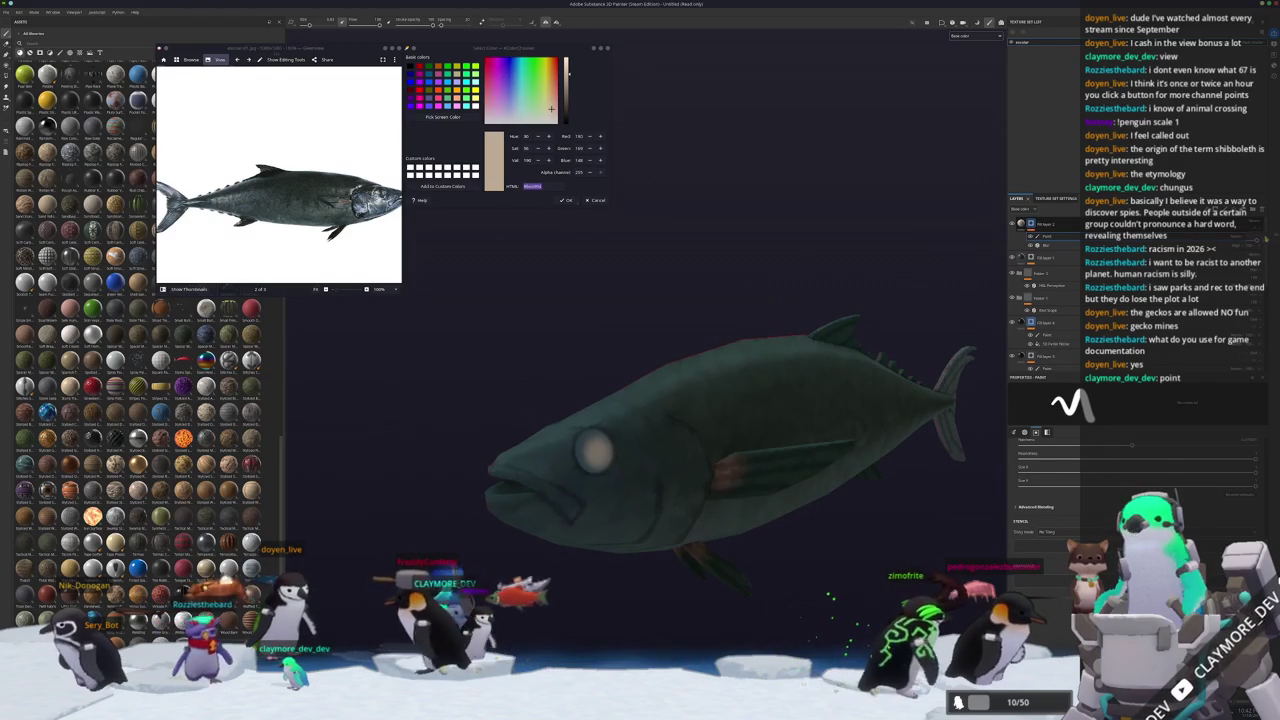
{"action": "scroll", "coordinate": [434, 351], "scroll_direction": "down", "scroll_amount": 5}
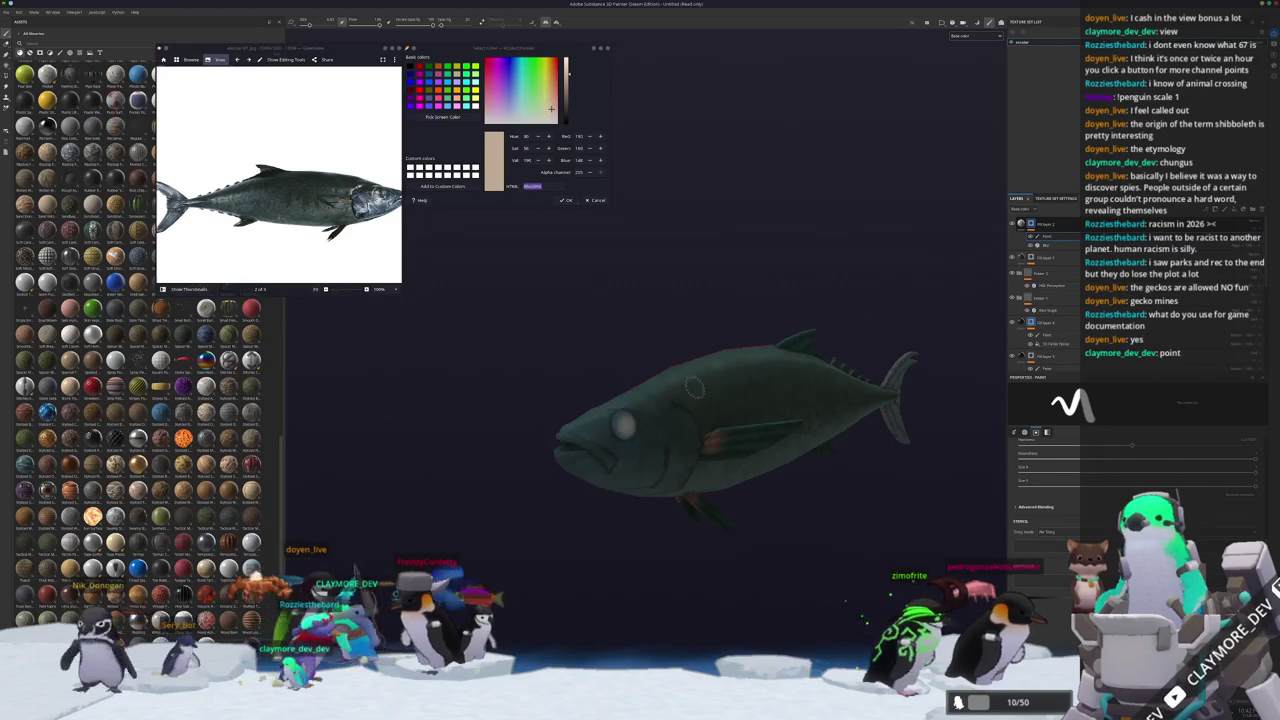
{"action": "left_click", "coordinate": [178, 290]}
Switch the reference viewer to the third image, zoom it, then close the viewer.
{"action": "left_click", "coordinate": [253, 267]}
{"action": "scroll", "coordinate": [379, 179], "scroll_direction": "up", "scroll_amount": 3, "text": "ctrl"}
{"action": "scroll", "coordinate": [379, 179], "scroll_direction": "up", "scroll_amount": 2, "text": "ctrl"}
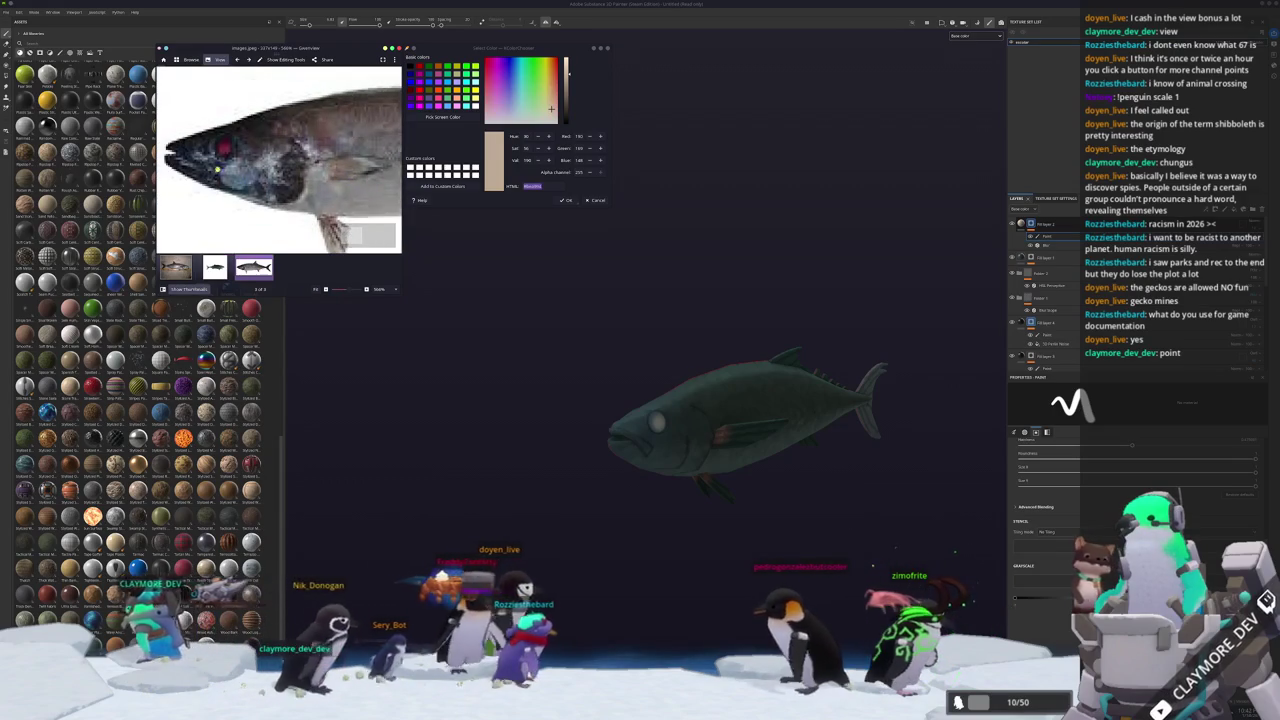
{"action": "scroll", "coordinate": [338, 149], "scroll_direction": "up", "scroll_amount": 2}
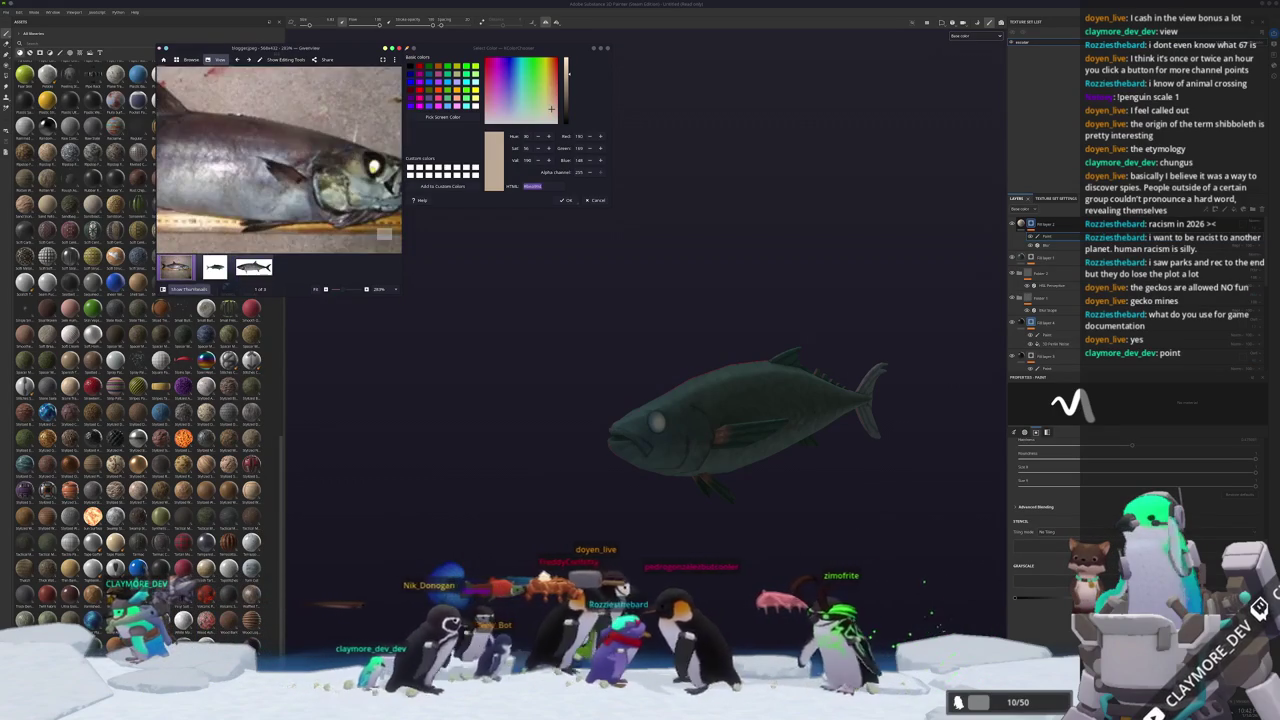
{"action": "scroll", "coordinate": [338, 149], "scroll_direction": "up", "scroll_amount": 3, "text": "ctrl"}
{"action": "scroll", "coordinate": [360, 160], "scroll_direction": "down", "scroll_amount": 2, "text": "ctrl"}
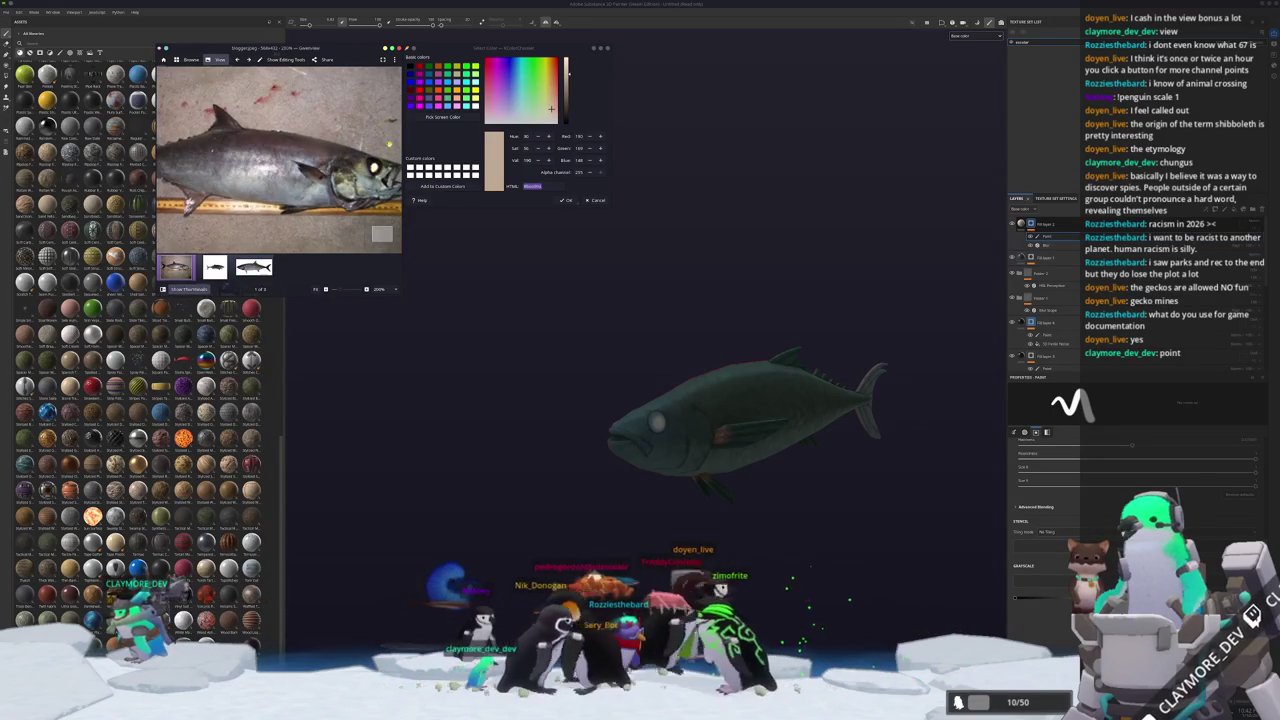
{"action": "scroll", "coordinate": [360, 160], "scroll_direction": "down", "scroll_amount": 1, "text": "ctrl"}
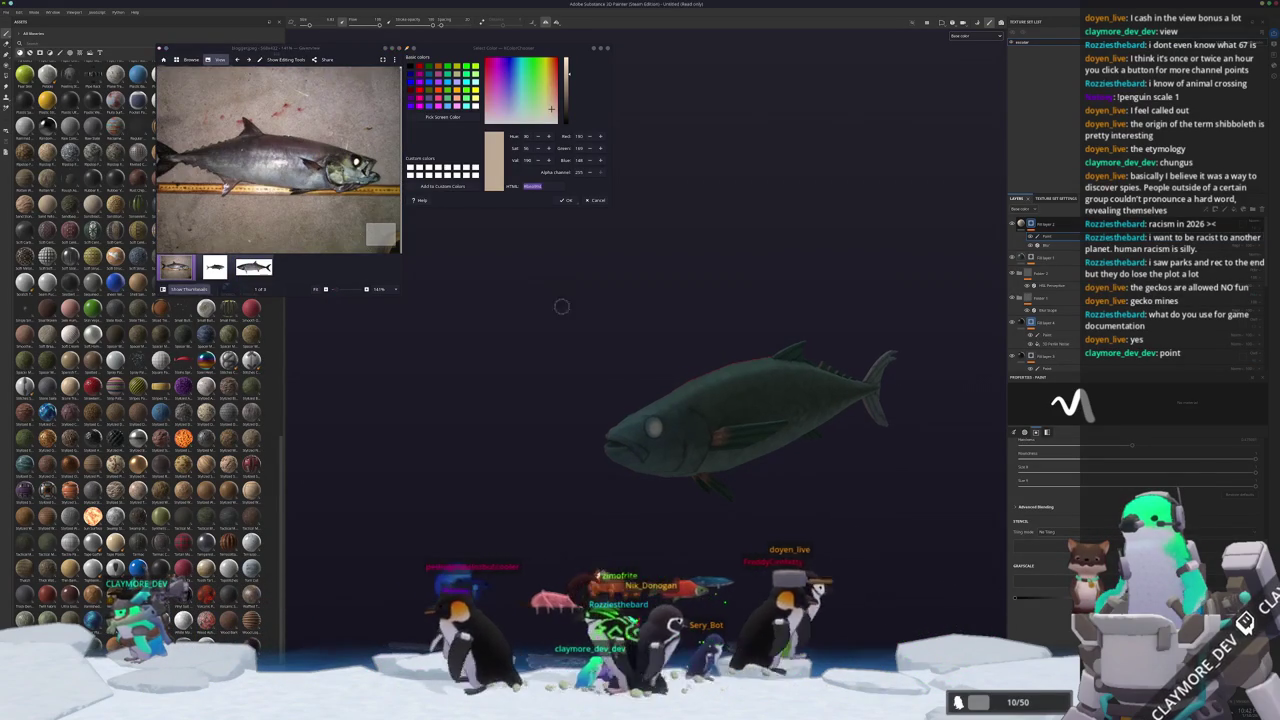
{"action": "key", "text": "Escape"}
{"action": "left_click", "coordinate": [941, 293]}
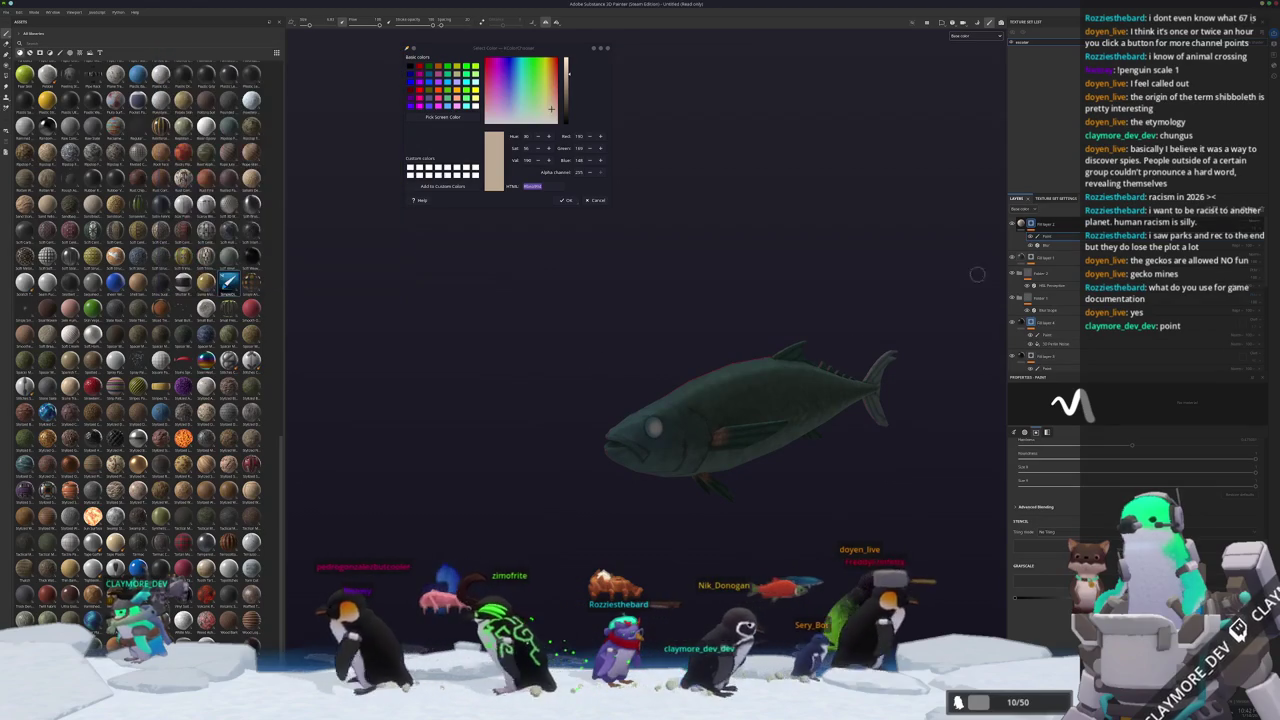
Shift the HSL Perceptive filter's hue and lower its saturation, then start saving with Ctrl+S.
{"action": "left_click", "coordinate": [1050, 285]}
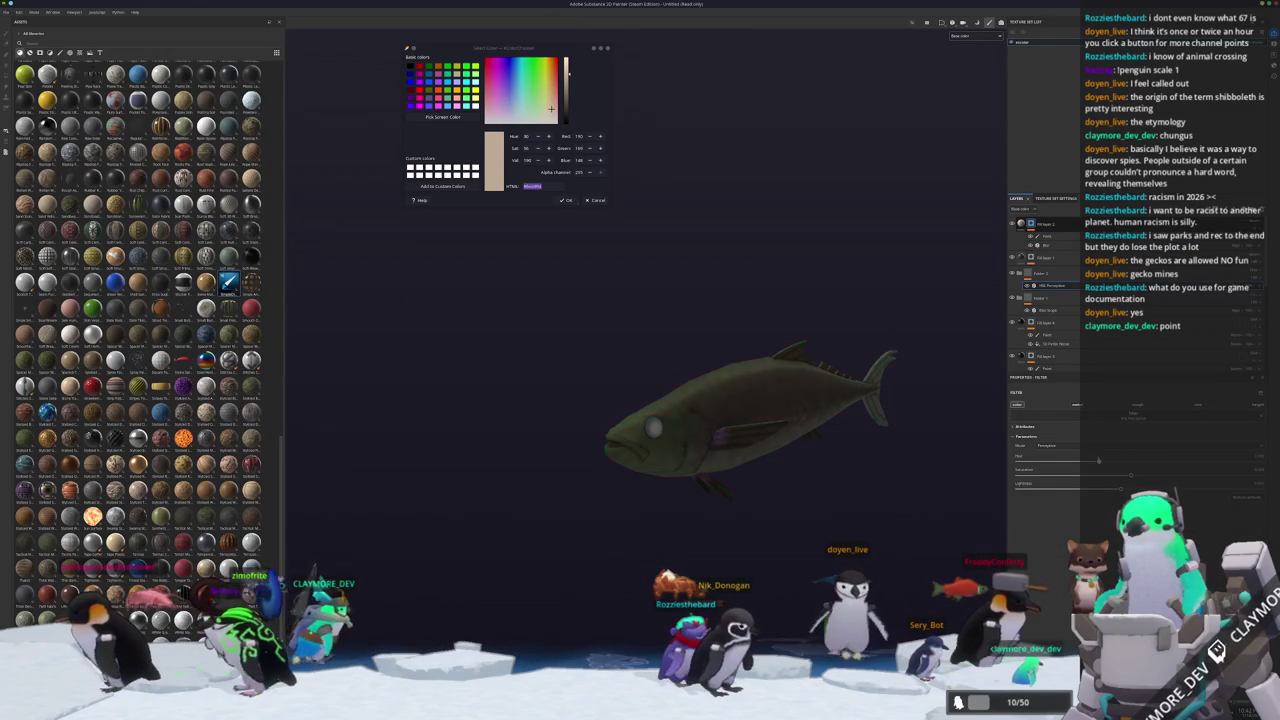
{"action": "left_click_drag", "start_coordinate": [1066, 461], "coordinate": [1099, 461]}
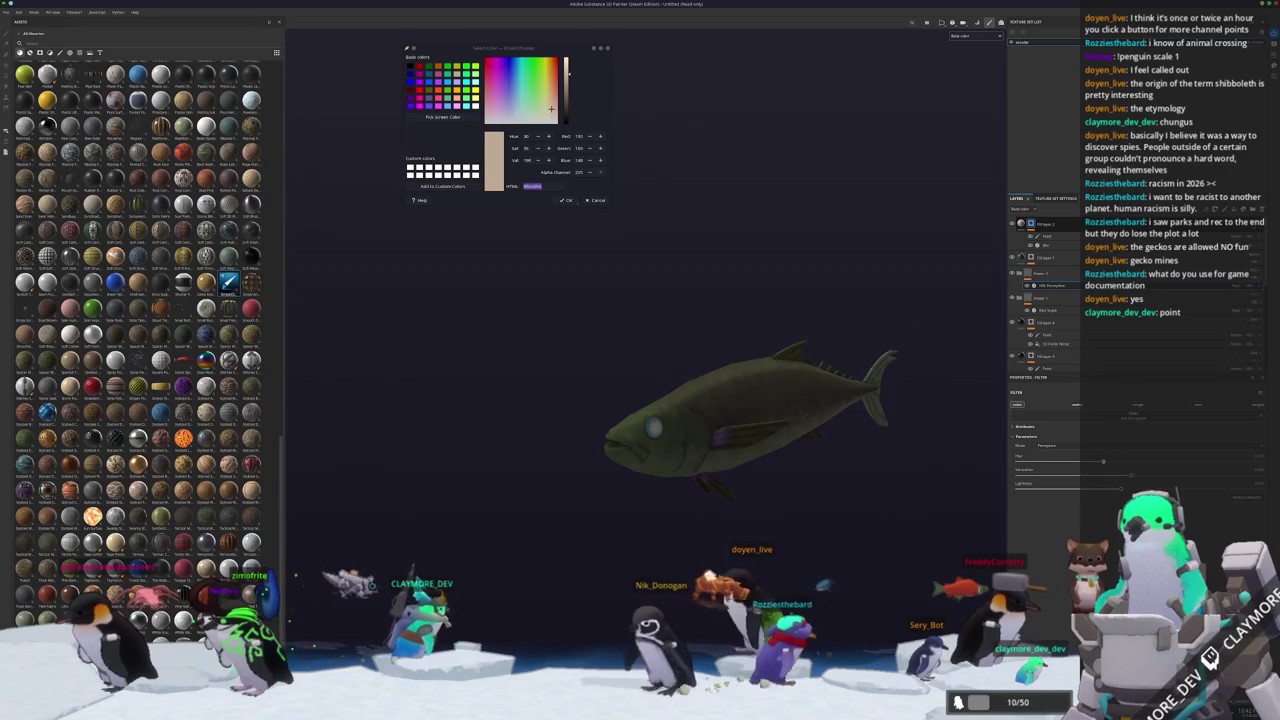
{"action": "left_click_drag", "start_coordinate": [700, 505], "coordinate": [845, 506], "text": "alt"}
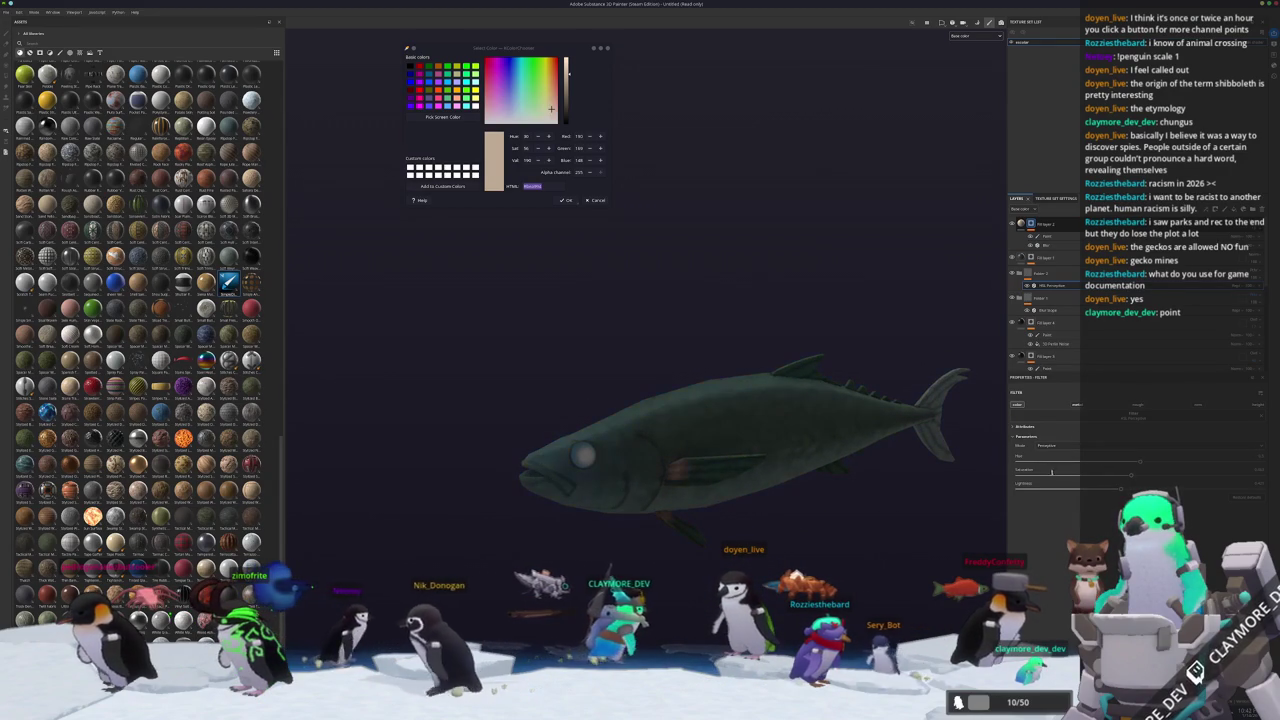
{"action": "left_click_drag", "start_coordinate": [1215, 461], "coordinate": [1138, 461]}
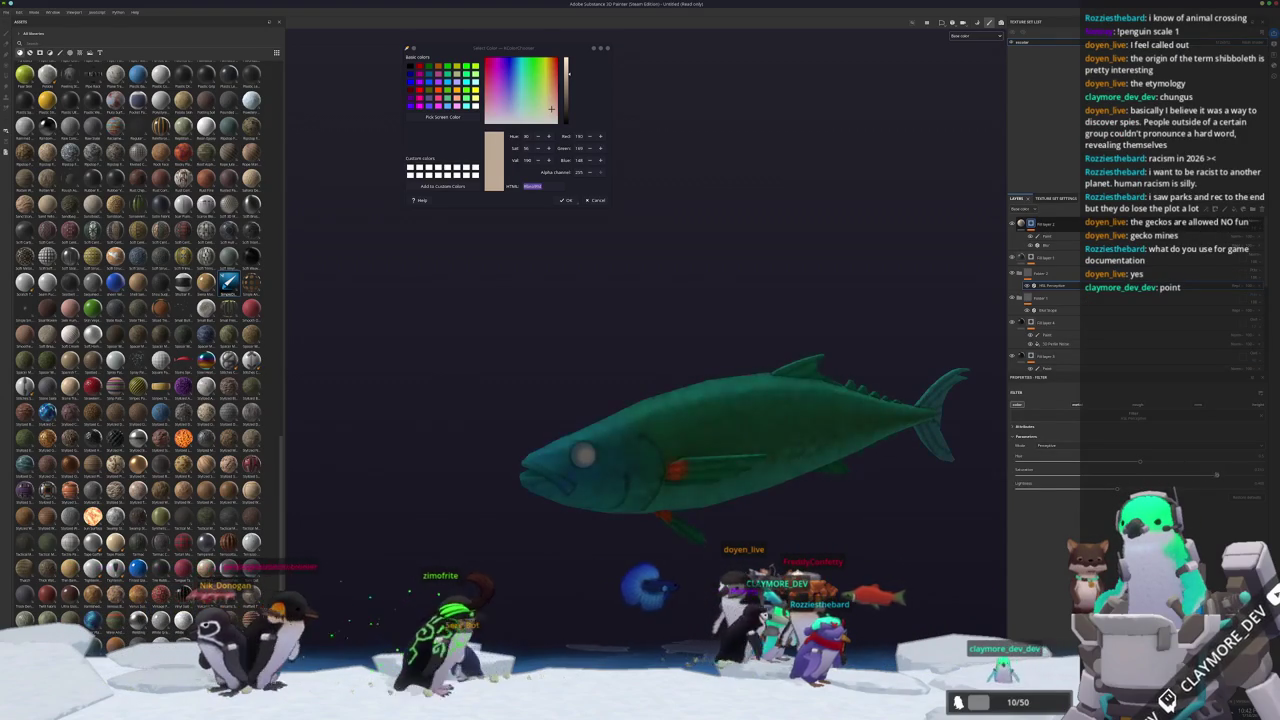
{"action": "left_click_drag", "start_coordinate": [1218, 475], "coordinate": [1138, 477]}
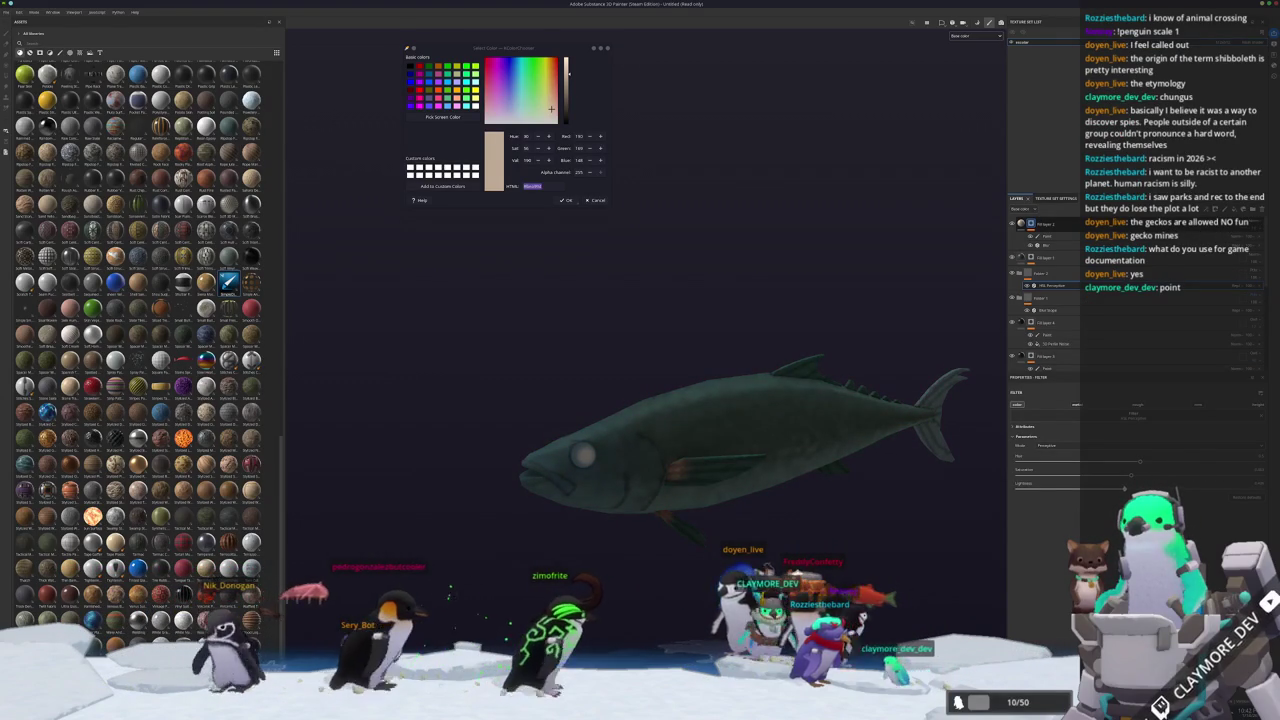
{"action": "key", "text": "ctrl+s"}
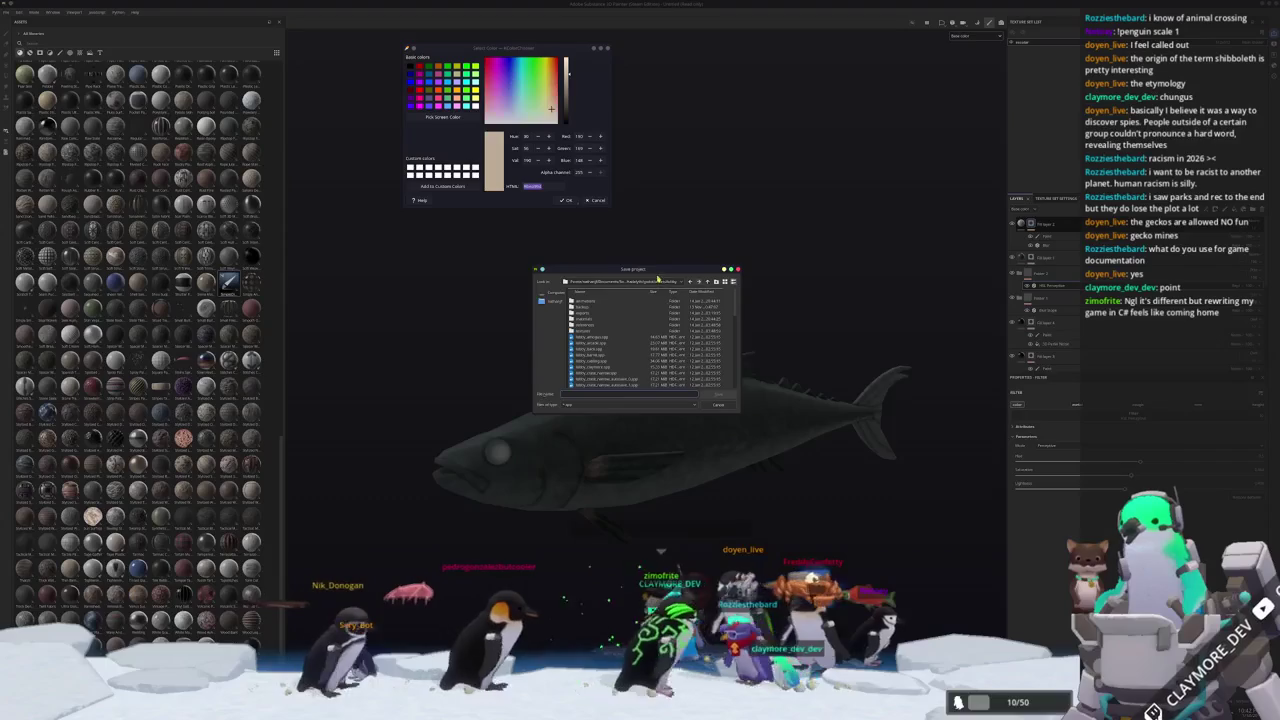
Reposition the Save project dialog and browse down through the folder tree.
{"action": "mouse_move", "coordinate": [680, 263]}
{"action": "left_mouse_down"}
{"action": "mouse_move", "coordinate": [921, 317]}
{"action": "mouse_move", "coordinate": [986, 483]}
{"action": "mouse_move", "coordinate": [1020, 496]}
{"action": "left_mouse_up"}
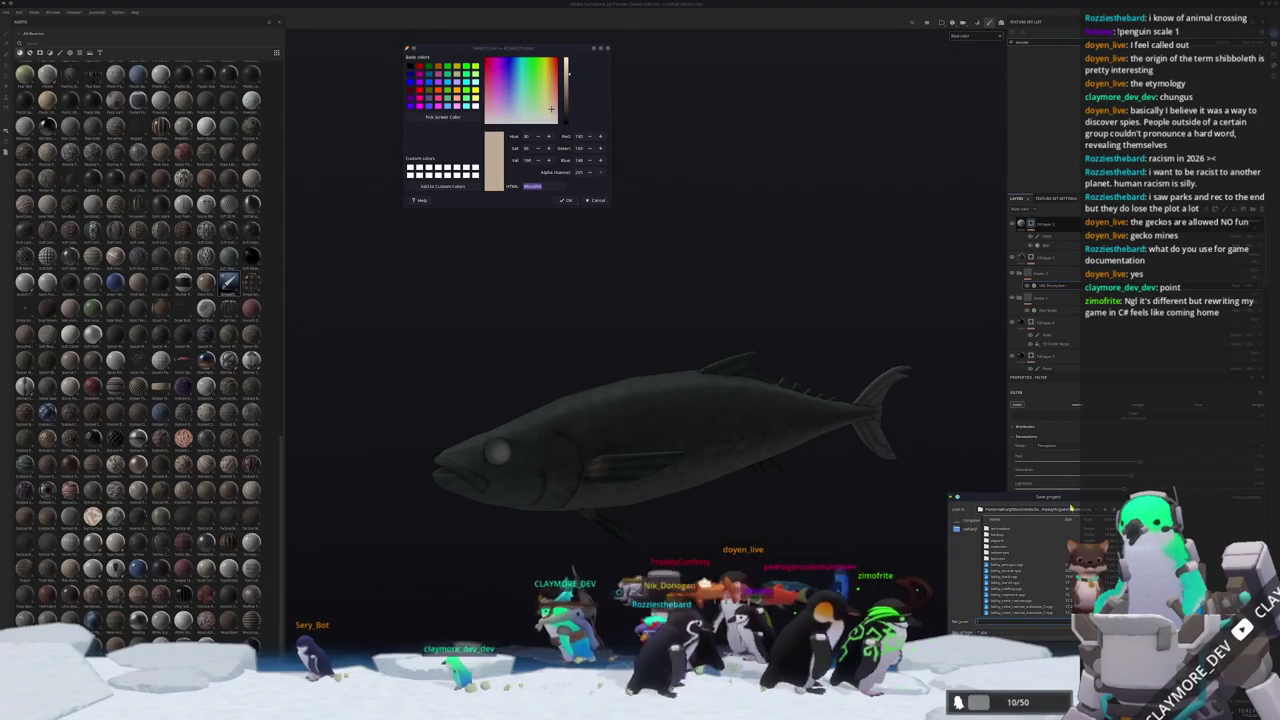
{"action": "mouse_move", "coordinate": [1075, 497]}
{"action": "left_mouse_down"}
{"action": "mouse_move", "coordinate": [1015, 321]}
{"action": "mouse_move", "coordinate": [998, 326]}
{"action": "left_mouse_up"}
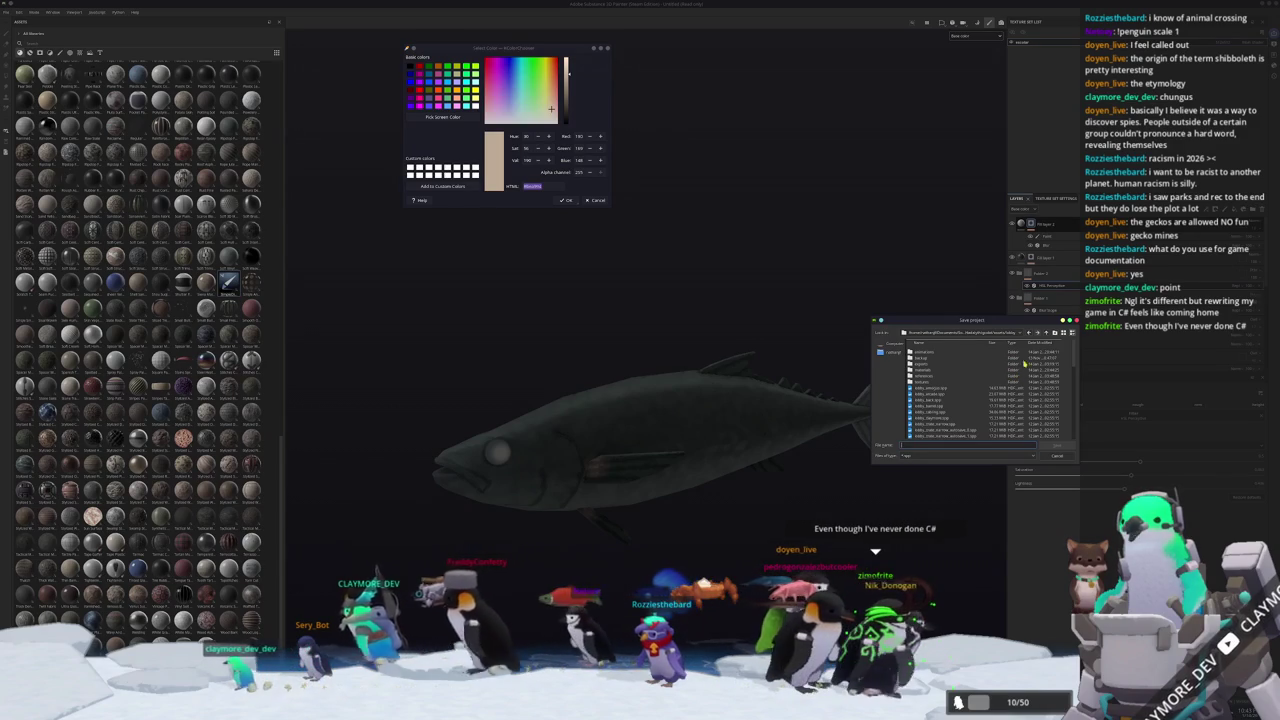
{"action": "left_click", "coordinate": [1047, 333]}
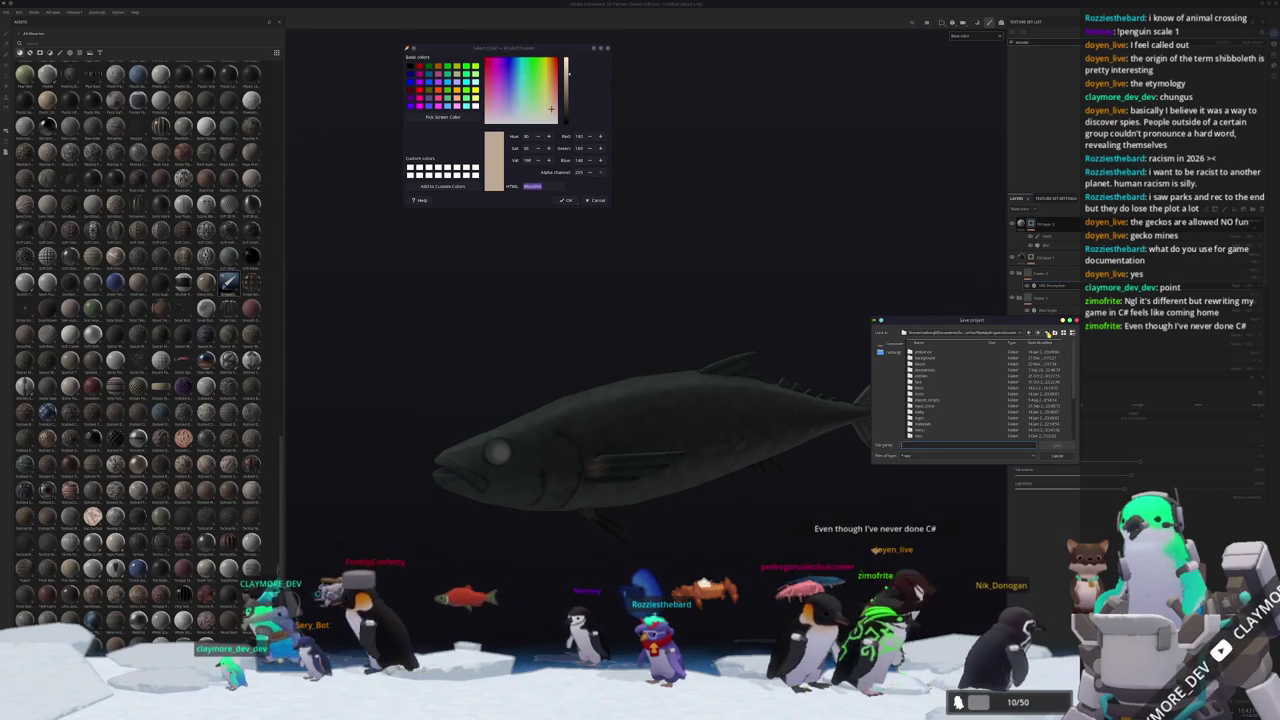
{"action": "double_click", "coordinate": [921, 368]}
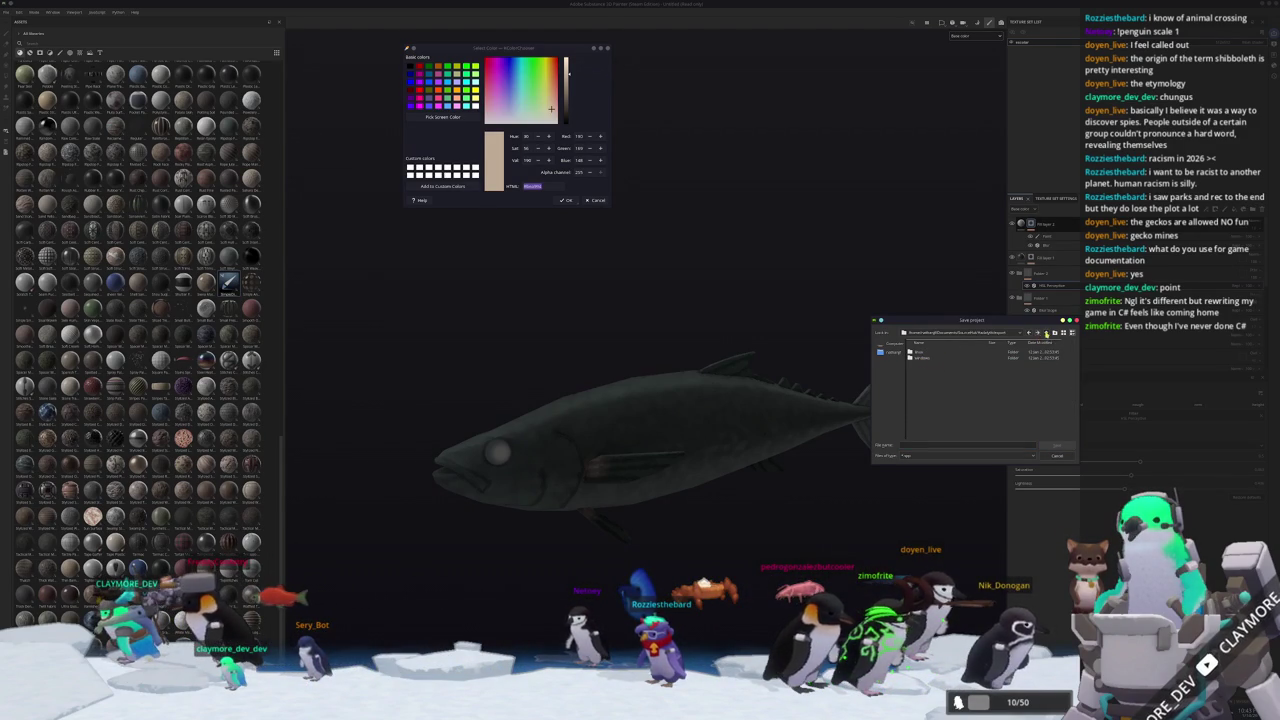
{"action": "double_click", "coordinate": [912, 369]}
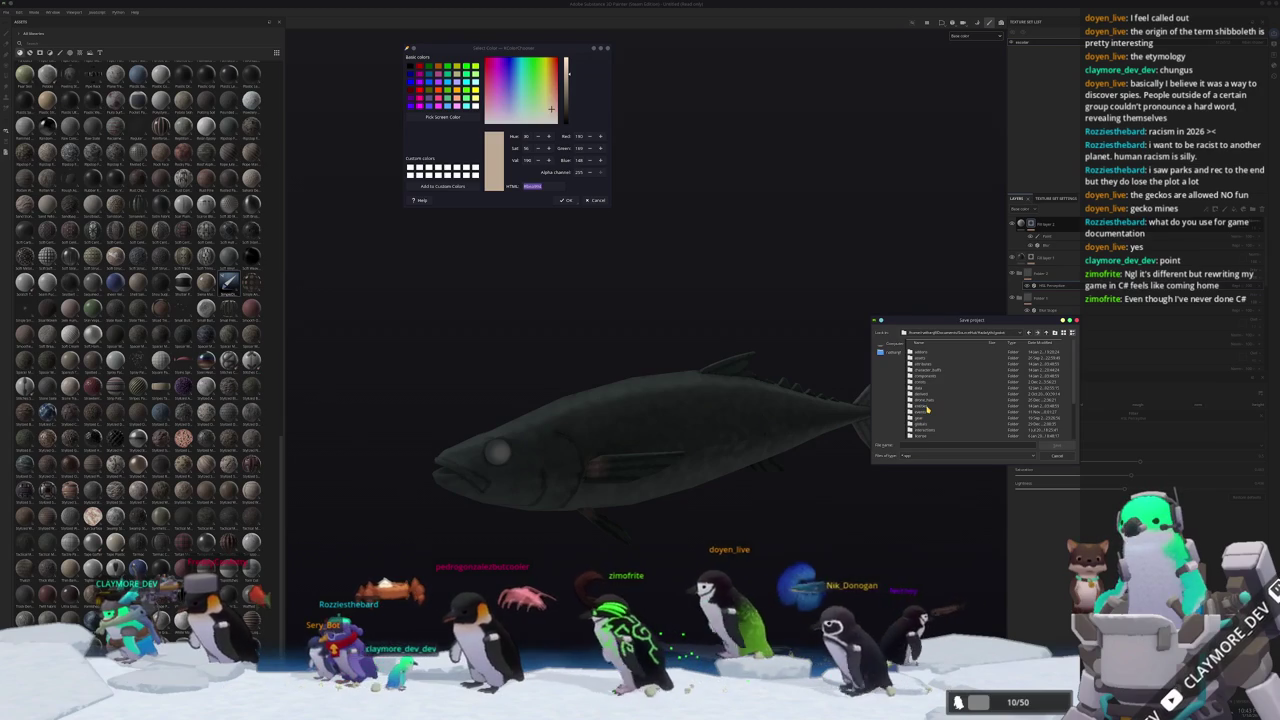
{"action": "left_click", "coordinate": [929, 407]}
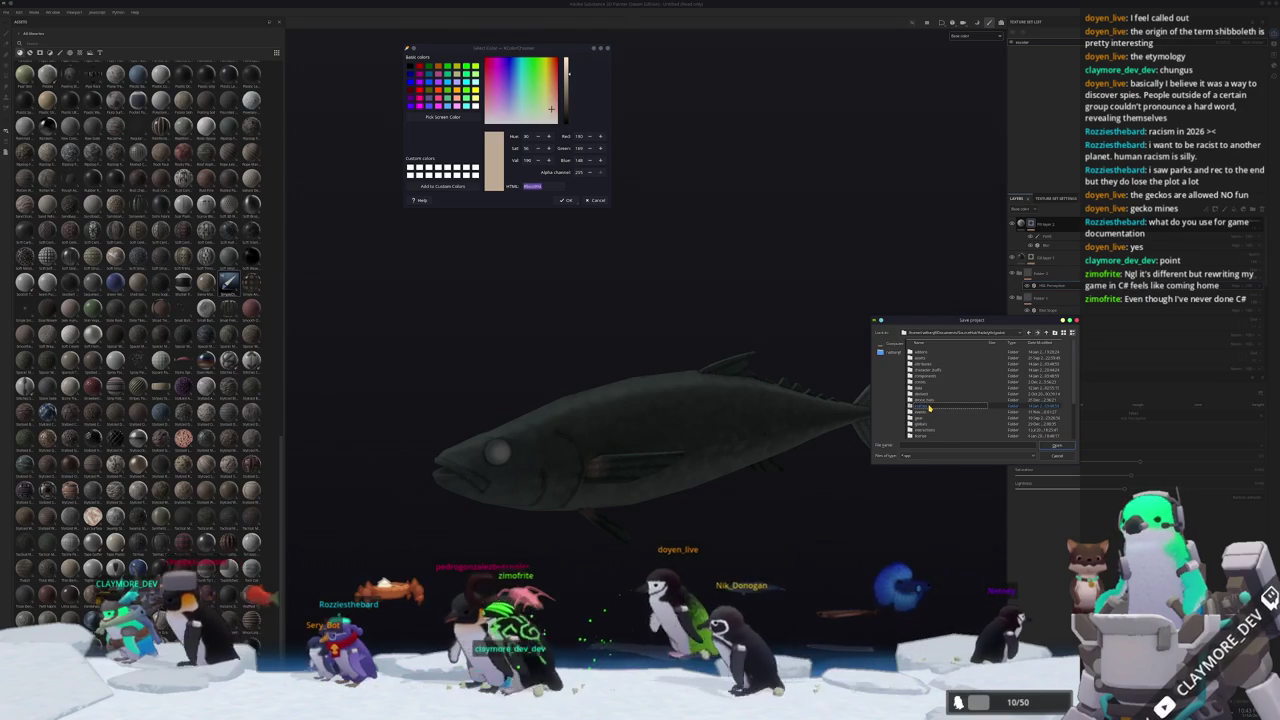
{"action": "double_click", "coordinate": [929, 407]}
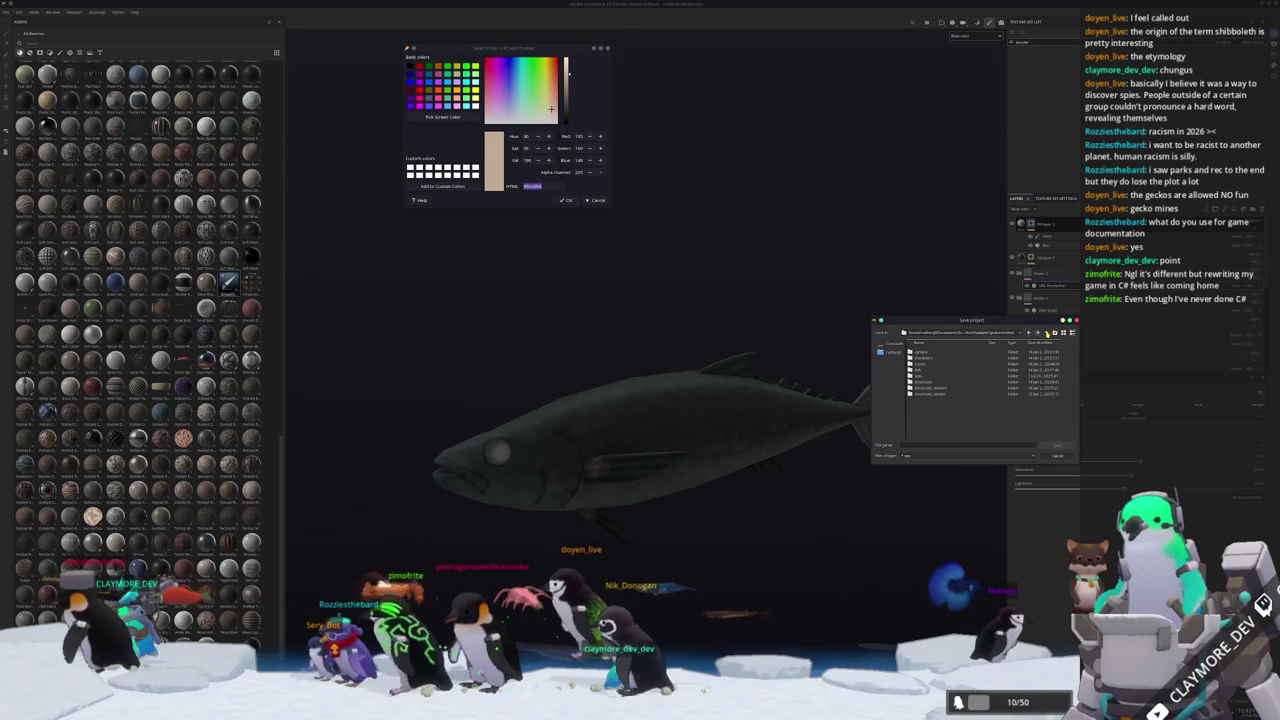
{"action": "left_click", "coordinate": [1046, 333]}
{"action": "double_click", "coordinate": [925, 407]}
{"action": "double_click", "coordinate": [921, 370]}
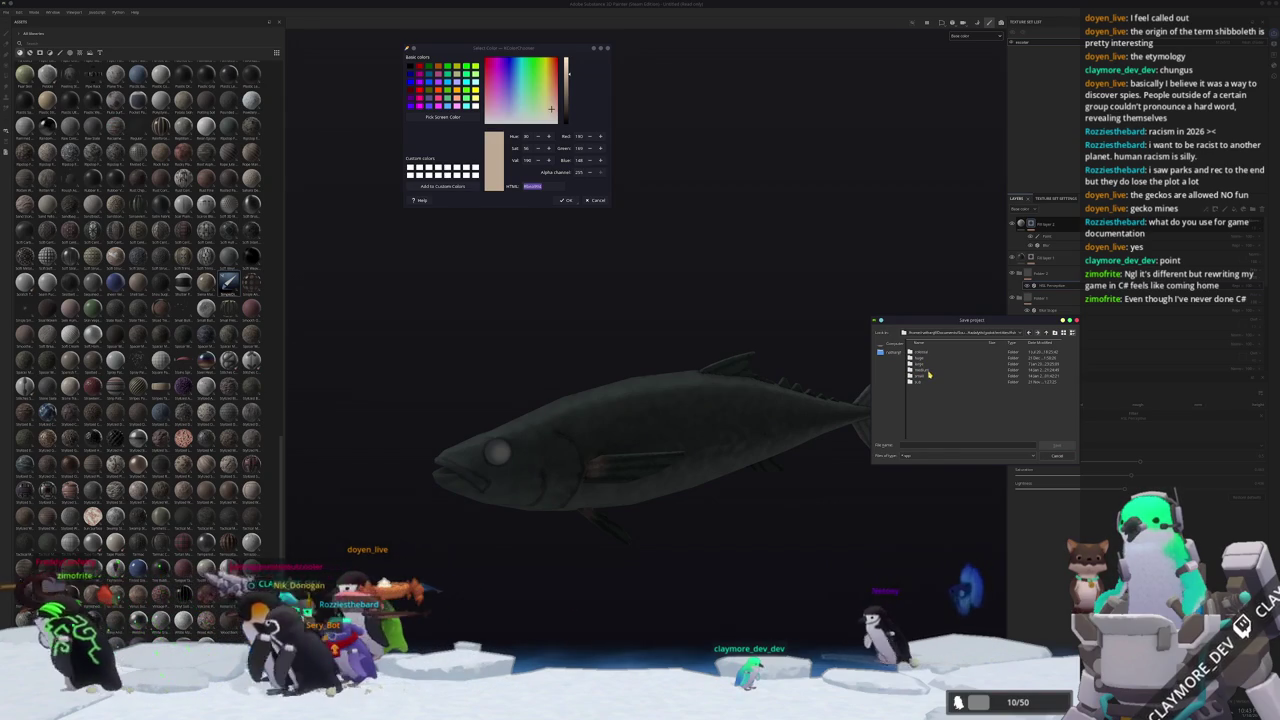
{"action": "double_click", "coordinate": [922, 374]}
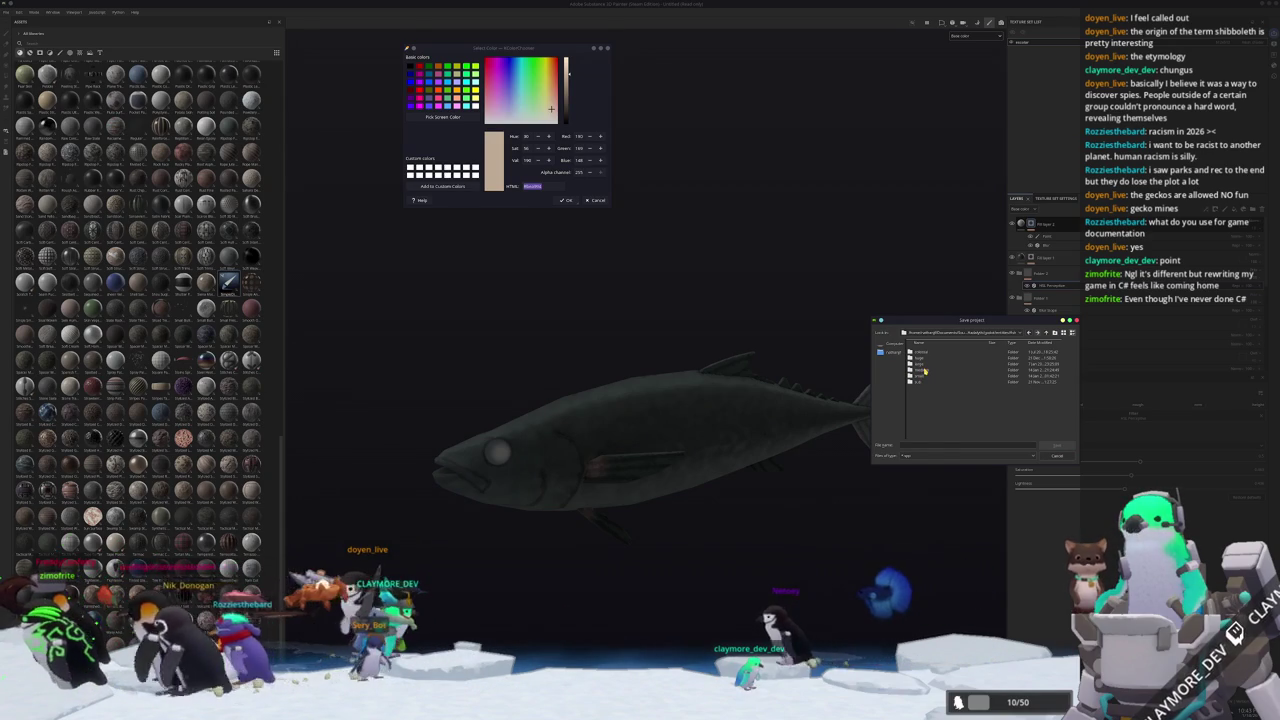
{"action": "double_click", "coordinate": [920, 370]}
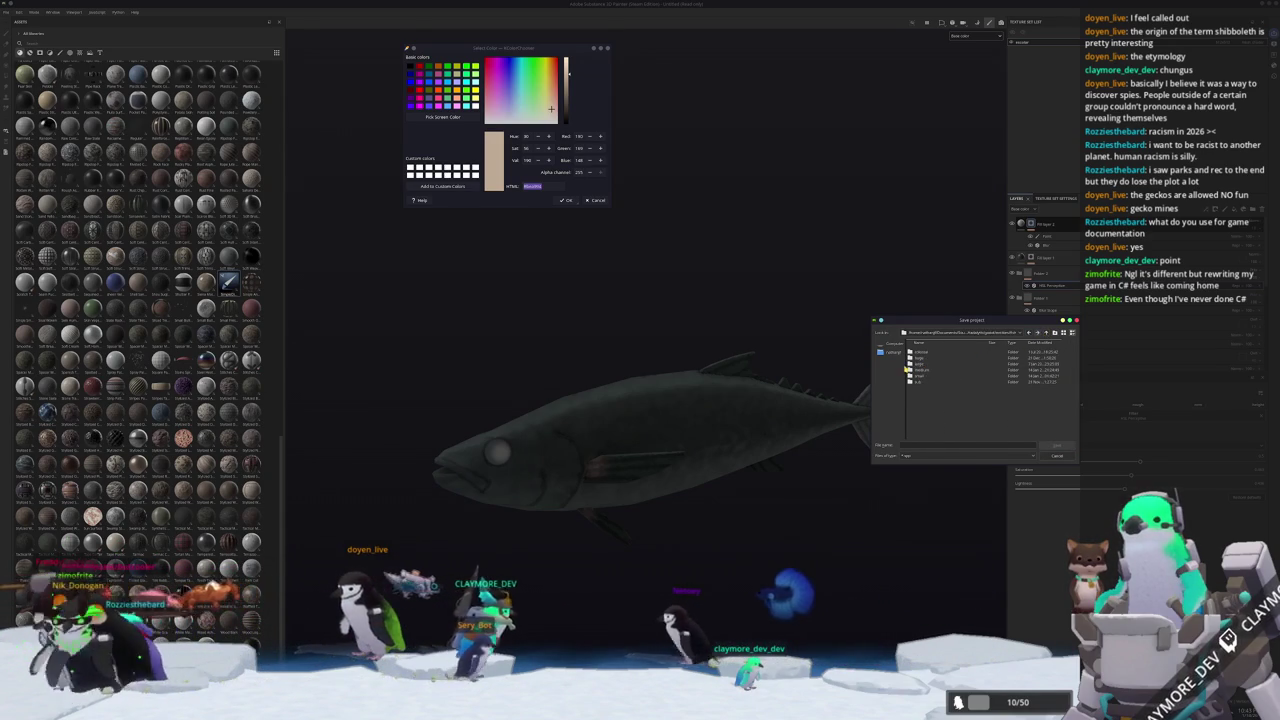
{"action": "double_click", "coordinate": [919, 367]}
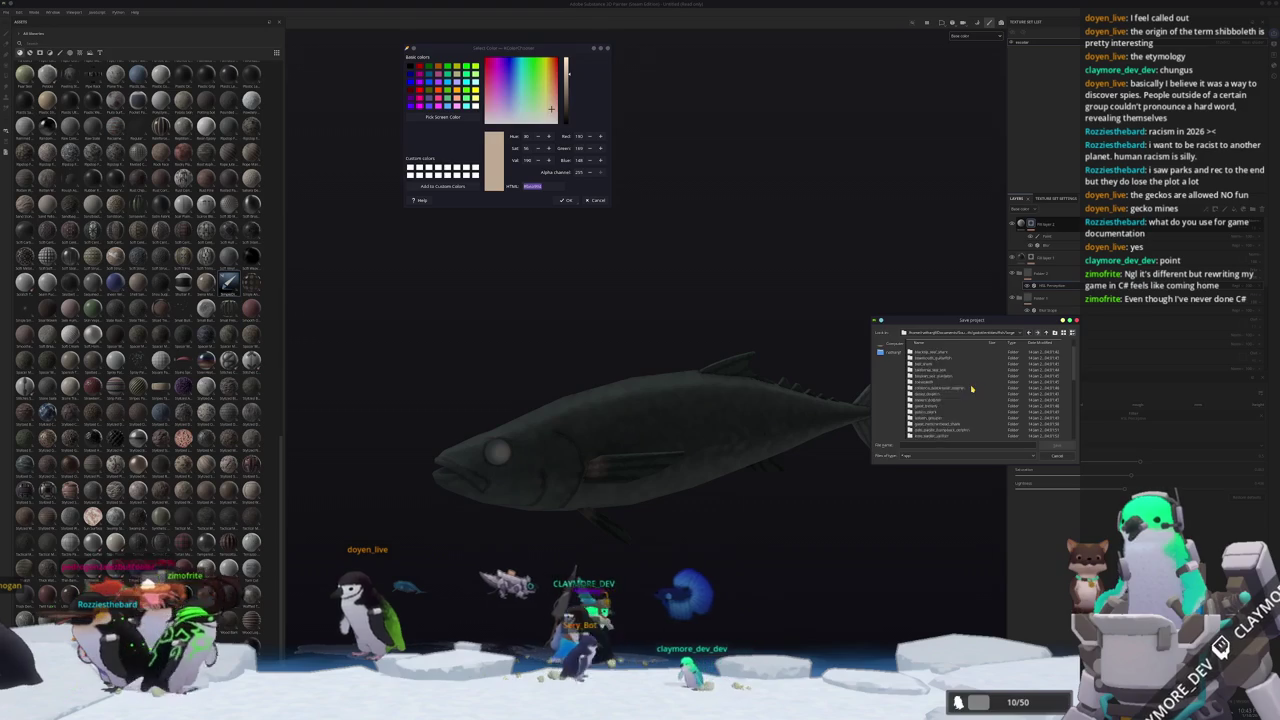
Navigate into the game's creatures target folder and save the project as 'escolar'.
{"action": "scroll", "coordinate": [960, 392], "scroll_direction": "down", "scroll_amount": 5}
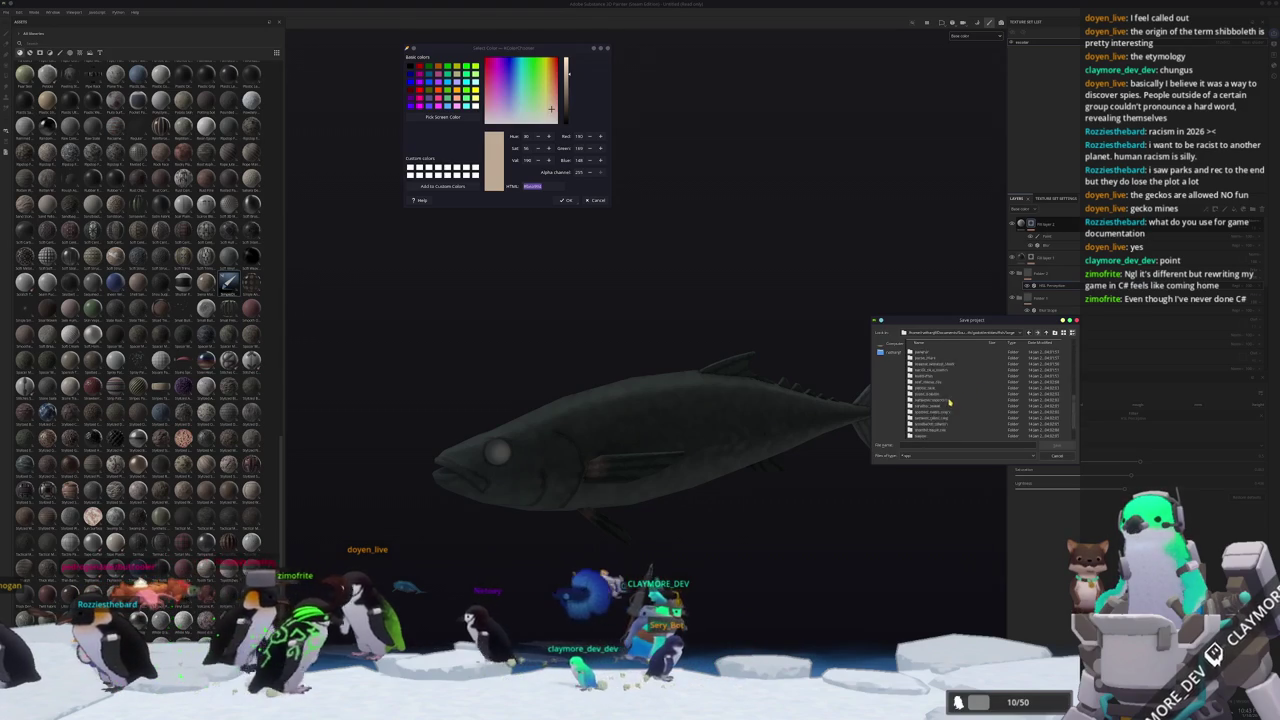
{"action": "scroll", "coordinate": [944, 403], "scroll_direction": "up", "scroll_amount": 3}
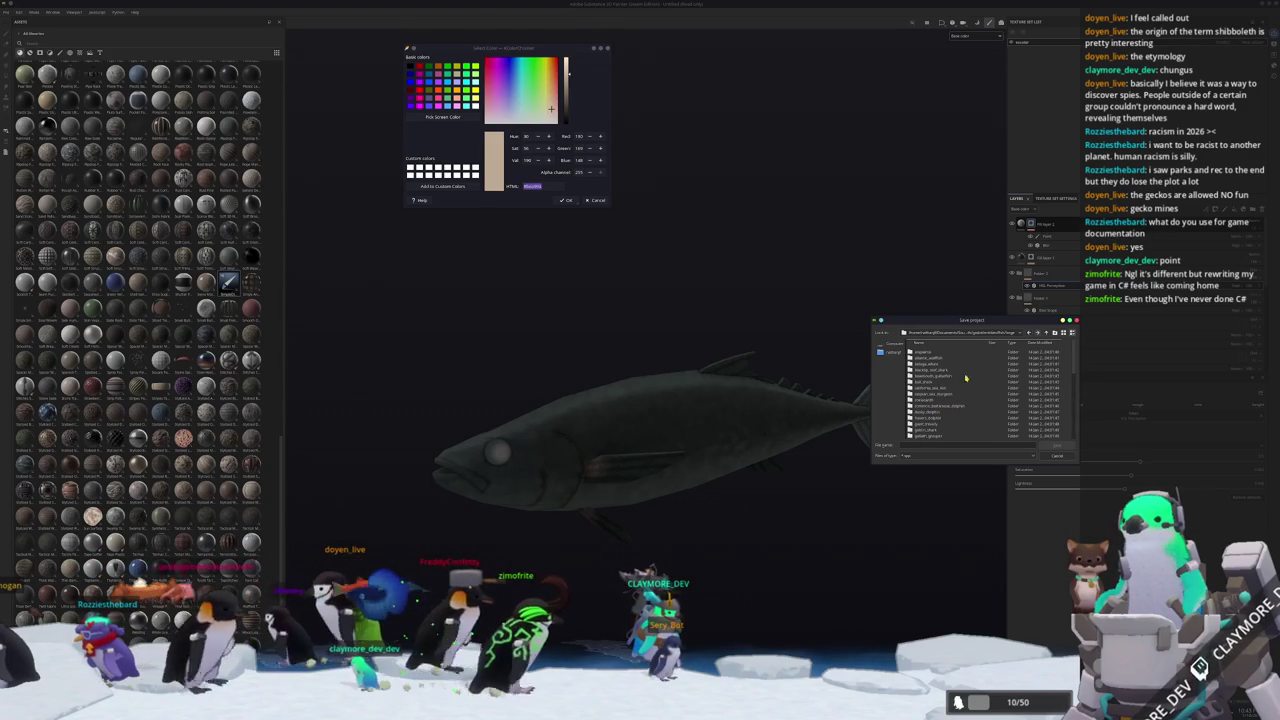
{"action": "left_click", "coordinate": [1046, 333]}
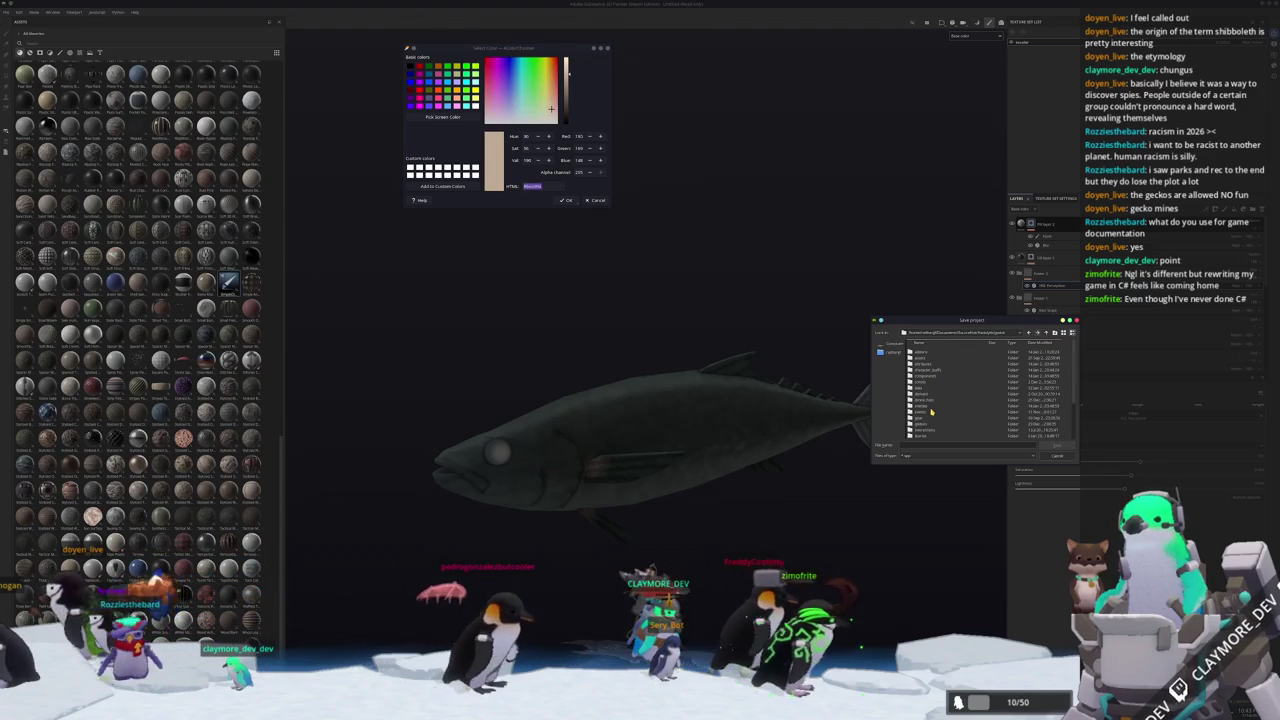
{"action": "double_click", "coordinate": [932, 416]}
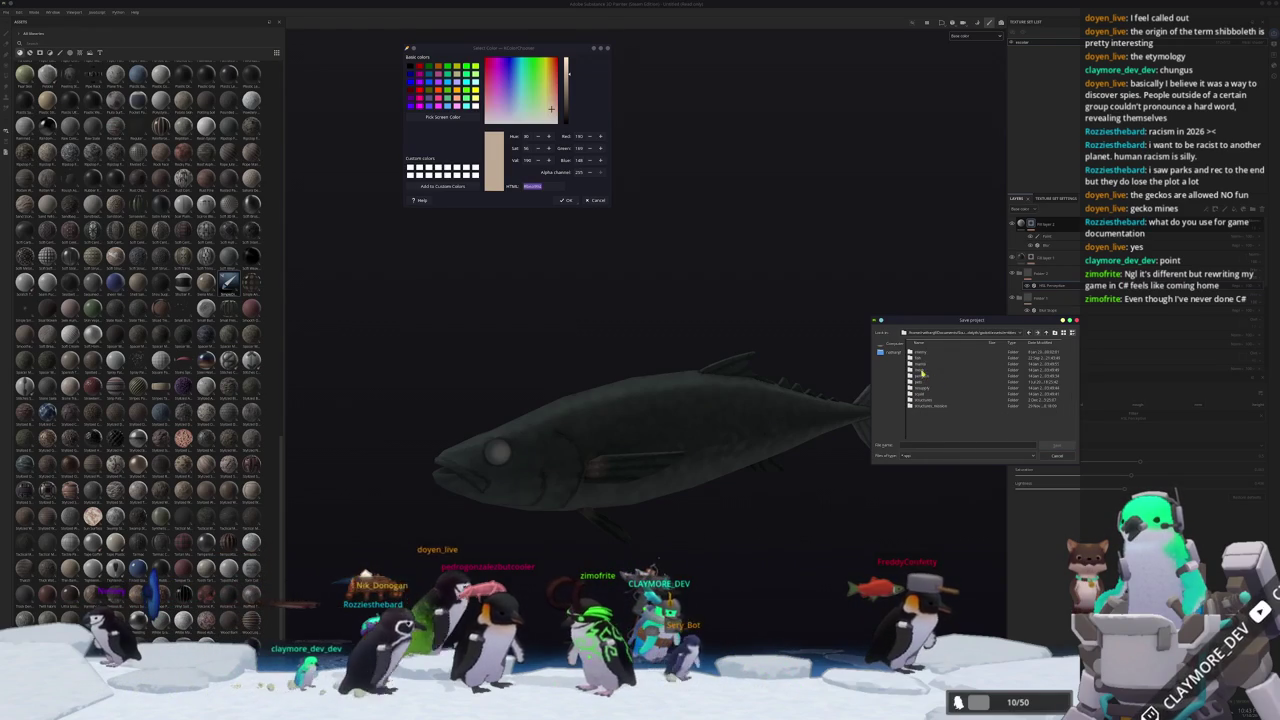
{"action": "double_click", "coordinate": [932, 371]}
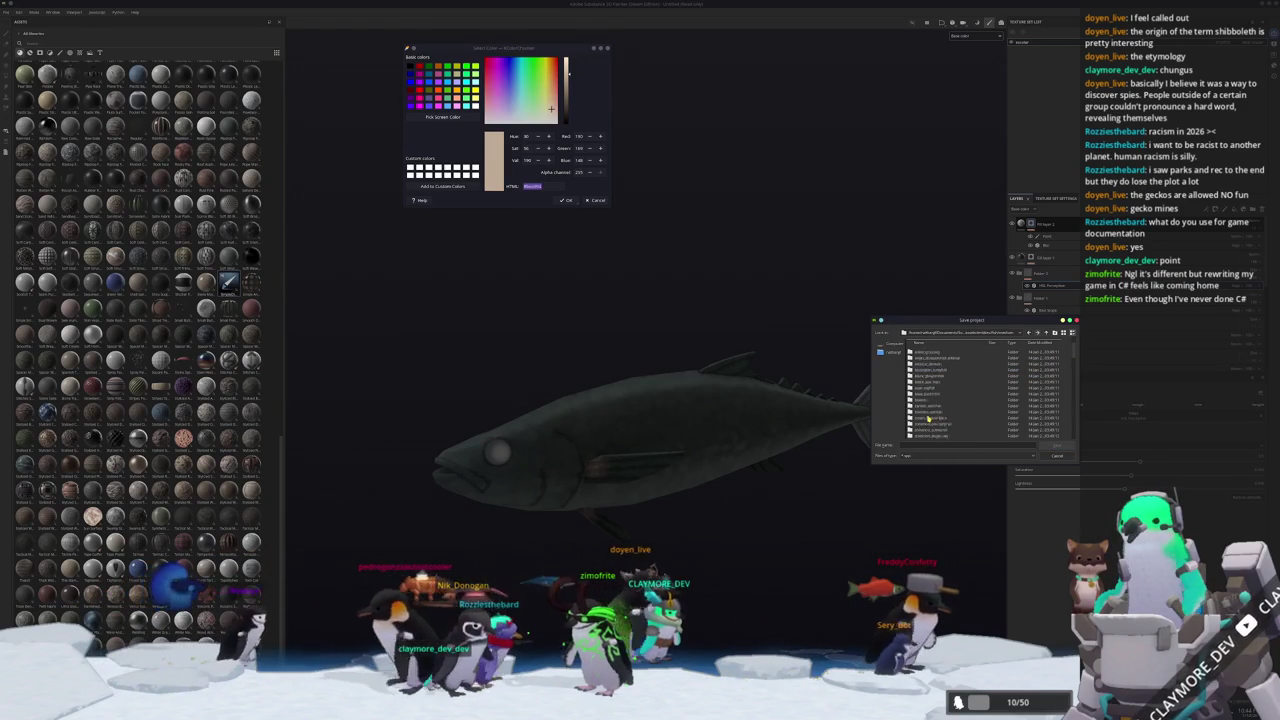
{"action": "scroll", "coordinate": [929, 405], "scroll_direction": "down", "scroll_amount": 2}
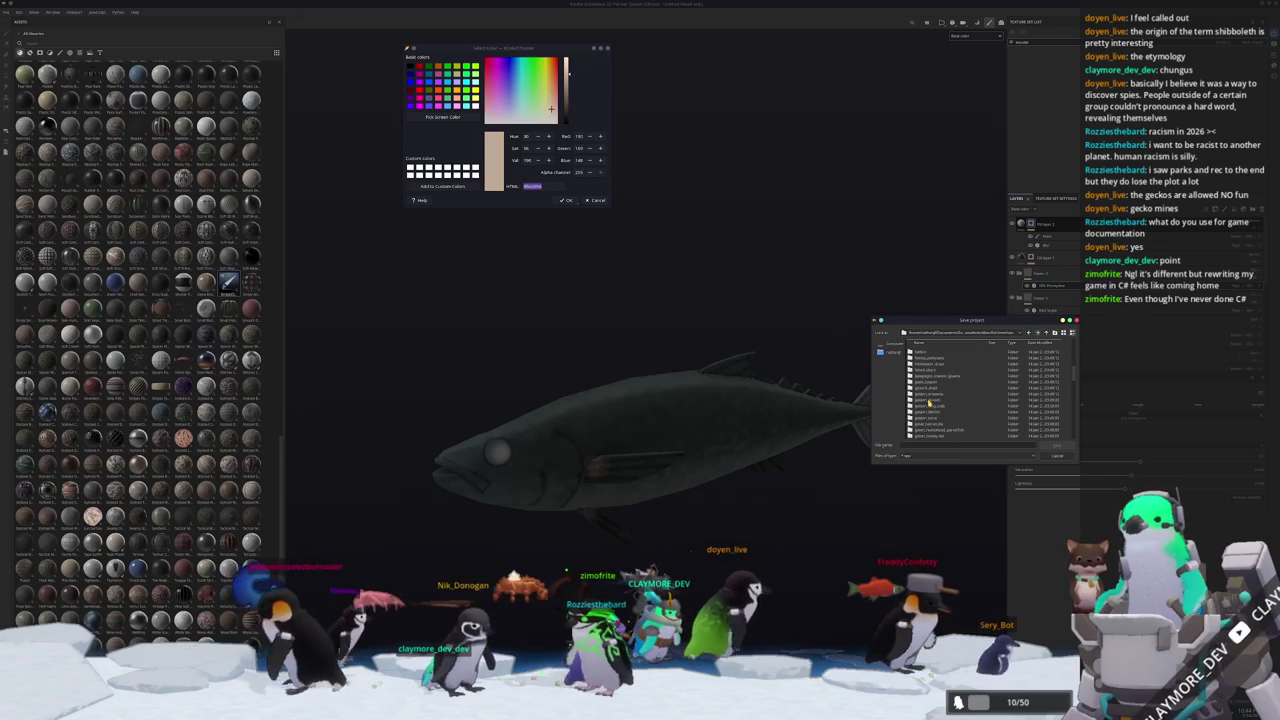
{"action": "scroll", "coordinate": [940, 405], "scroll_direction": "up", "scroll_amount": 2}
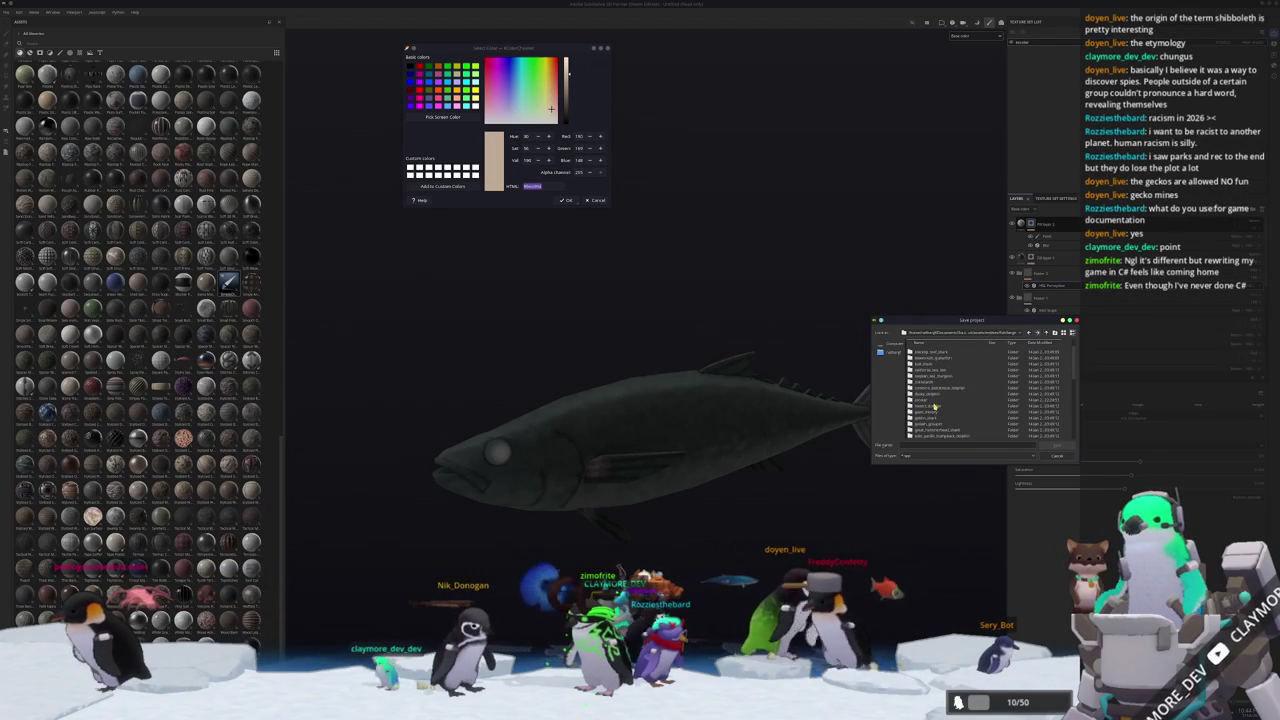
{"action": "double_click", "coordinate": [934, 400]}
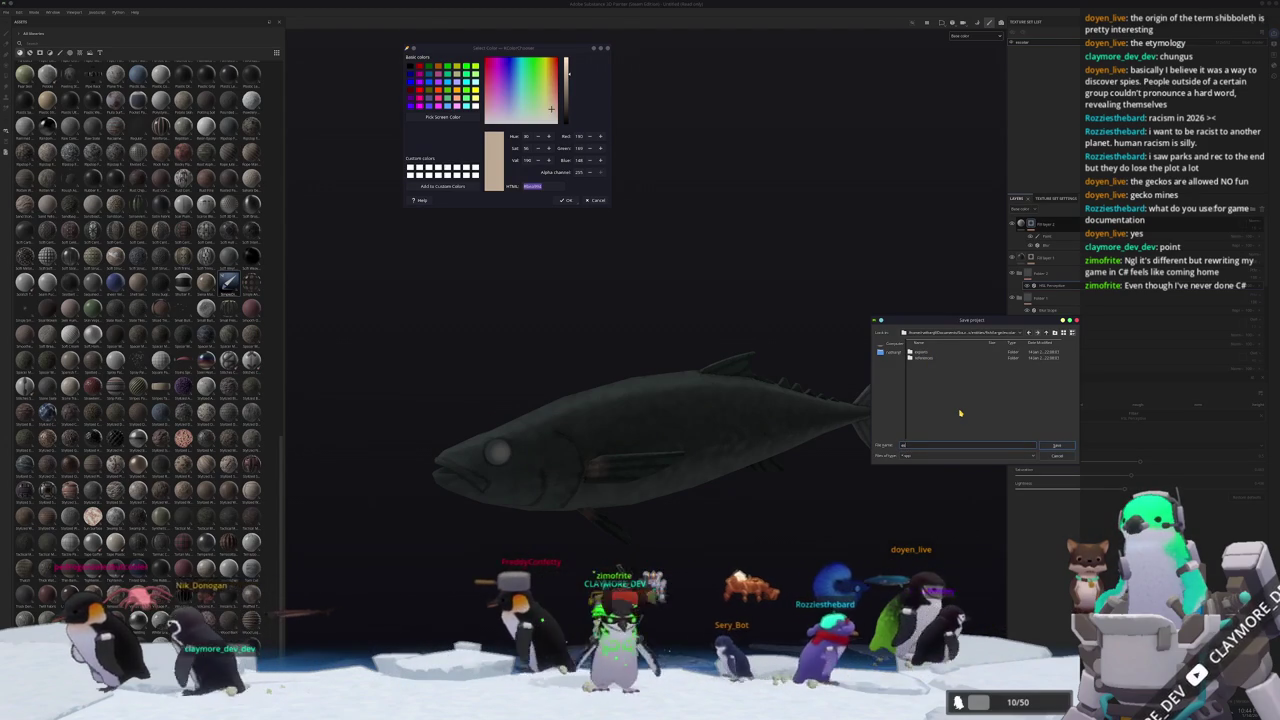
{"action": "type", "text": "ckerel"}
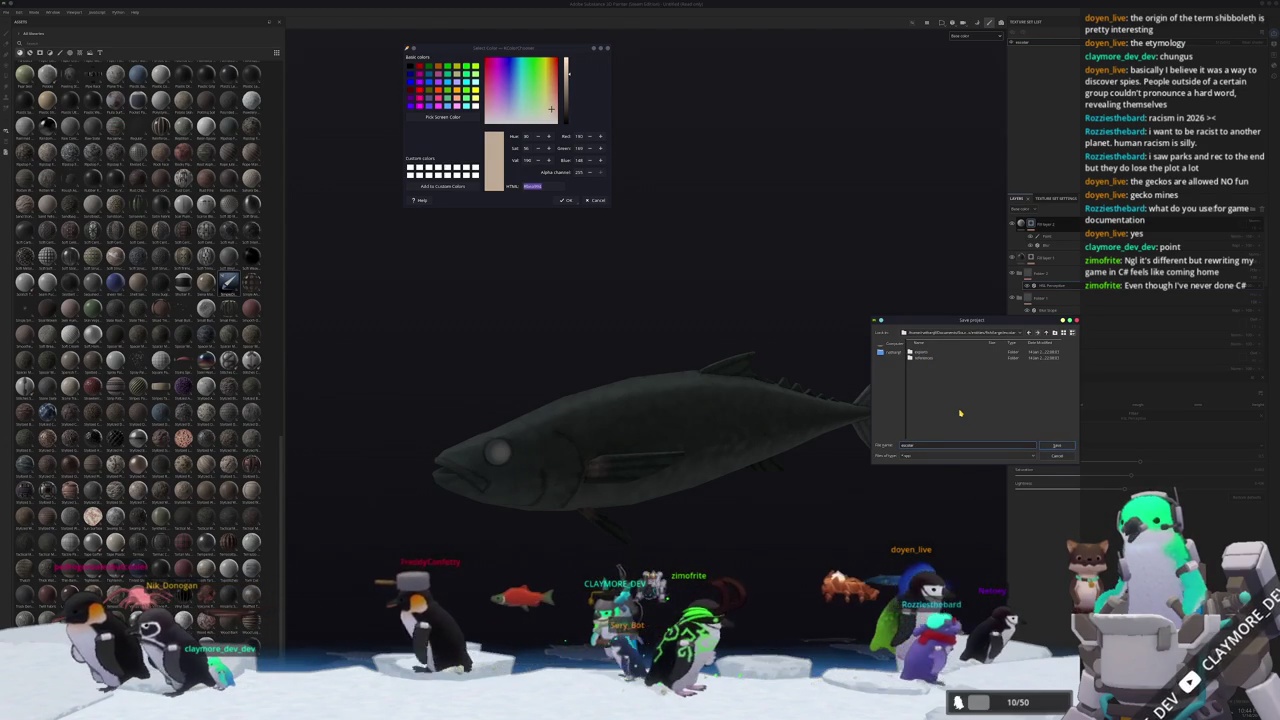
{"action": "key", "text": "Return"}
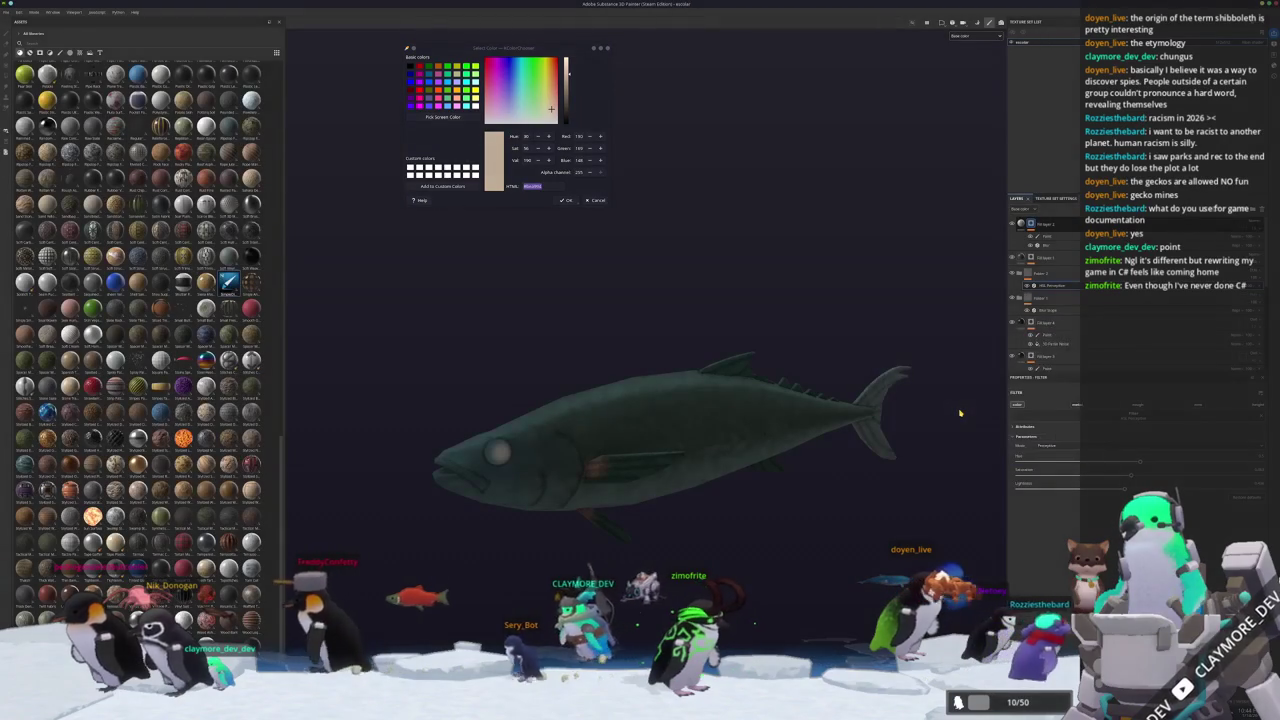
Set the texture export output directory to a new 'textures' folder in the recent project path.
{"action": "key", "text": "ctrl+shift+e"}
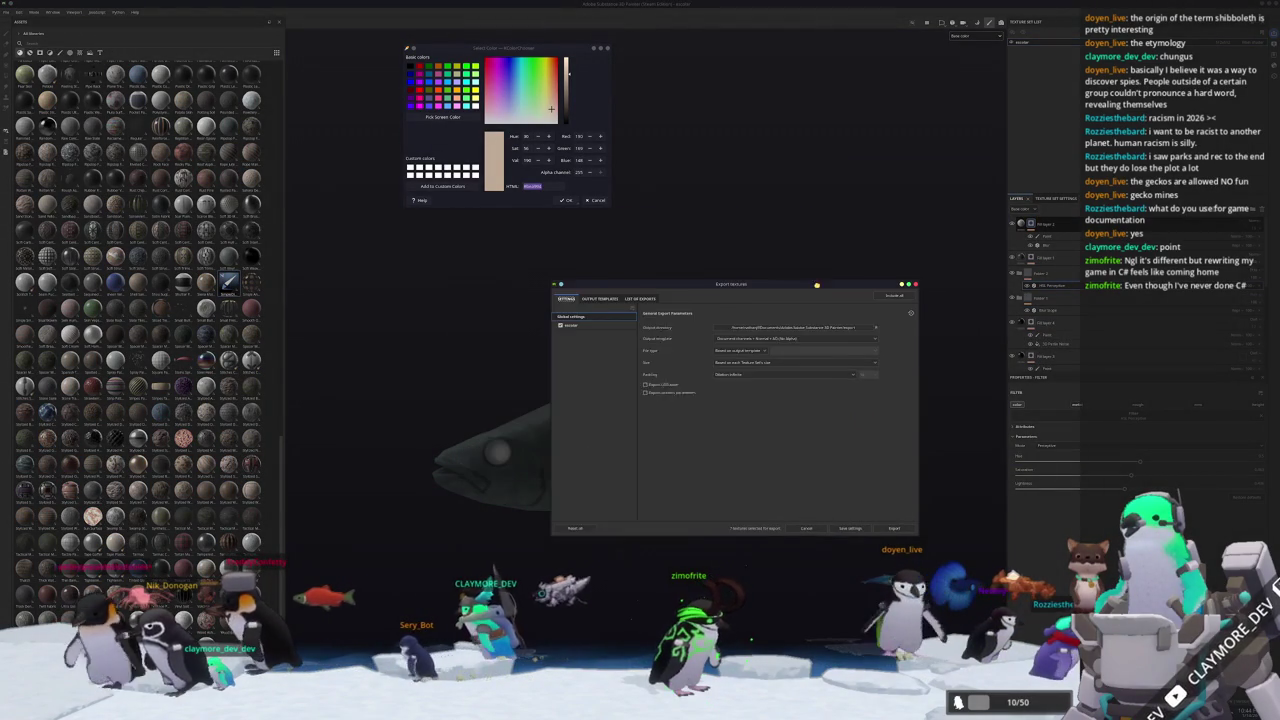
{"action": "left_click", "coordinate": [812, 332]}
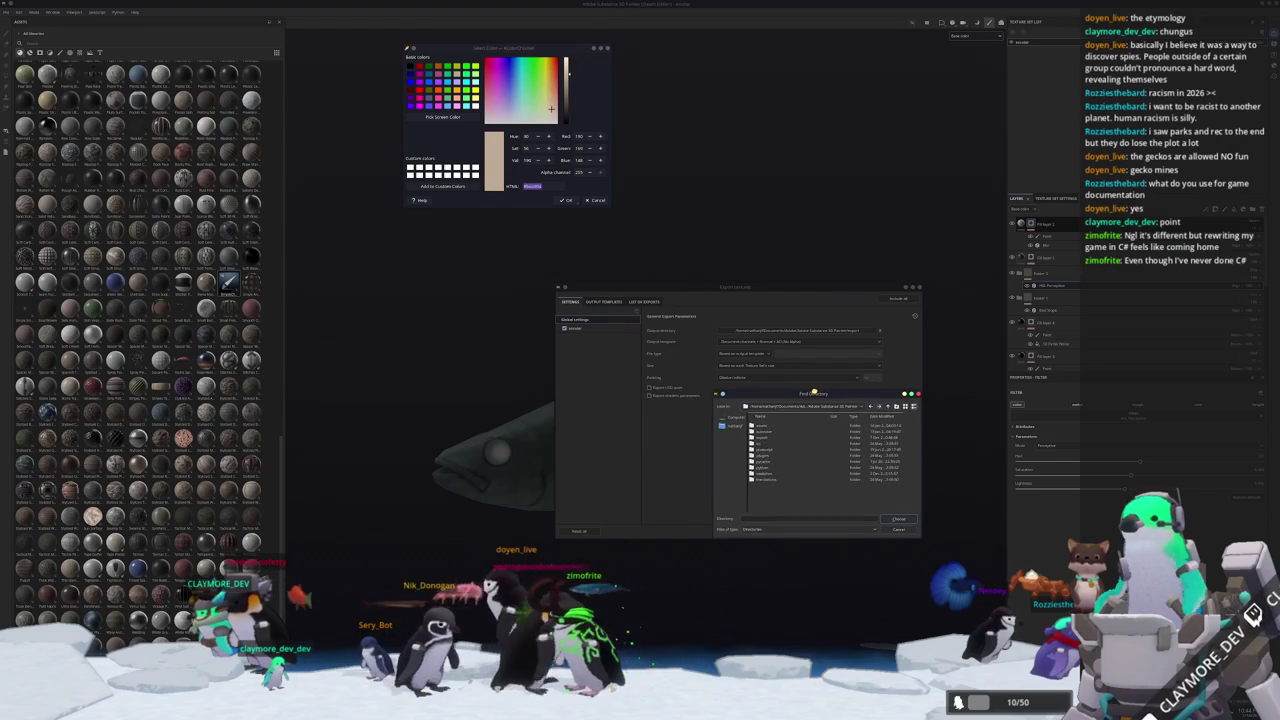
{"action": "left_click", "coordinate": [845, 406]}
{"action": "left_click", "coordinate": [812, 442]}
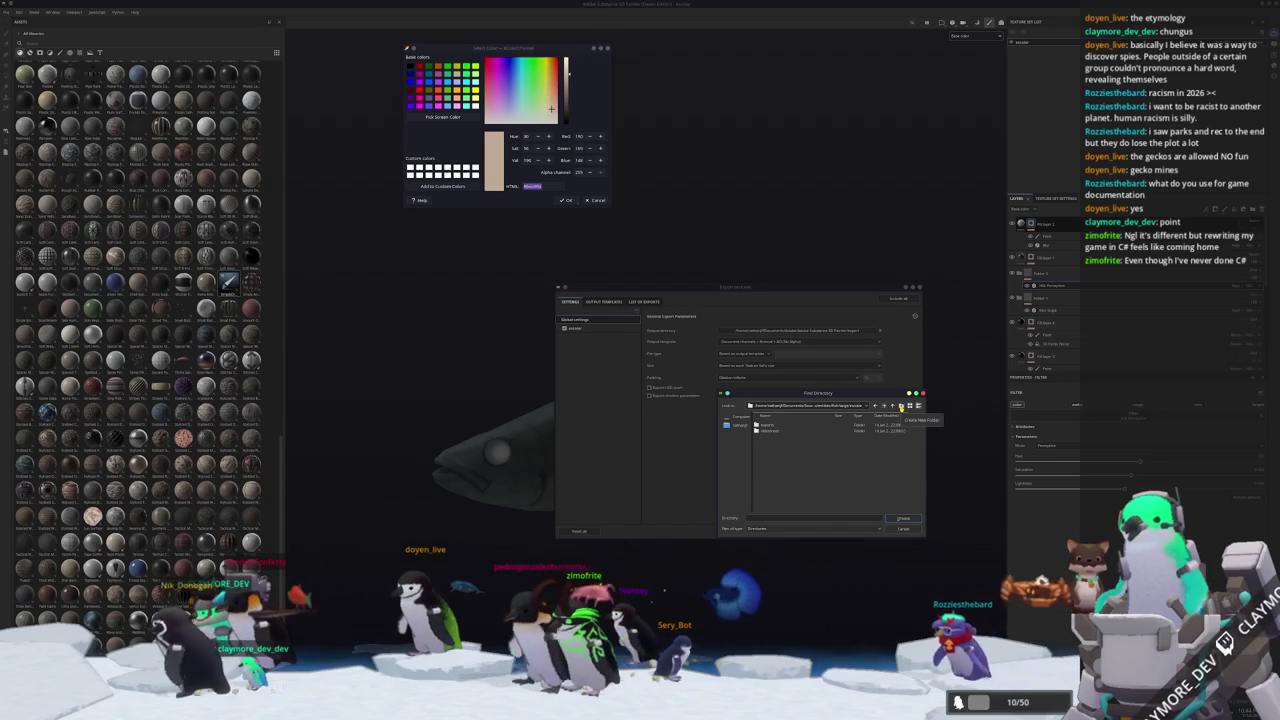
{"action": "left_click", "coordinate": [901, 407]}
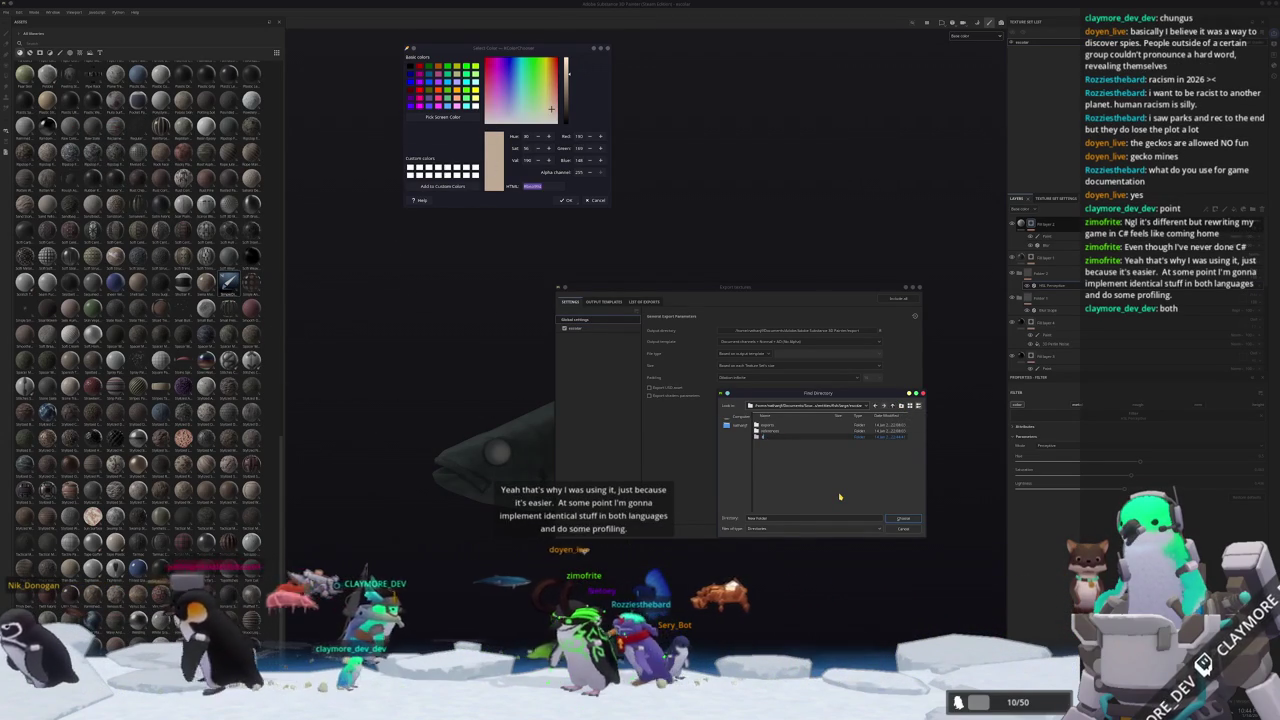
{"action": "type", "text": "textures"}
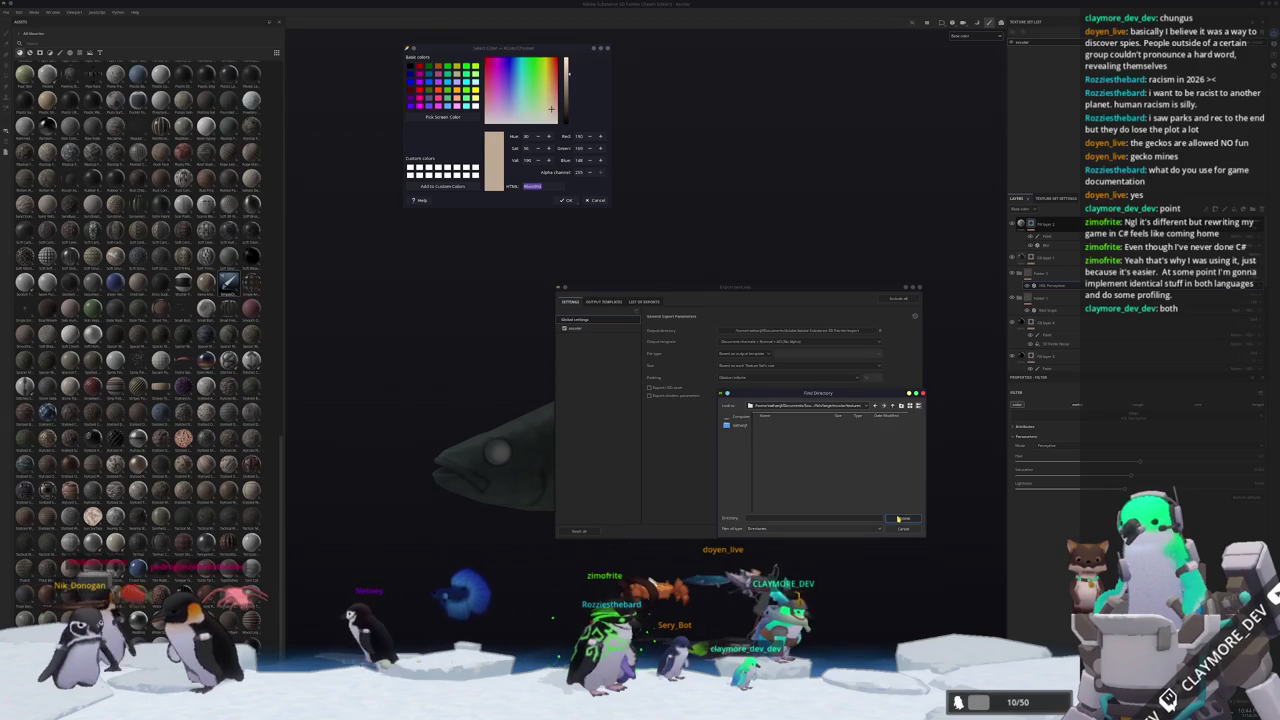
{"action": "left_click_drag", "start_coordinate": [829, 393], "coordinate": [853, 419]}
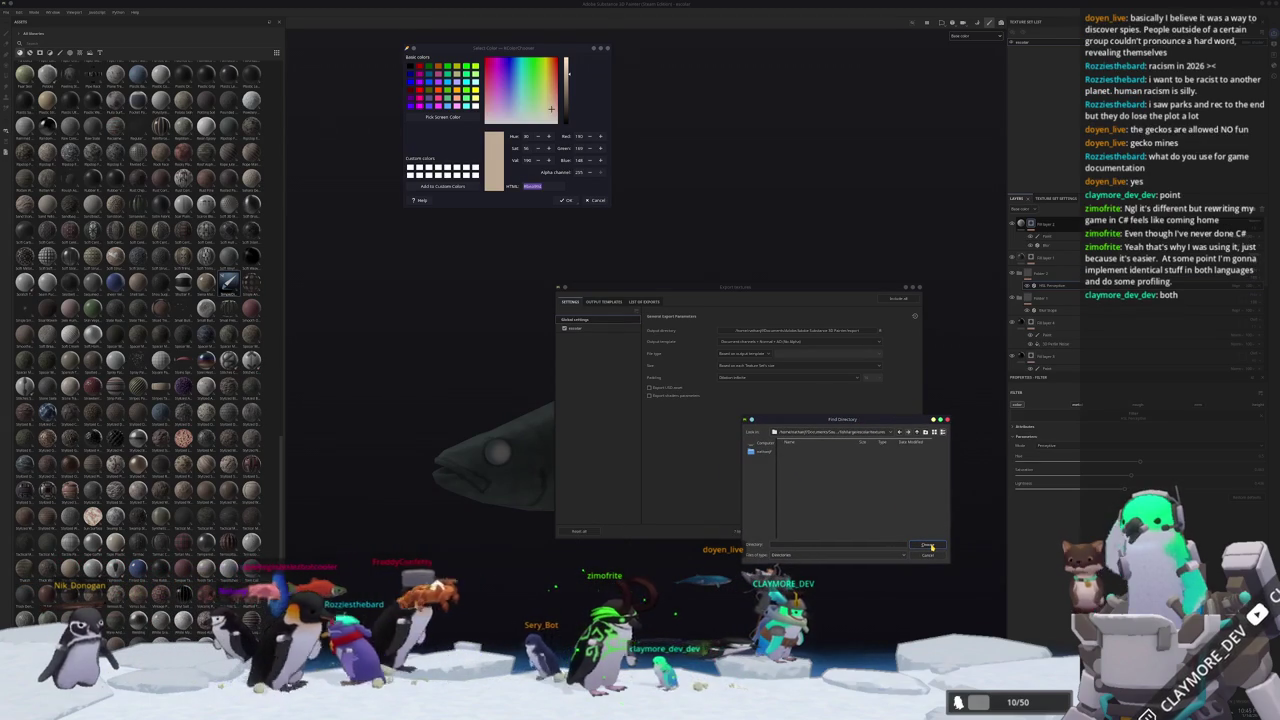
{"action": "left_click", "coordinate": [930, 546]}
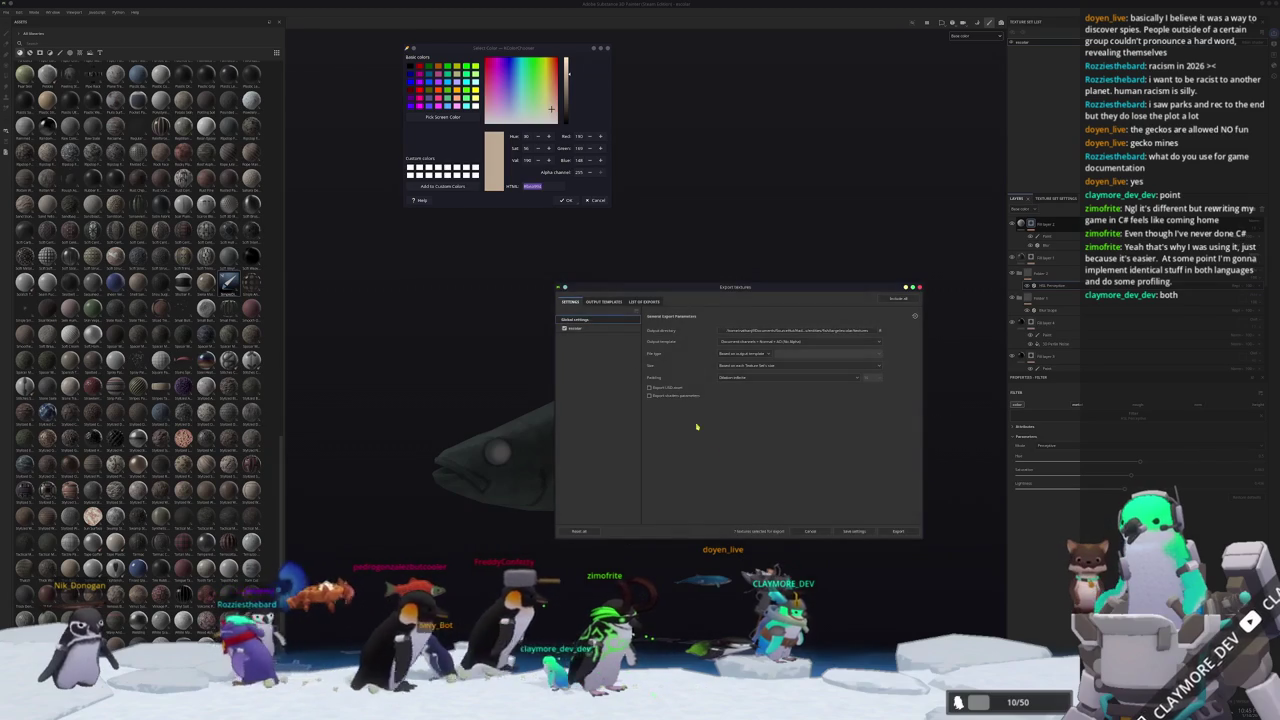
Uncheck the fish texture set's last two output maps, review the global settings, and export.
{"action": "left_click", "coordinate": [585, 330]}
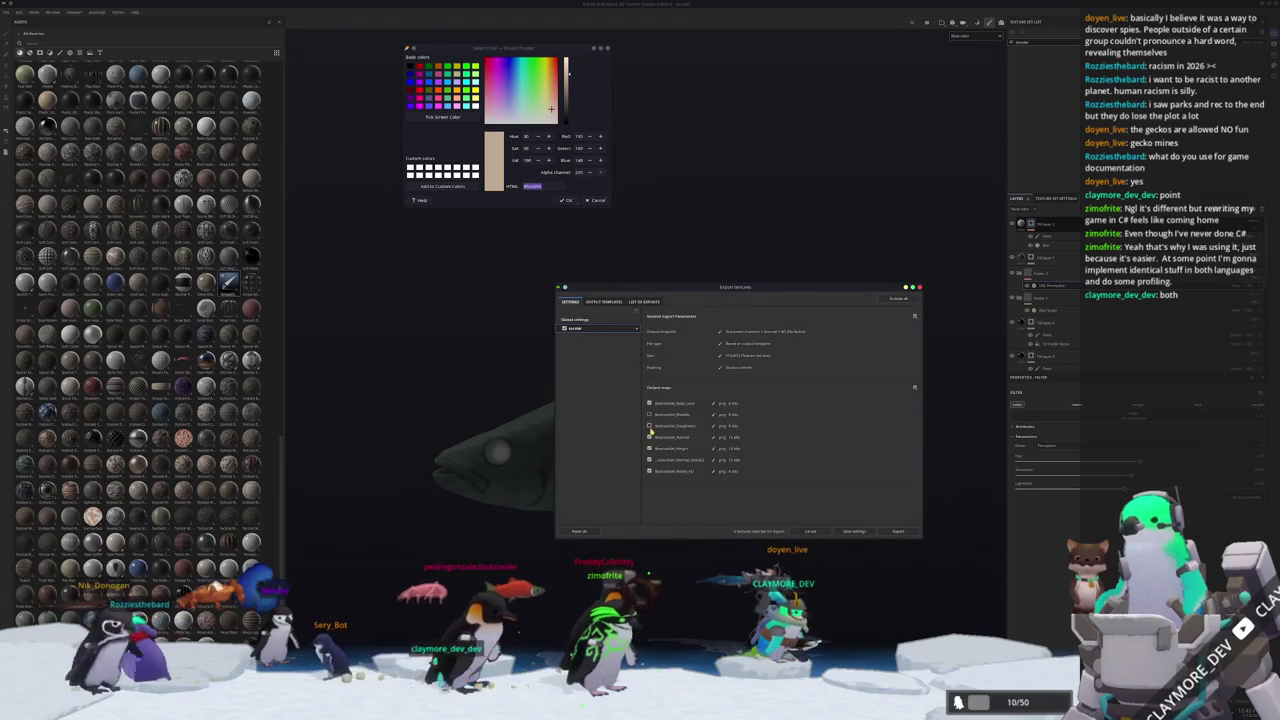
{"action": "left_click", "coordinate": [649, 459]}
{"action": "left_click", "coordinate": [649, 471]}
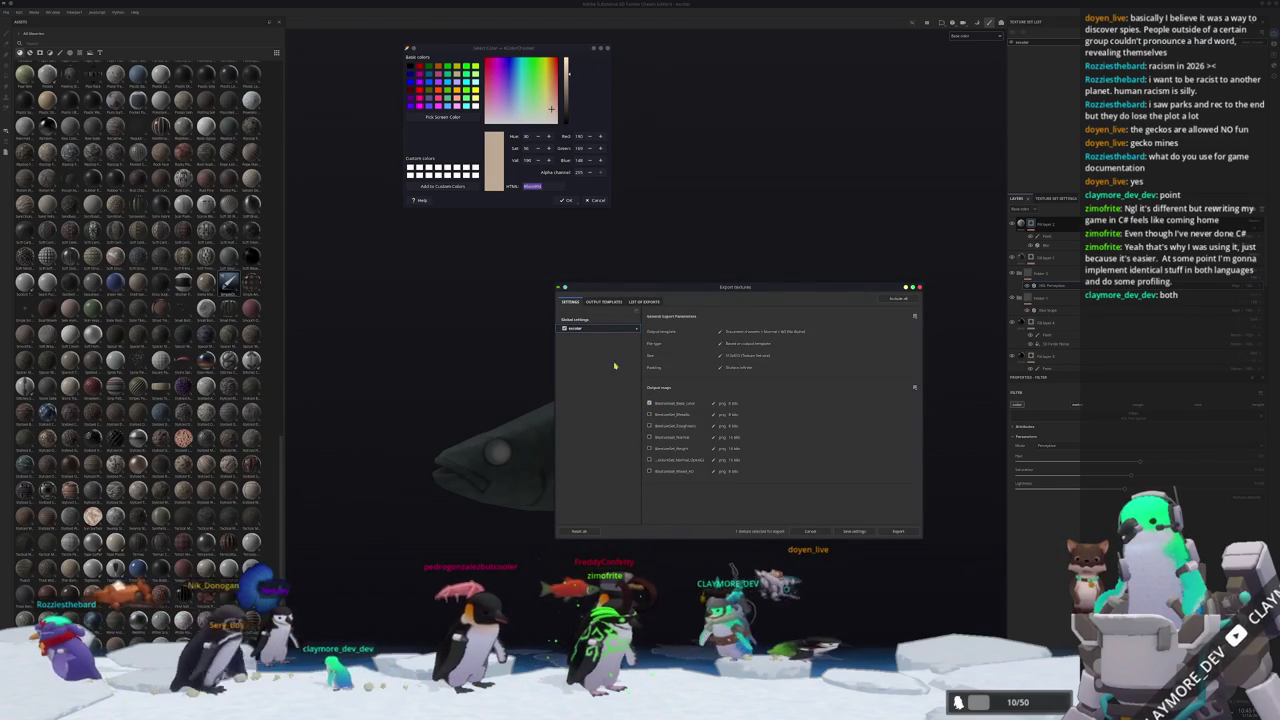
{"action": "left_click", "coordinate": [598, 320]}
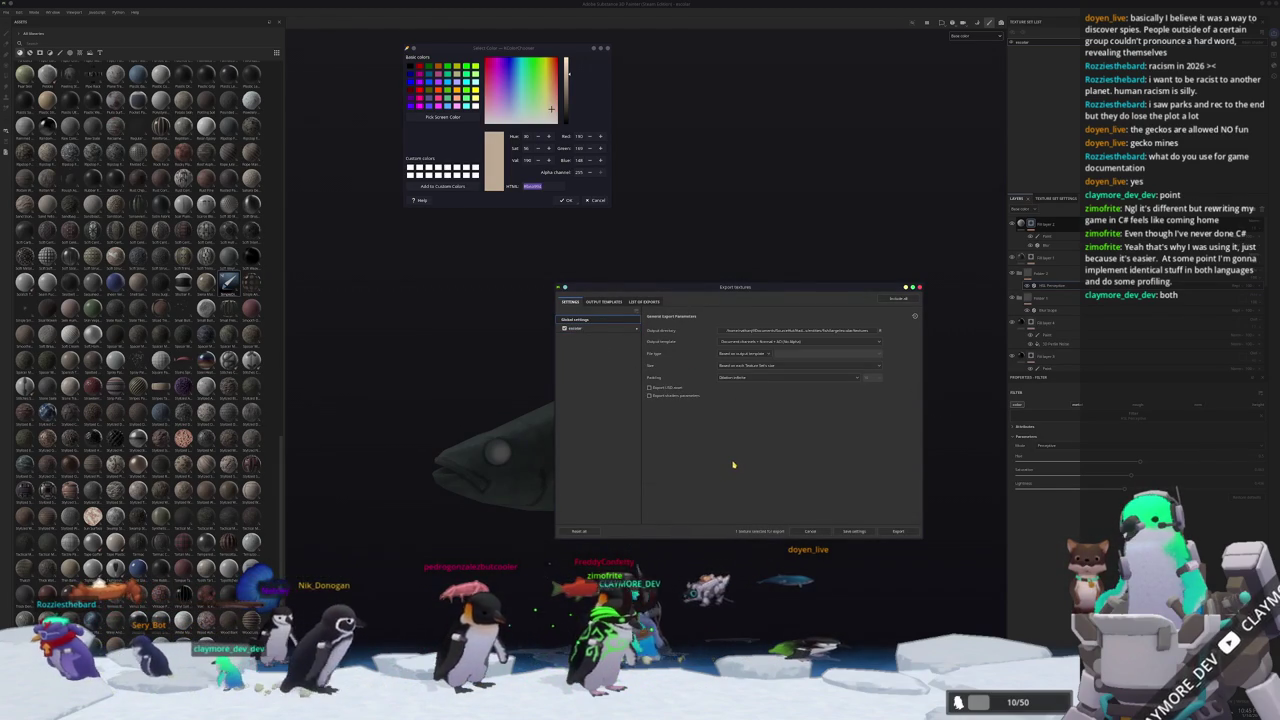
{"action": "left_click", "coordinate": [596, 329]}
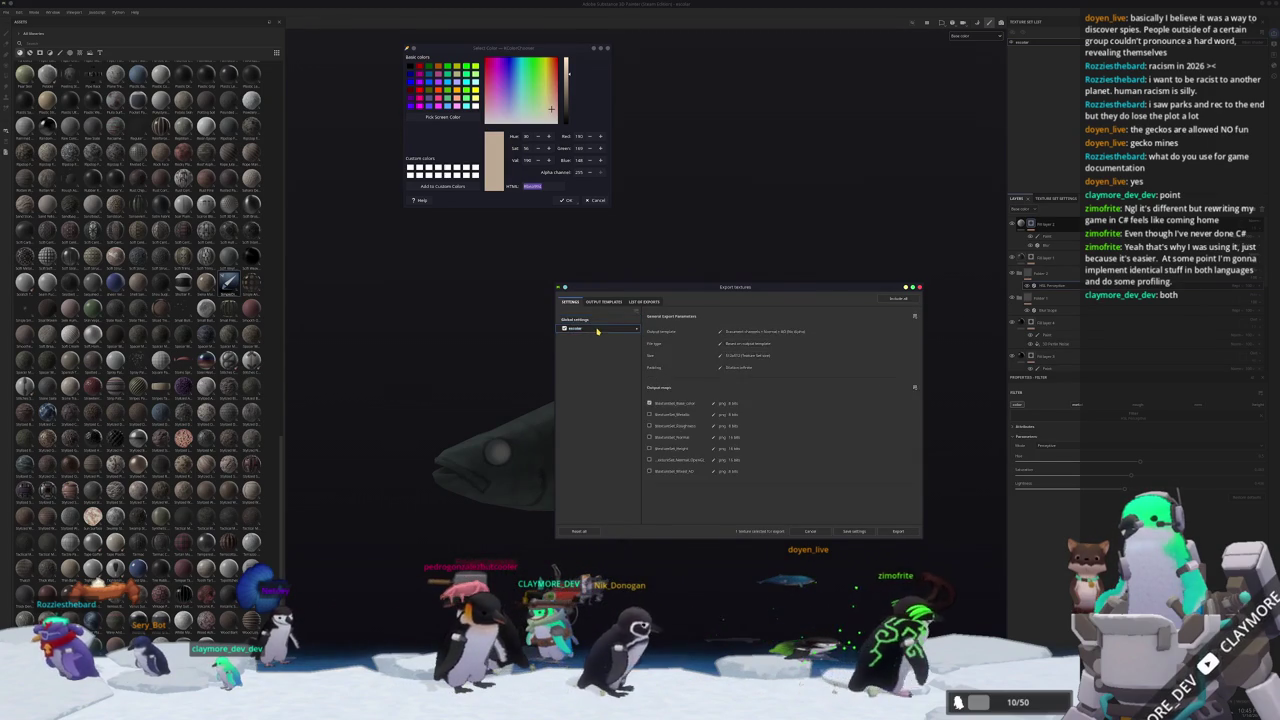
{"action": "left_click", "coordinate": [601, 320]}
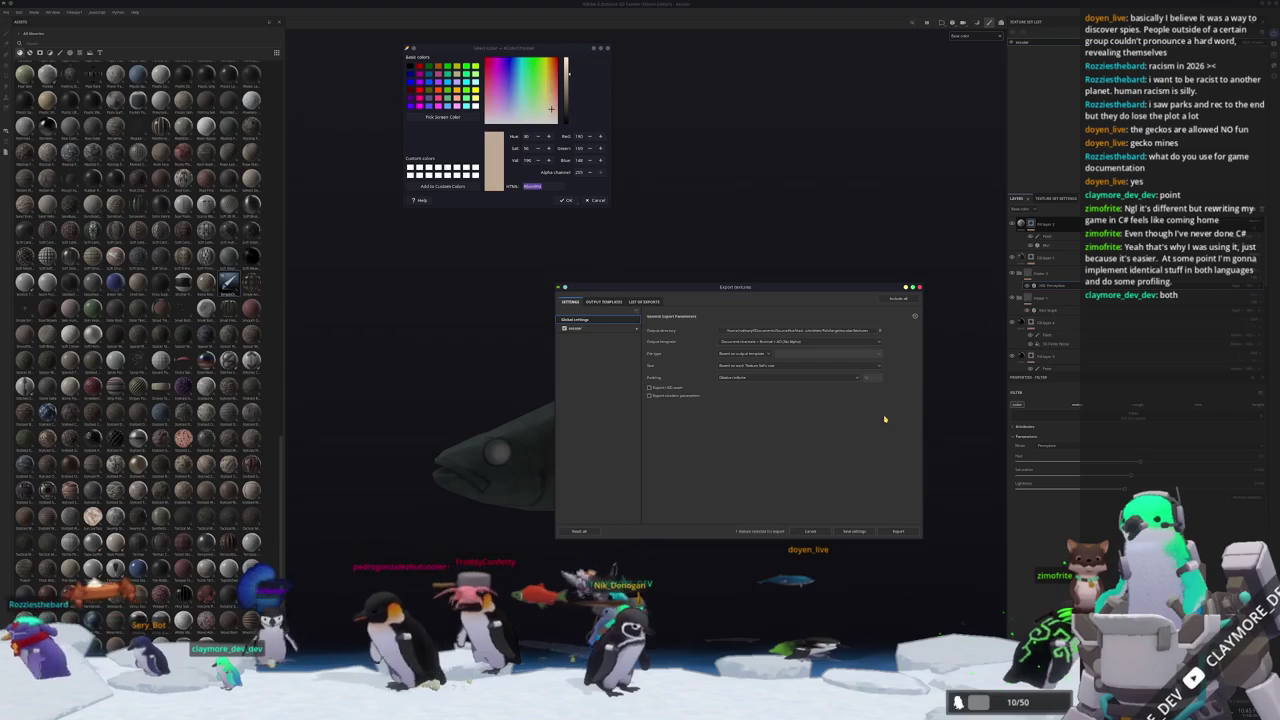
{"action": "left_click", "coordinate": [596, 331]}
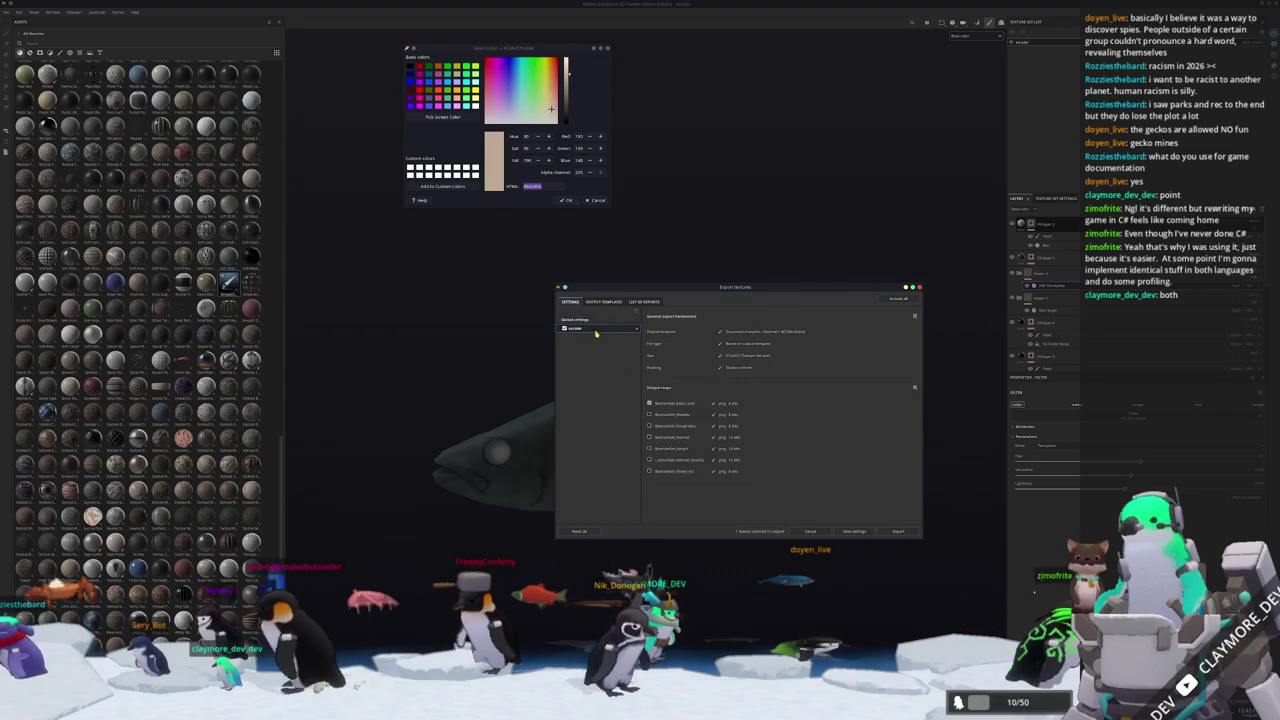
{"action": "left_click", "coordinate": [600, 321]}
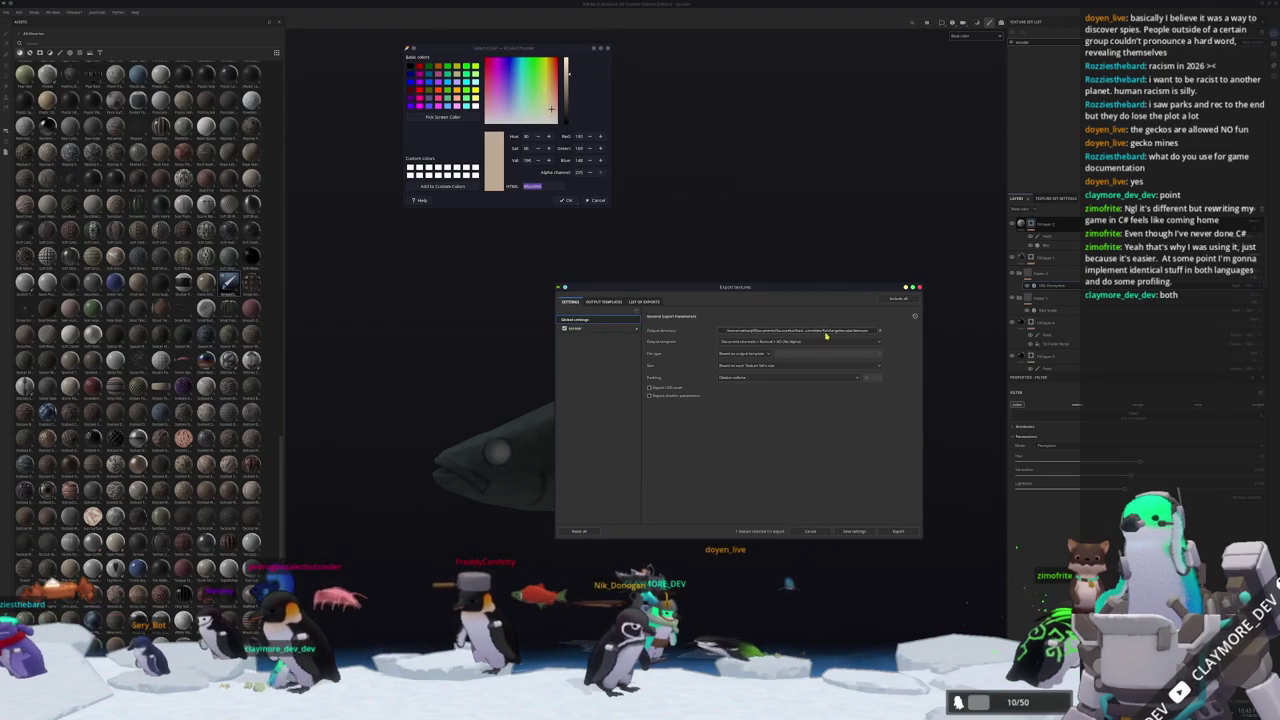
{"action": "left_click", "coordinate": [903, 532]}
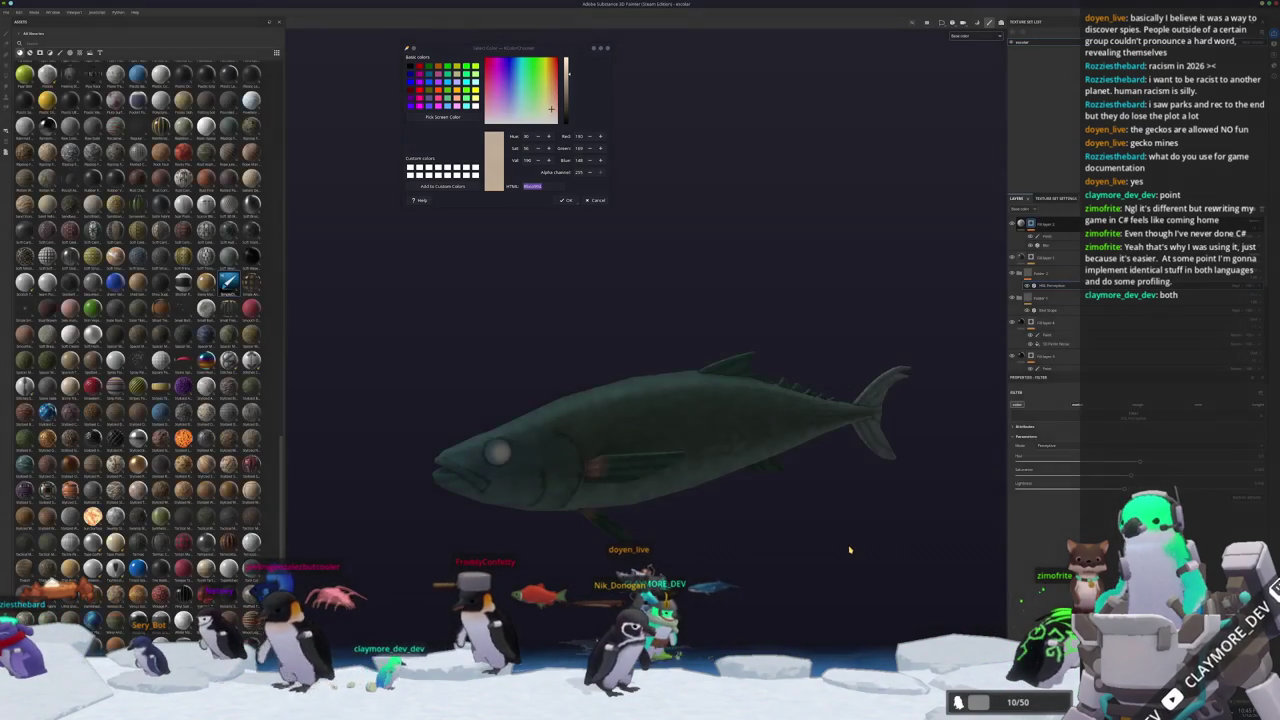
{"action": "left_click_drag", "start_coordinate": [850, 551], "coordinate": [789, 611], "text": "alt"}
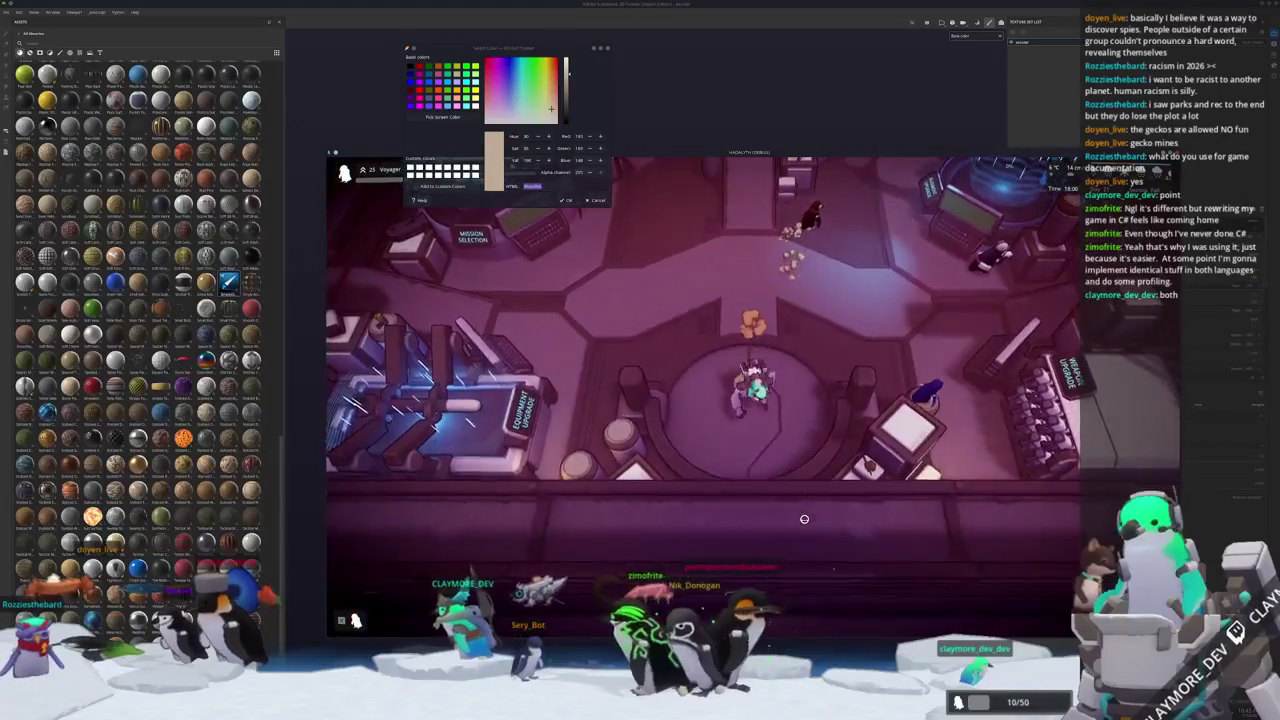
Zoom out to the underwater base overview and rotate the game camera around it.
{"action": "scroll", "coordinate": [968, 485], "scroll_direction": "down", "scroll_amount": 5}
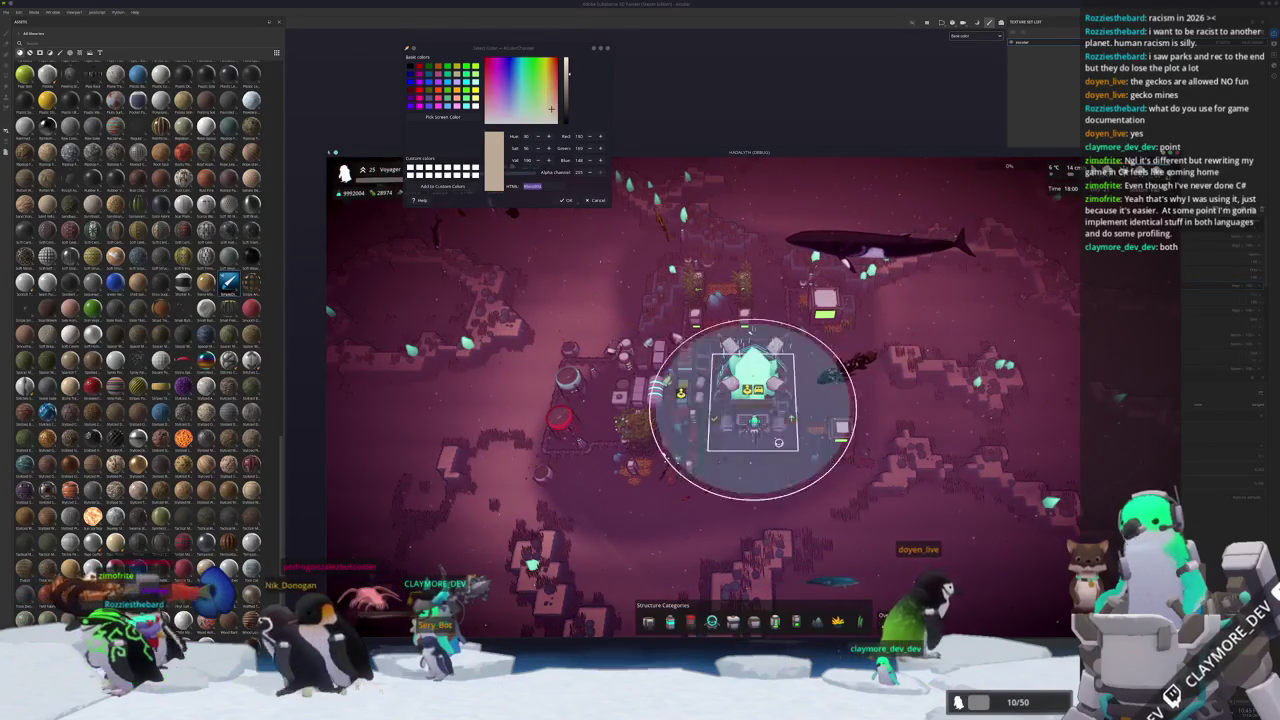
{"action": "left_click", "coordinate": [801, 475]}
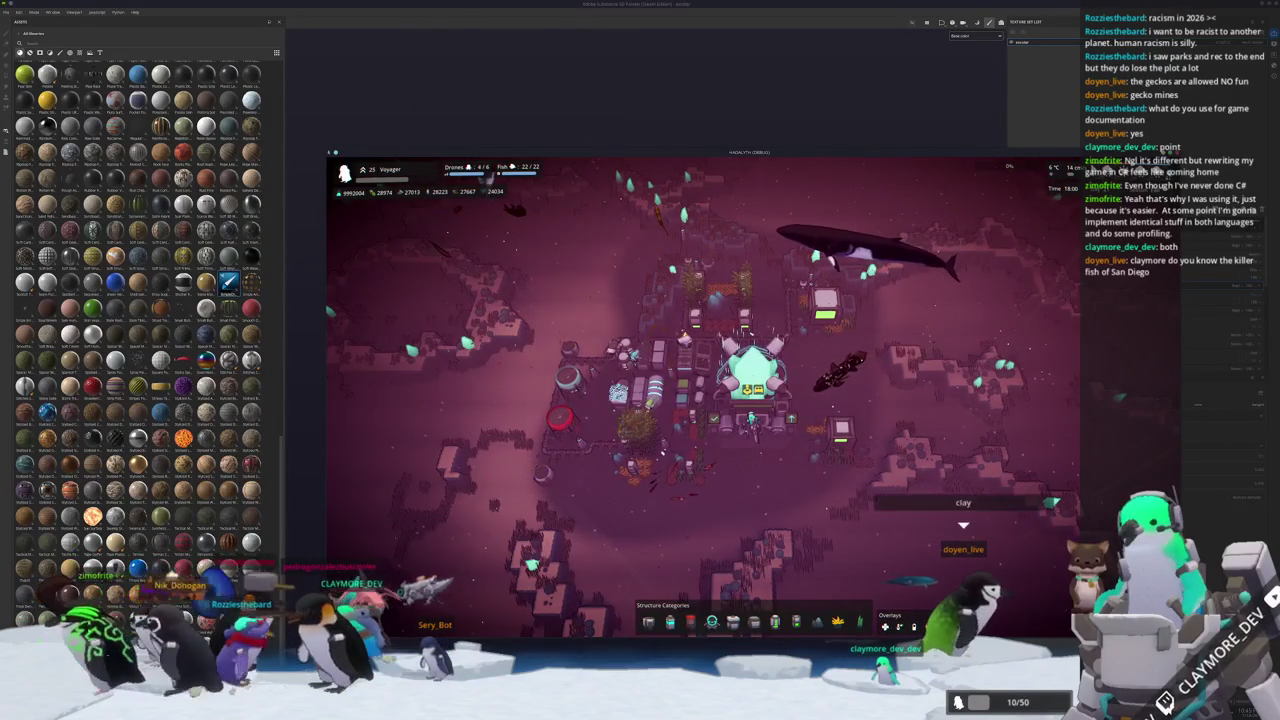
{"action": "key", "text": "q"}
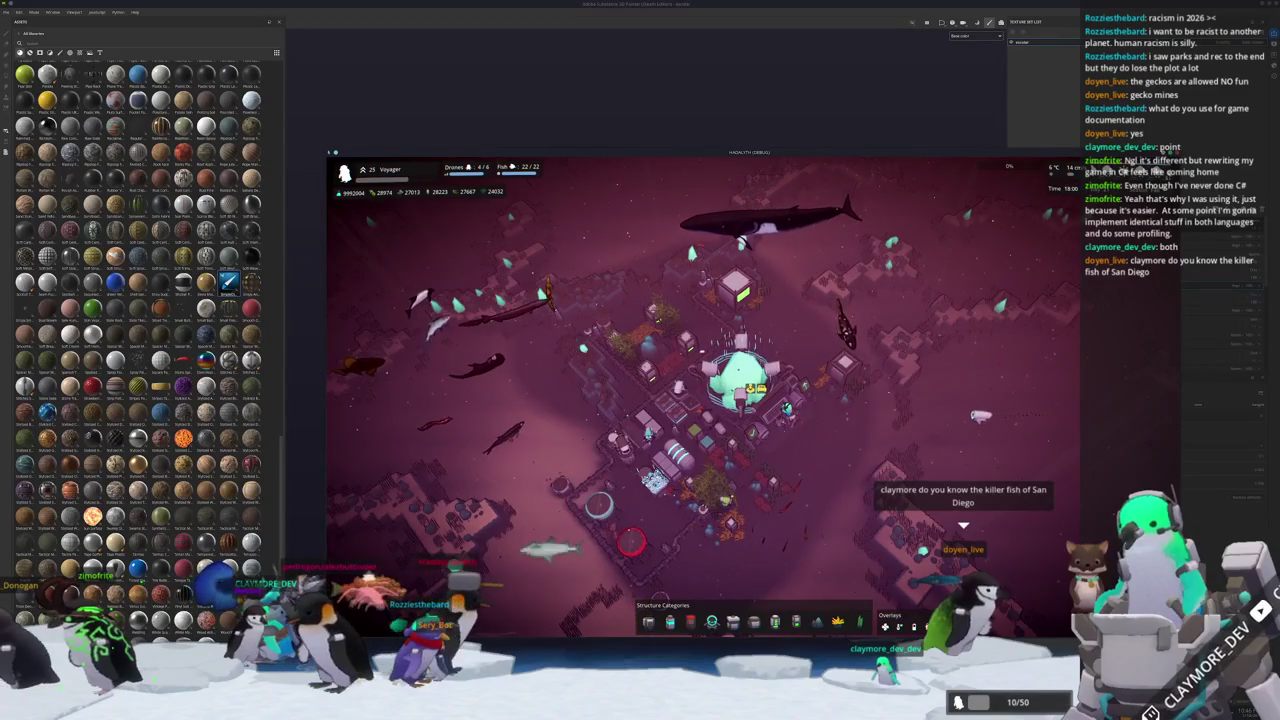
Inspect the textured fish side-on and at its tail in Substance Painter, then switch to Godot.
{"action": "key", "text": "alt+Tab"}
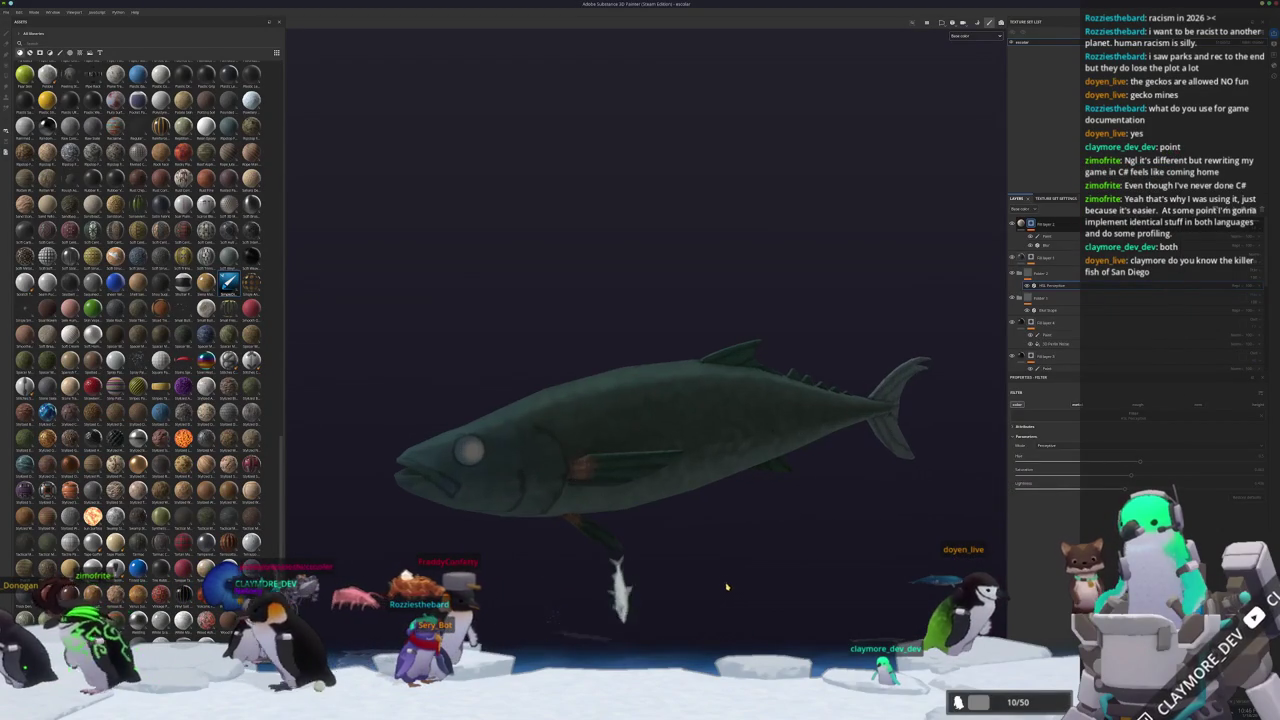
{"action": "left_click_drag", "start_coordinate": [727, 587], "coordinate": [730, 505], "text": "alt"}
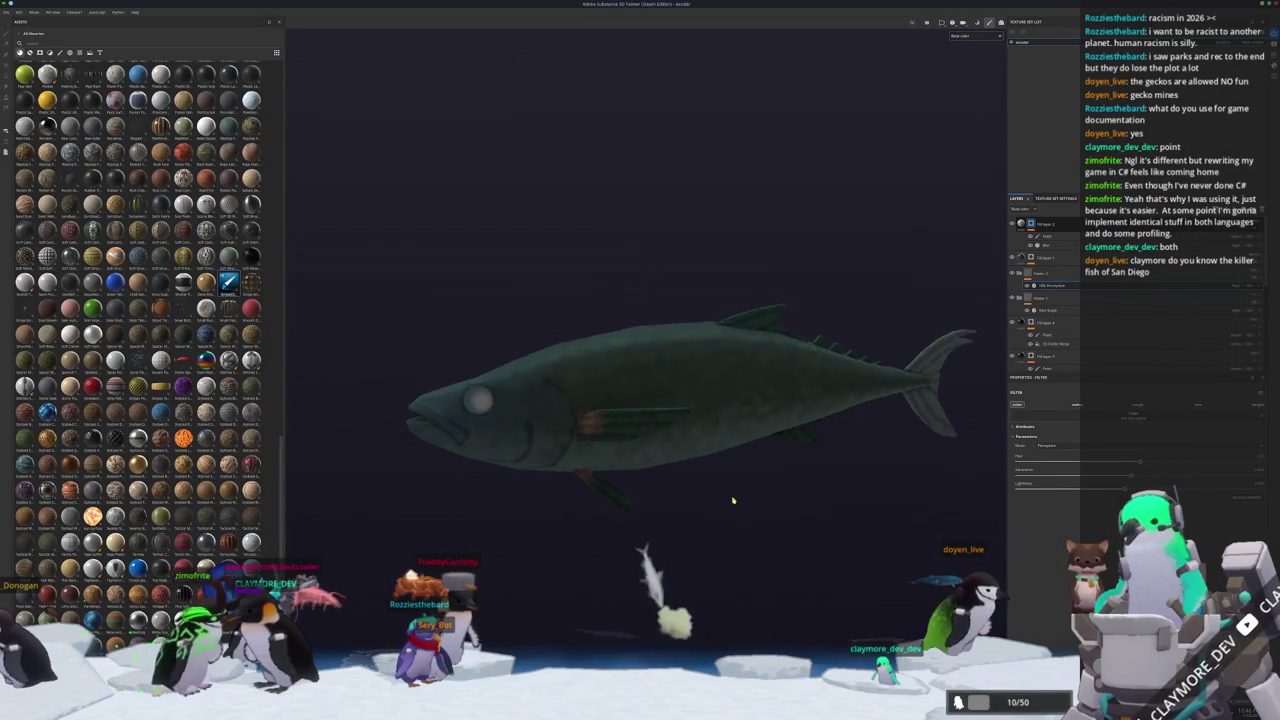
{"action": "scroll", "coordinate": [735, 506], "scroll_direction": "down", "scroll_amount": 3}
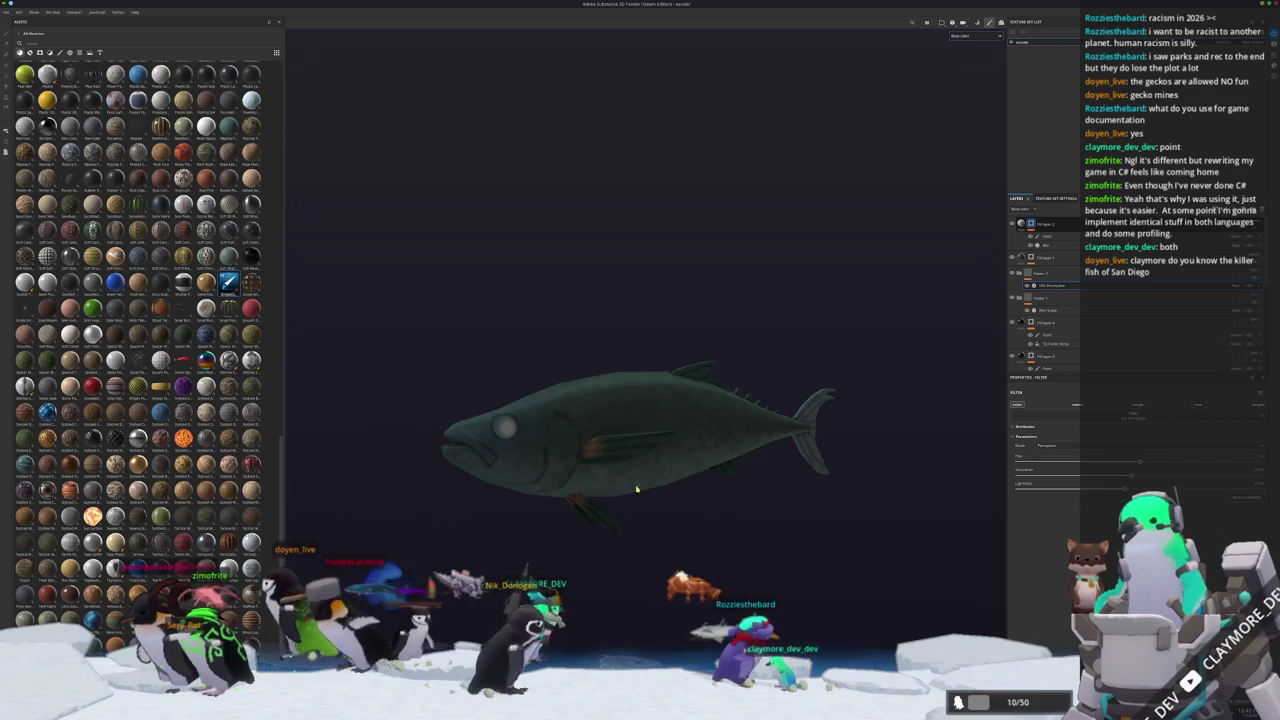
{"action": "scroll", "coordinate": [680, 524], "scroll_direction": "up", "scroll_amount": 2}
{"action": "scroll", "coordinate": [661, 527], "scroll_direction": "up", "scroll_amount": 1}
{"action": "left_click_drag", "start_coordinate": [661, 527], "coordinate": [675, 527], "text": "alt"}
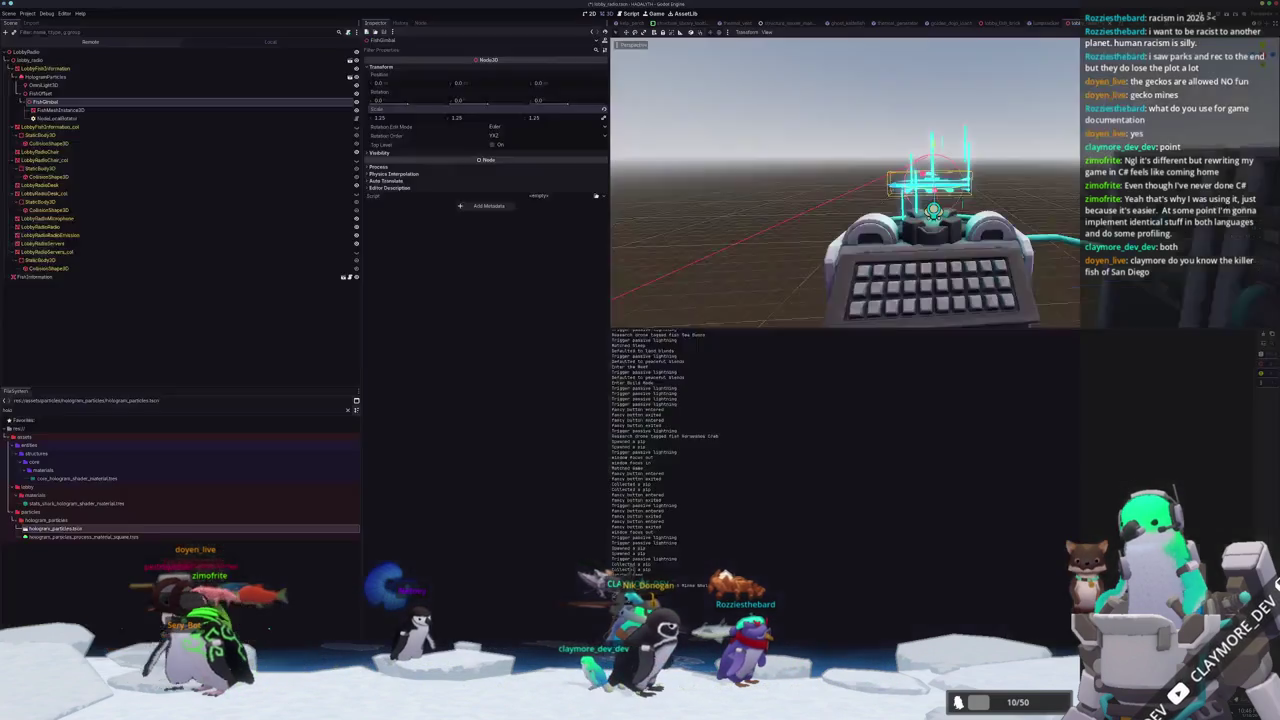
{"action": "key", "text": "alt+Tab"}
{"action": "mouse_move", "coordinate": [760, 290]}
{"action": "middle_mouse_down"}
{"action": "mouse_move", "coordinate": [805, 298]}
{"action": "mouse_move", "coordinate": [324, 476]}
{"action": "middle_mouse_up"}
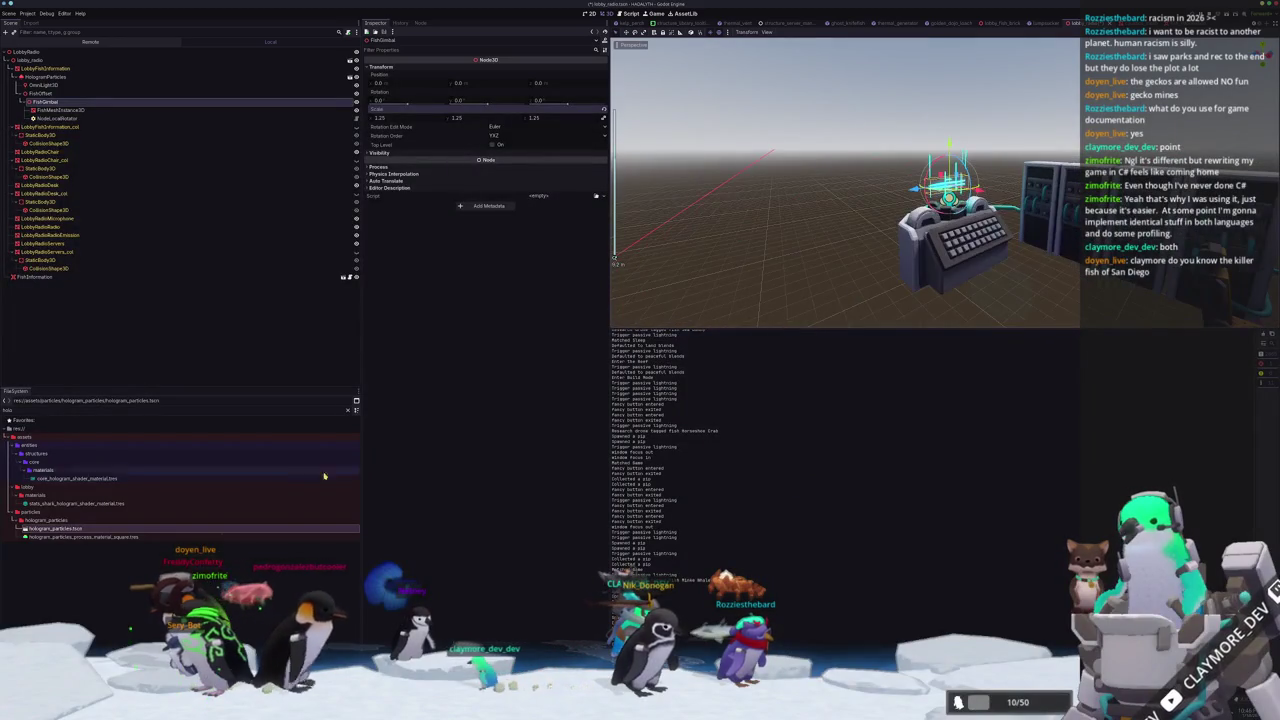
Expand the FileSystem tree down to the entities/fish/large folder.
{"action": "left_click", "coordinate": [348, 410]}
{"action": "left_click", "coordinate": [30, 490]}
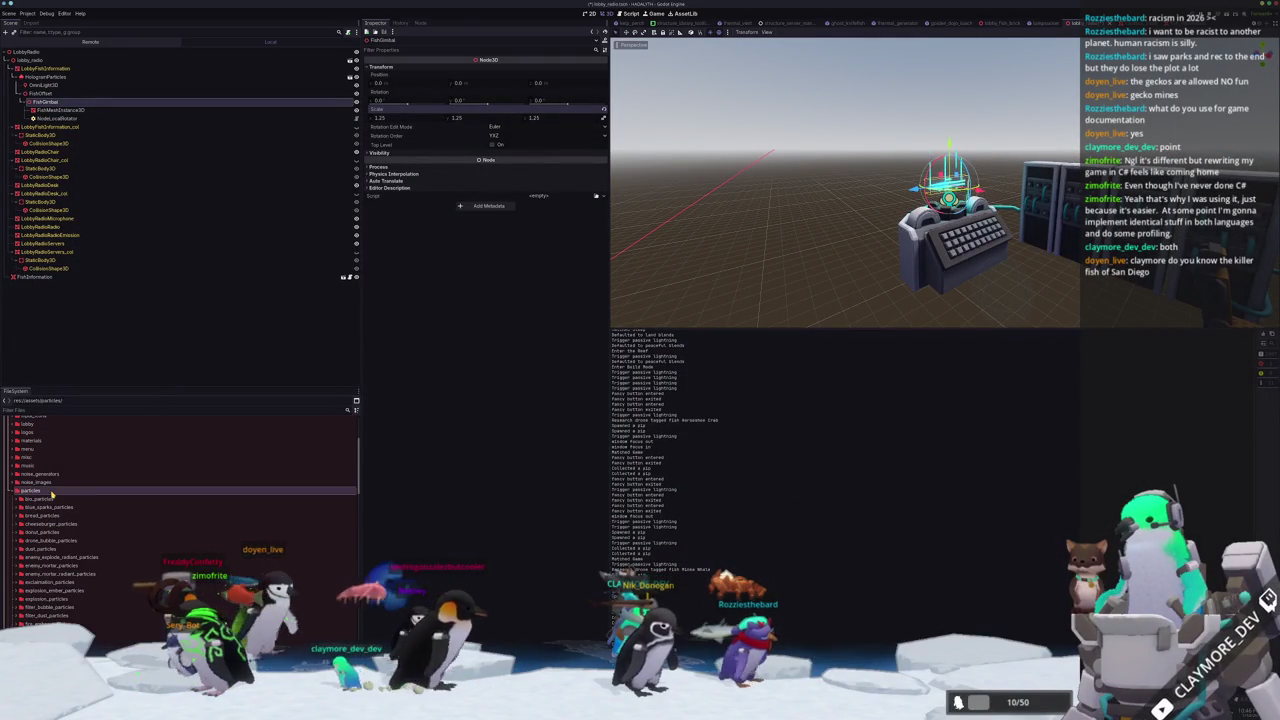
{"action": "scroll", "coordinate": [35, 501], "scroll_direction": "up", "scroll_amount": 5}
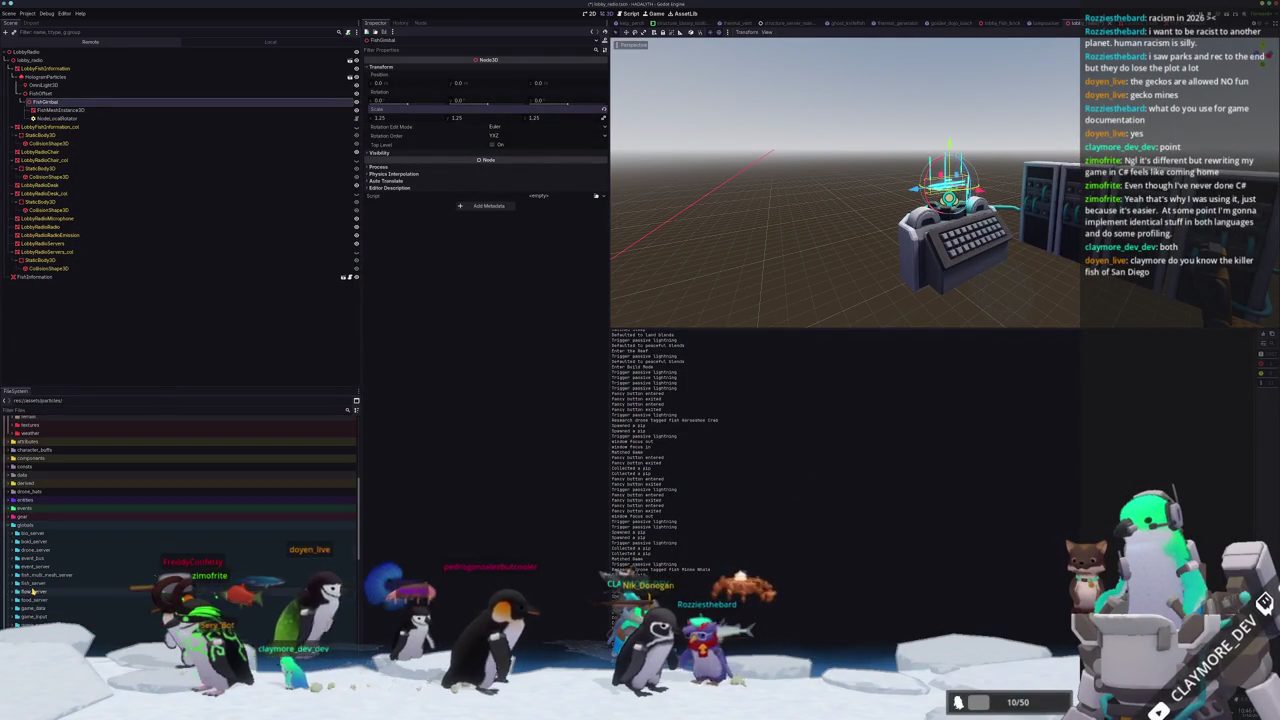
{"action": "double_click", "coordinate": [26, 500]}
{"action": "left_click", "coordinate": [26, 533]}
{"action": "double_click", "coordinate": [26, 533]}
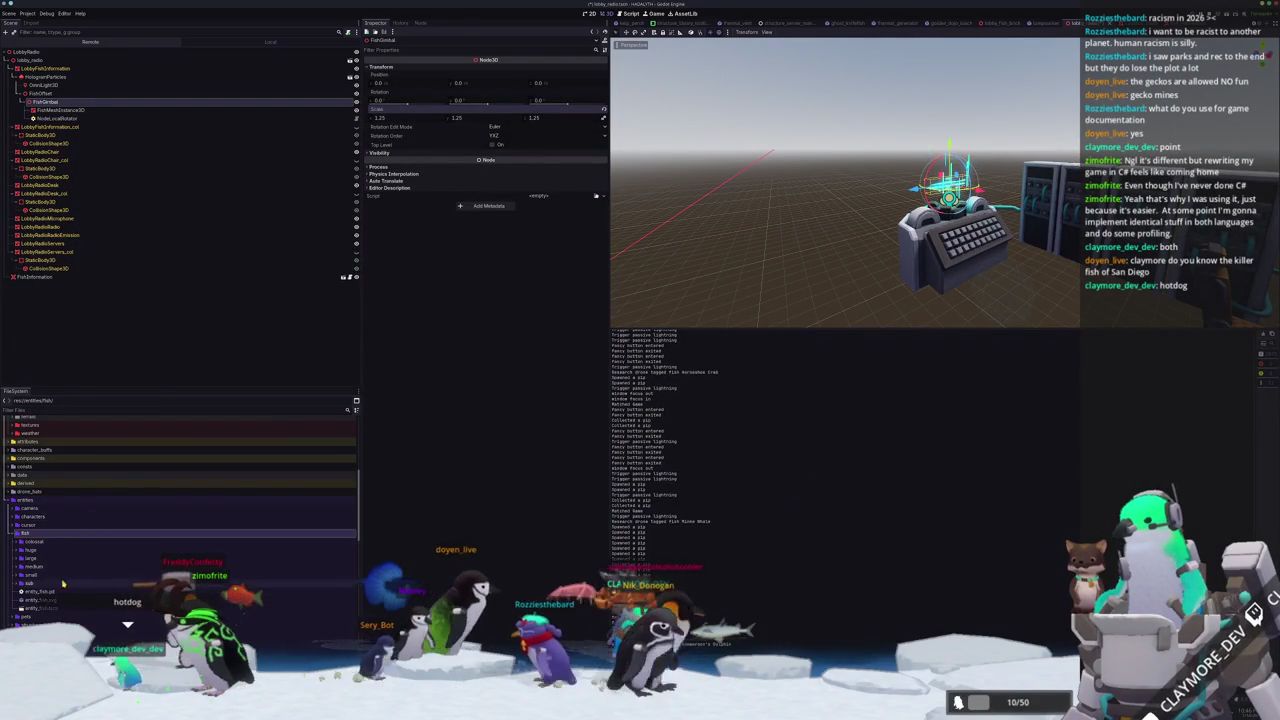
{"action": "scroll", "coordinate": [40, 575], "scroll_direction": "down", "scroll_amount": 2}
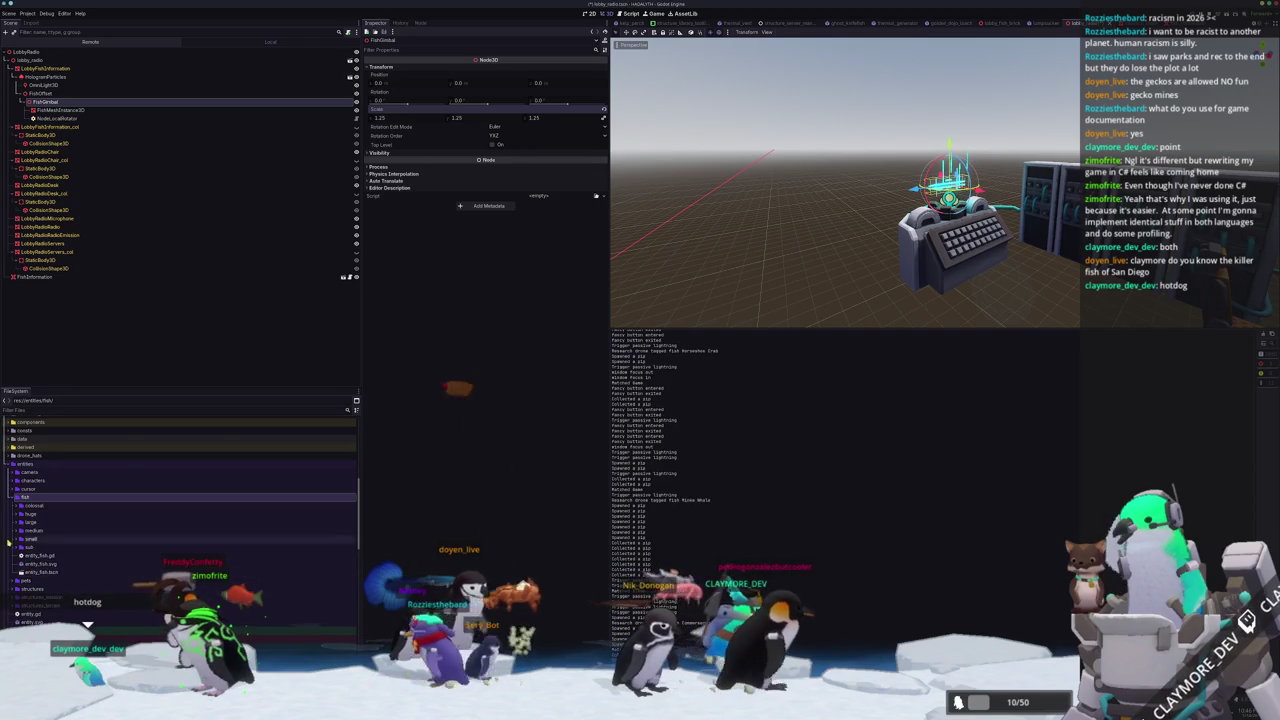
{"action": "double_click", "coordinate": [80, 523]}
{"action": "scroll", "coordinate": [78, 530], "scroll_direction": "down", "scroll_amount": 2}
{"action": "scroll", "coordinate": [76, 545], "scroll_direction": "down", "scroll_amount": 3}
{"action": "scroll", "coordinate": [72, 560], "scroll_direction": "down", "scroll_amount": 2}
{"action": "scroll", "coordinate": [69, 573], "scroll_direction": "down", "scroll_amount": 2}
{"action": "scroll", "coordinate": [69, 573], "scroll_direction": "down", "scroll_amount": 2}
Duplicate the tarpon fish folder as 'escolar' and expand it.
{"action": "left_click", "coordinate": [40, 560]}
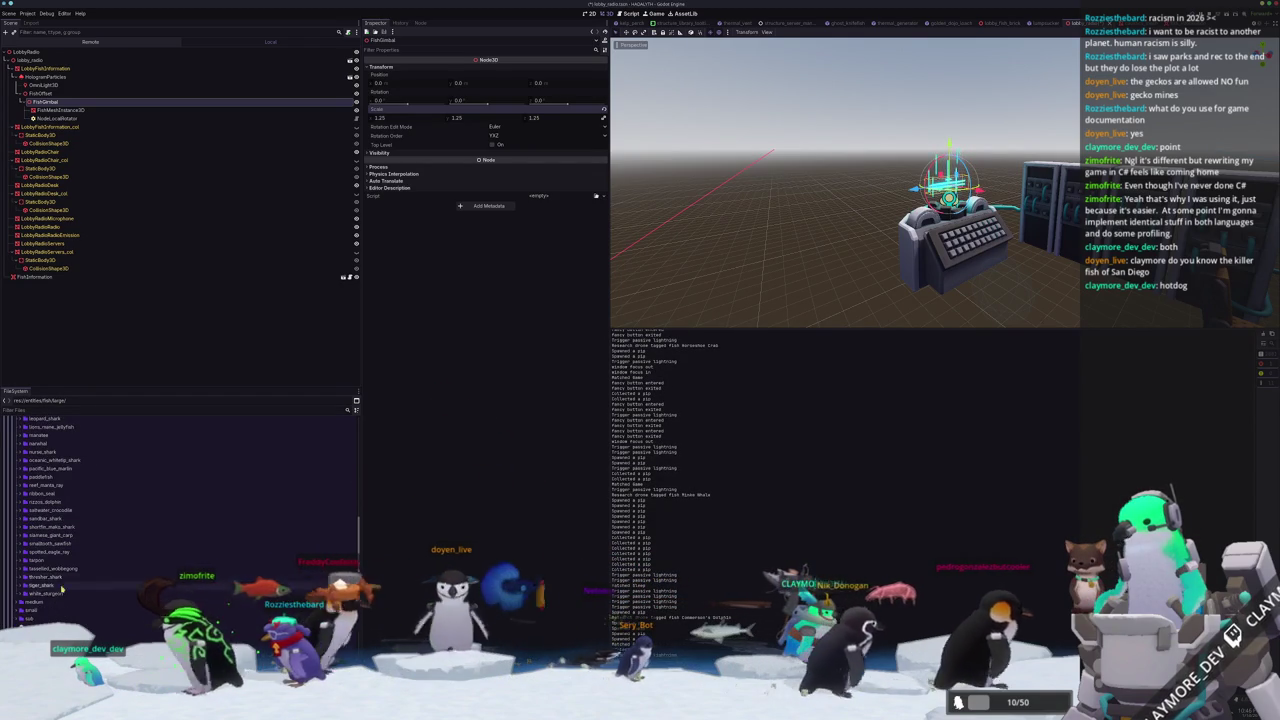
{"action": "key", "text": "ctrl+d"}
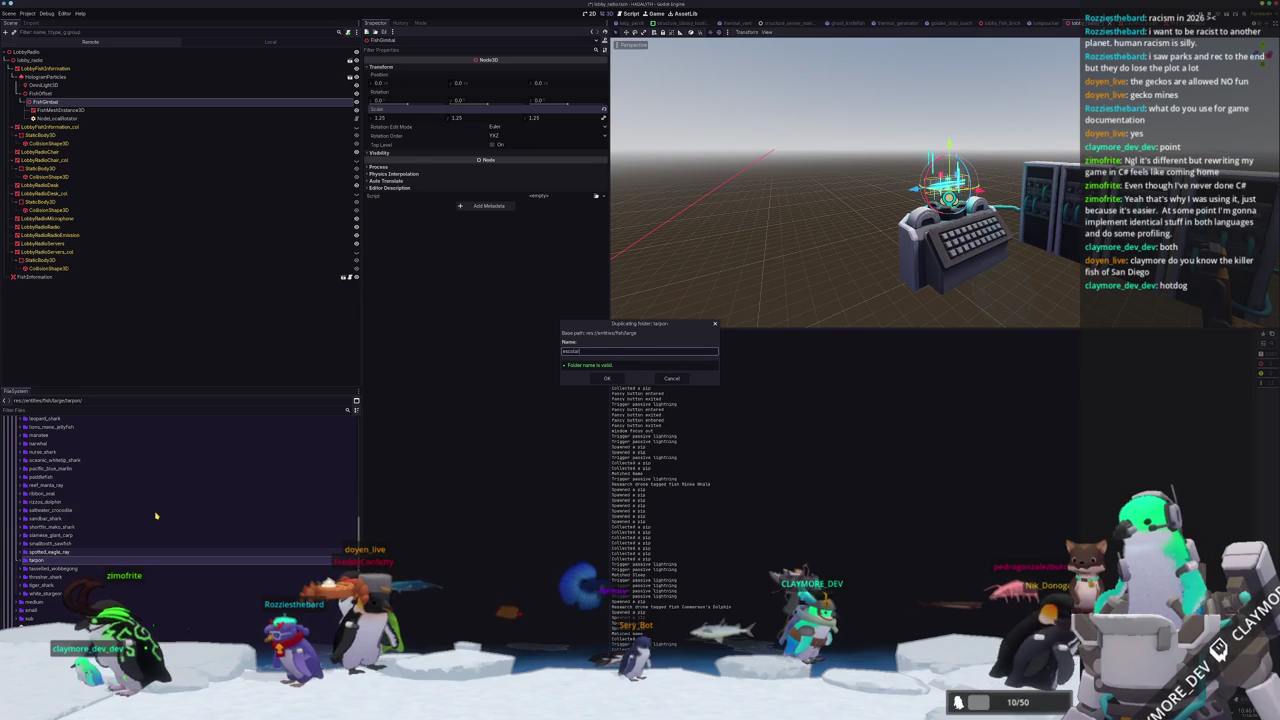
{"action": "key", "text": "Return"}
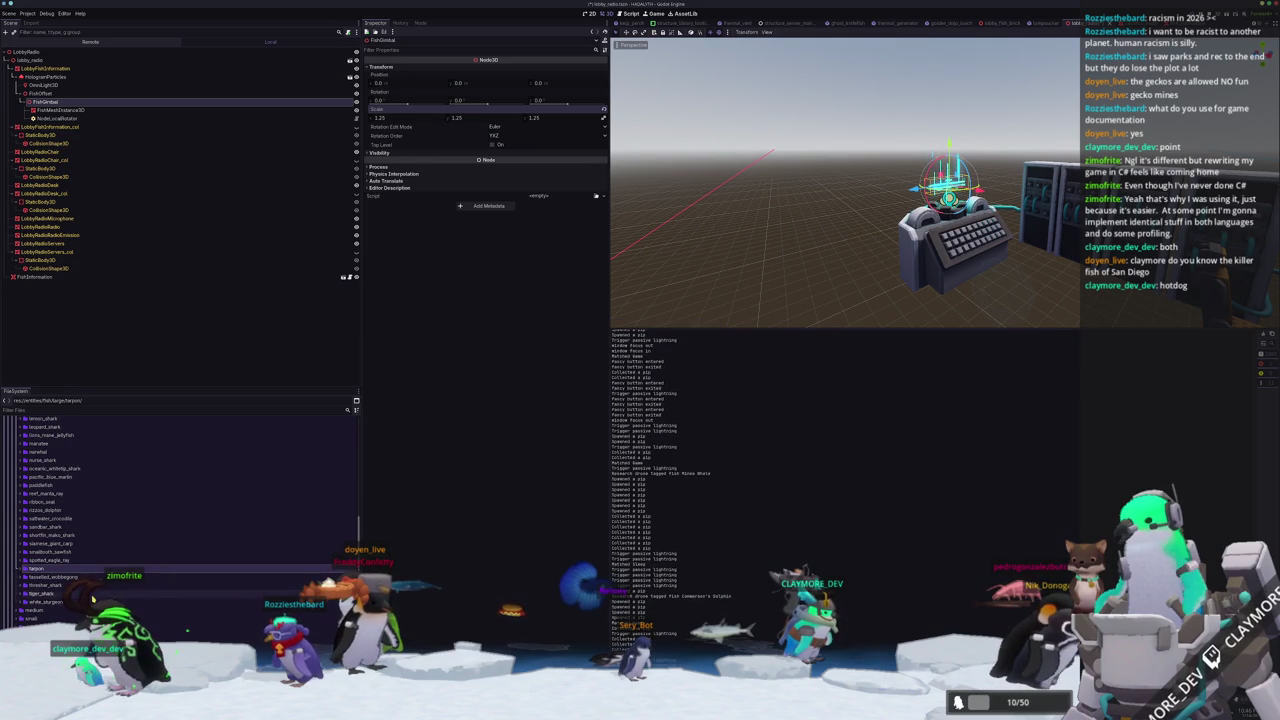
{"action": "scroll", "coordinate": [71, 545], "scroll_direction": "up", "scroll_amount": 5}
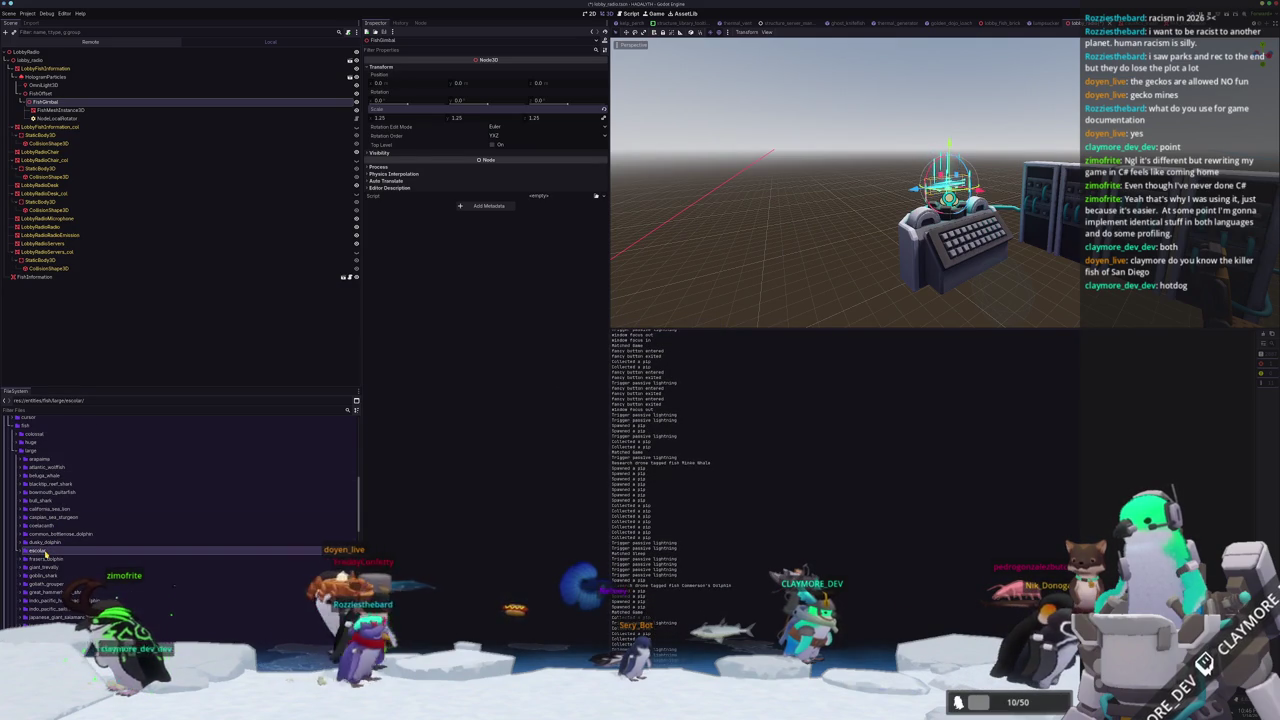
{"action": "left_click", "coordinate": [45, 553]}
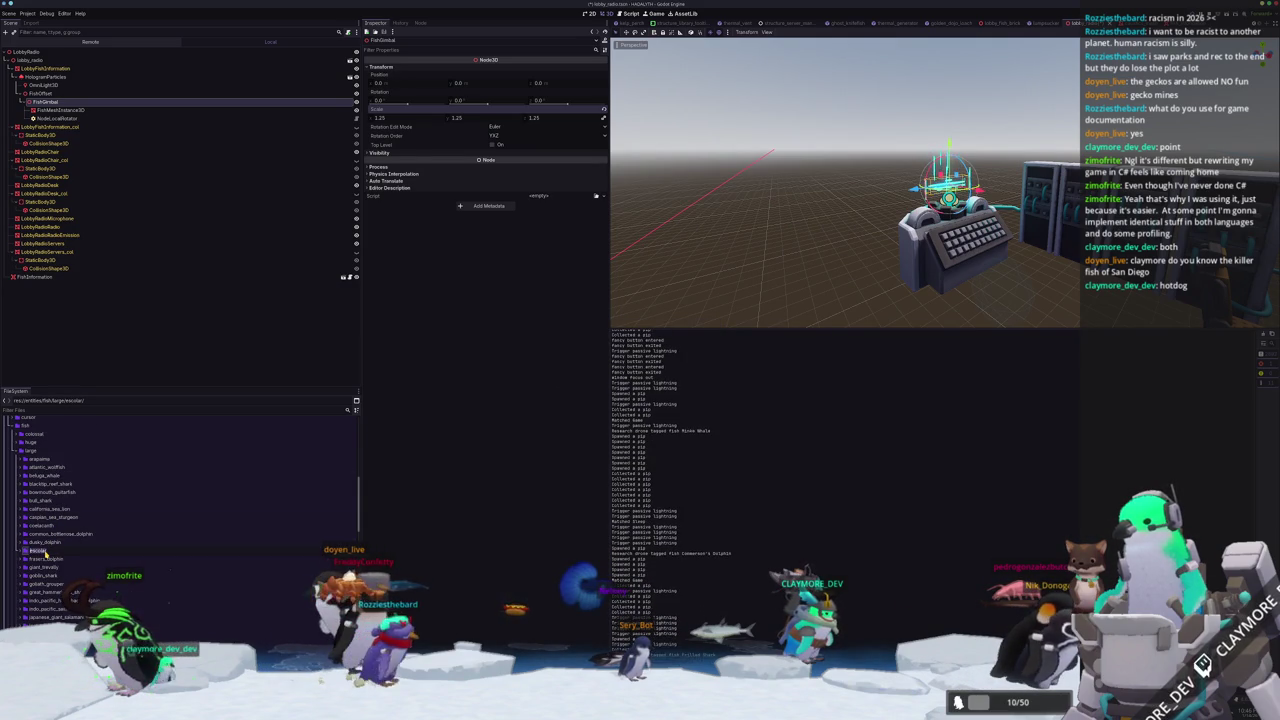
{"action": "double_click", "coordinate": [44, 553]}
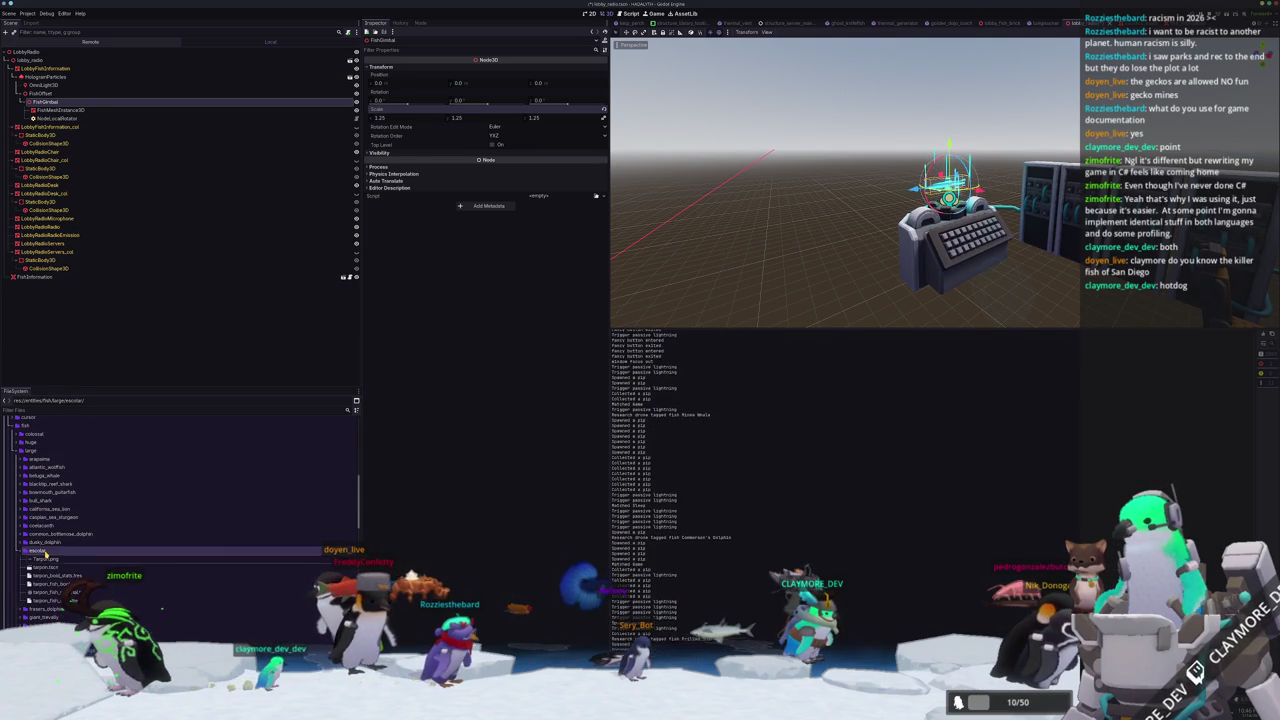
Rename the tarpon_* files to escolar_boid_stats, escolar_fish_book, escolar_fish_material, escolar_fish_stats; open escolar scene.
{"action": "left_click", "coordinate": [45, 553]}
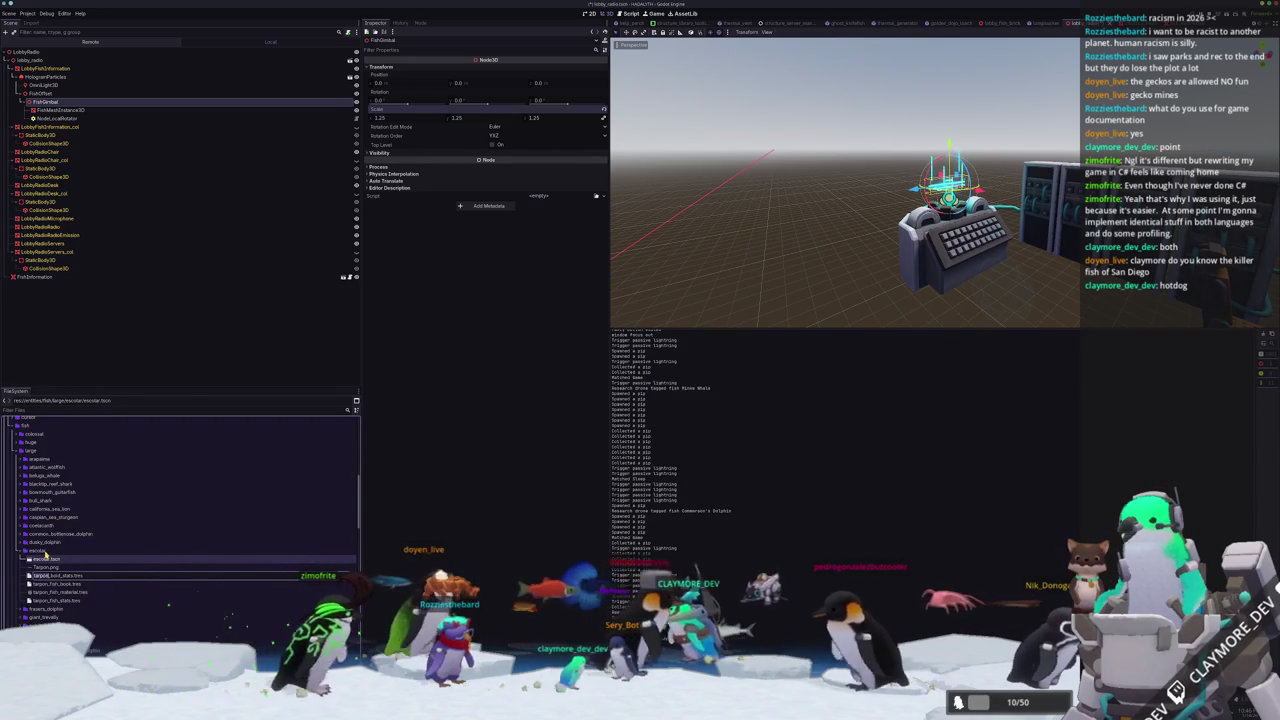
{"action": "type", "text": "escolar"}
{"action": "key", "text": "Return"}
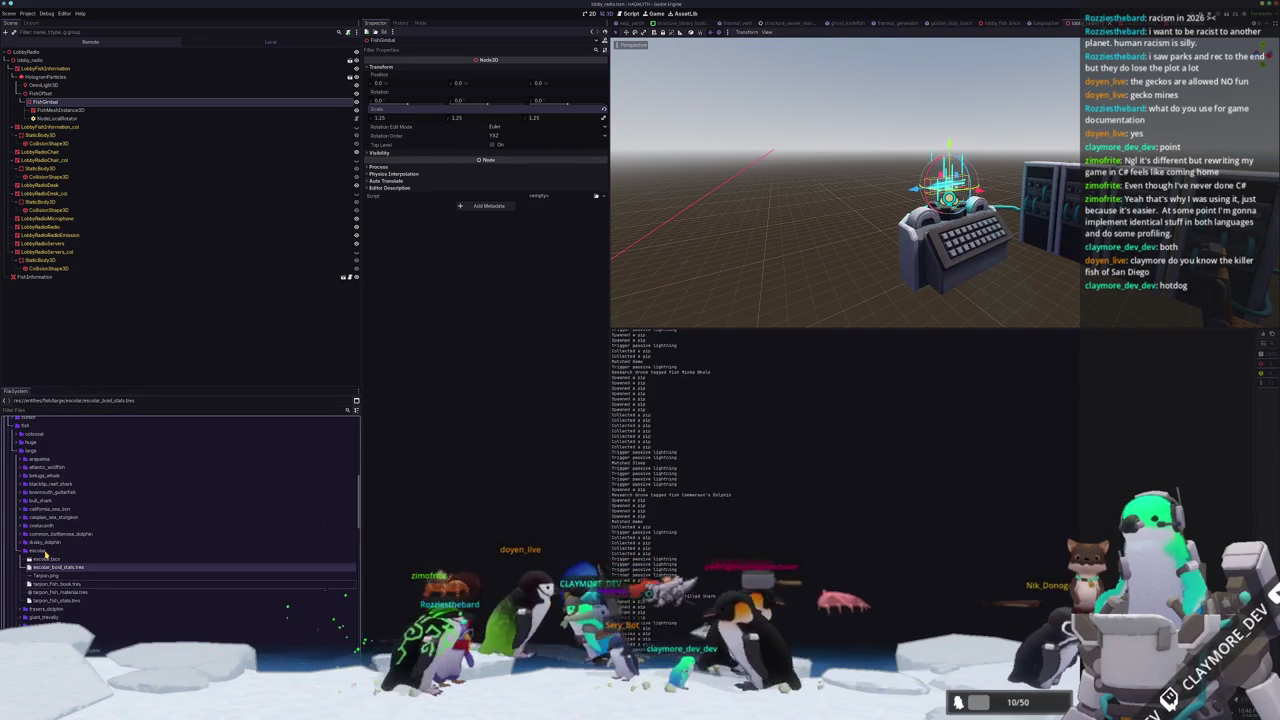
{"action": "key", "text": "Return"}
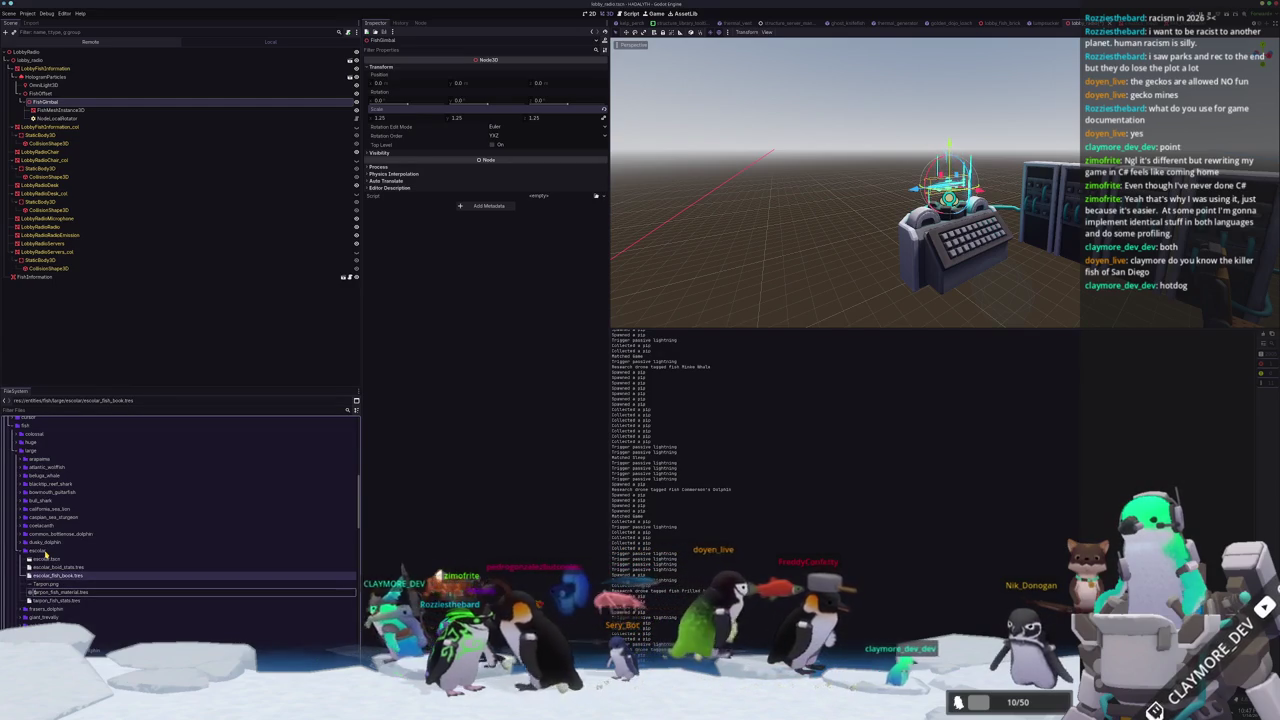
{"action": "key", "text": "Return"}
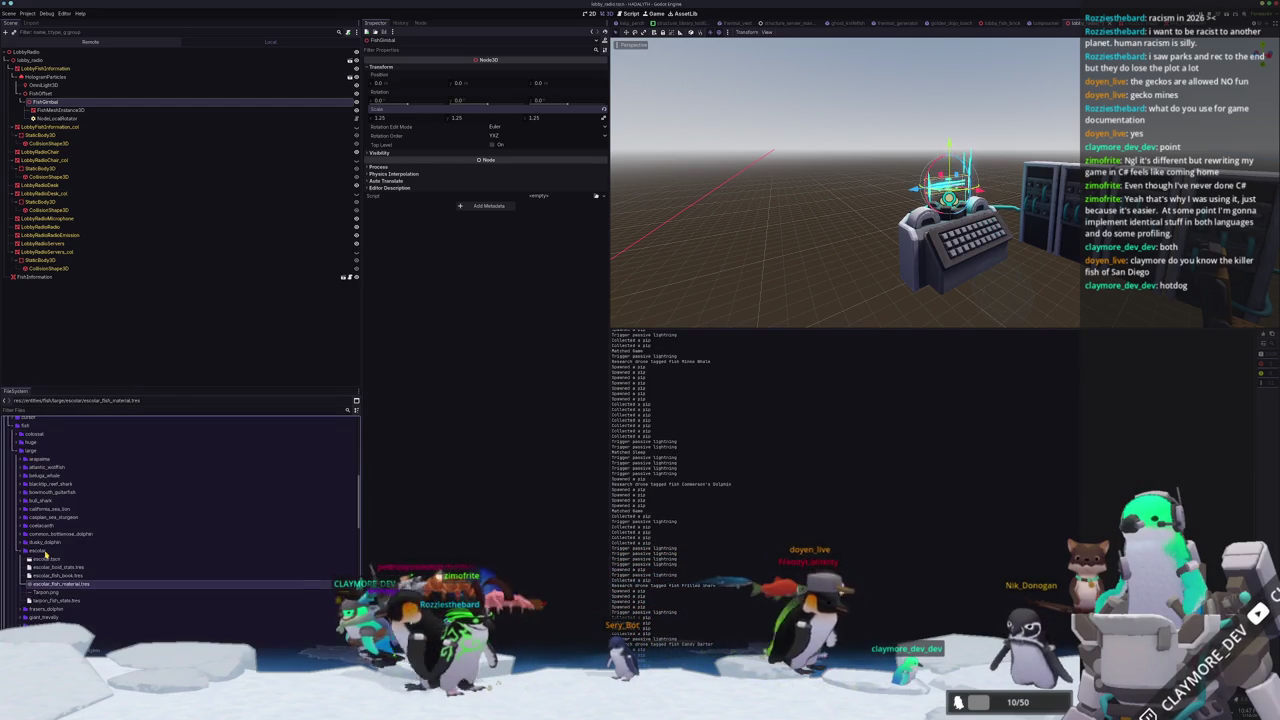
{"action": "type", "text": "escolar"}
{"action": "key", "text": "Return"}
{"action": "double_click", "coordinate": [37, 560]}
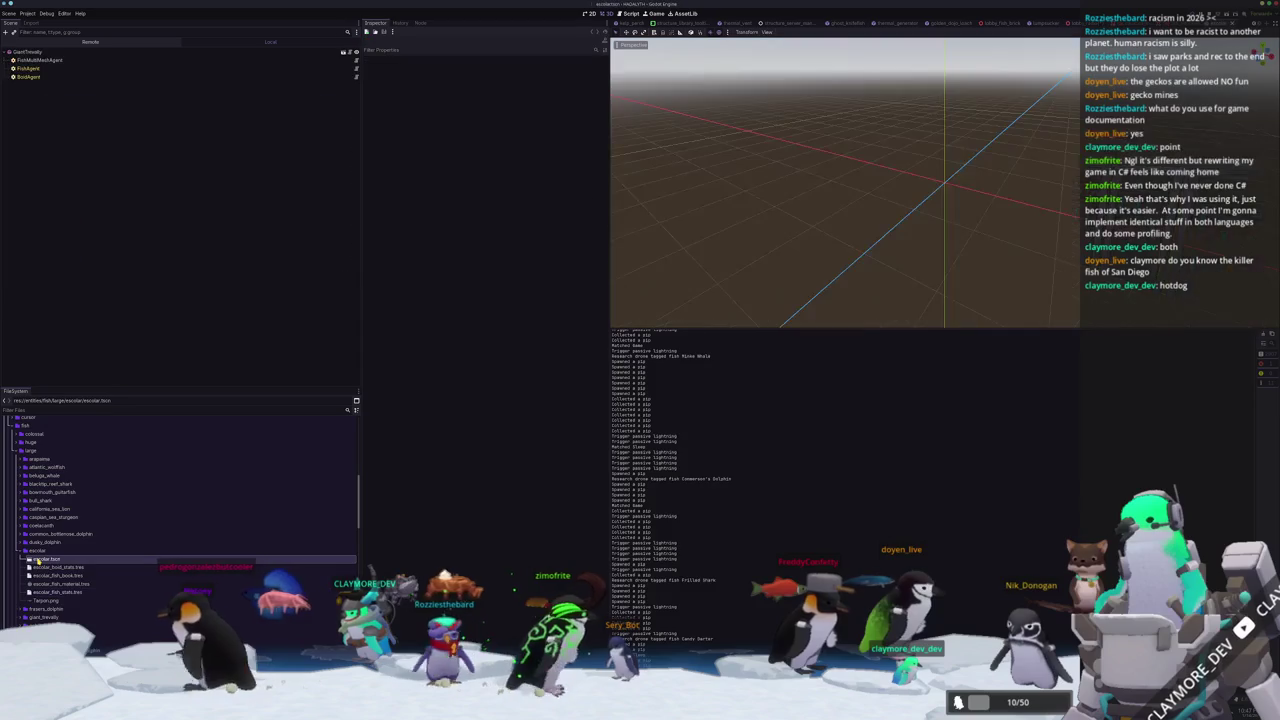
Rename the root node to Escolar and quick-load the escolar mesh onto FishMultiMeshAgent.
{"action": "left_click", "coordinate": [38, 52]}
{"action": "type", "text": "Escolar"}
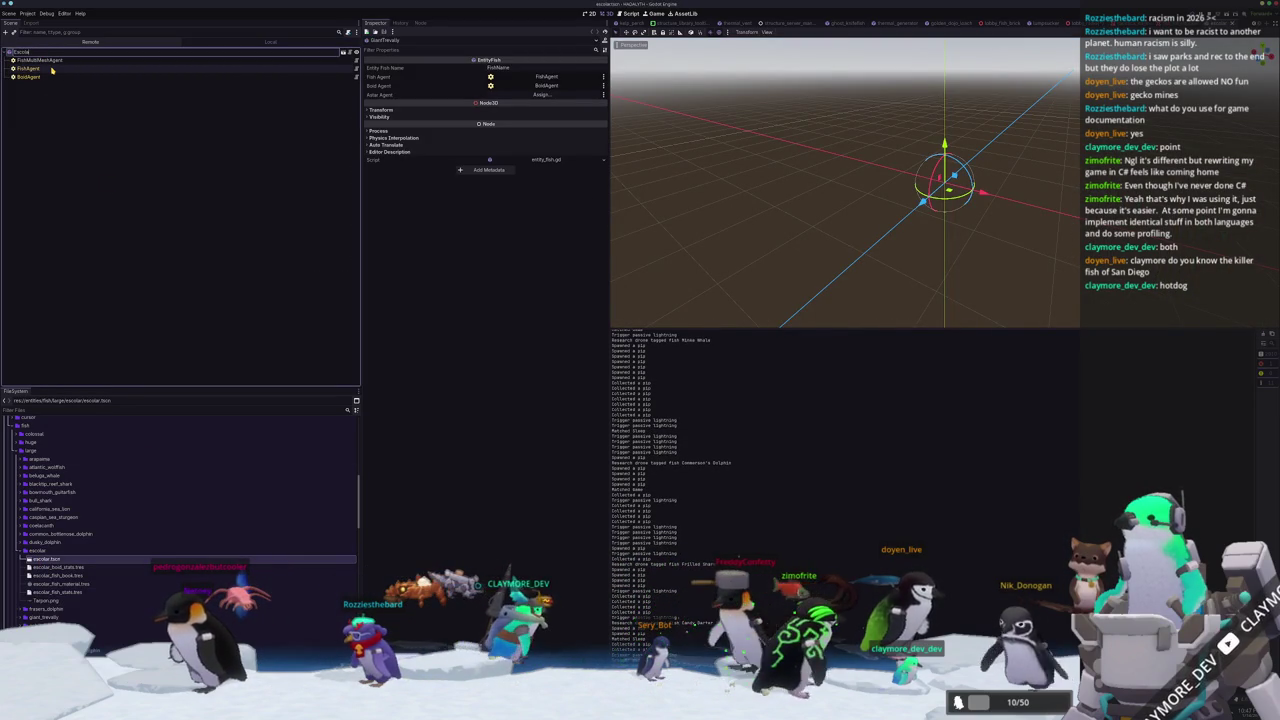
{"action": "left_click", "coordinate": [22, 51]}
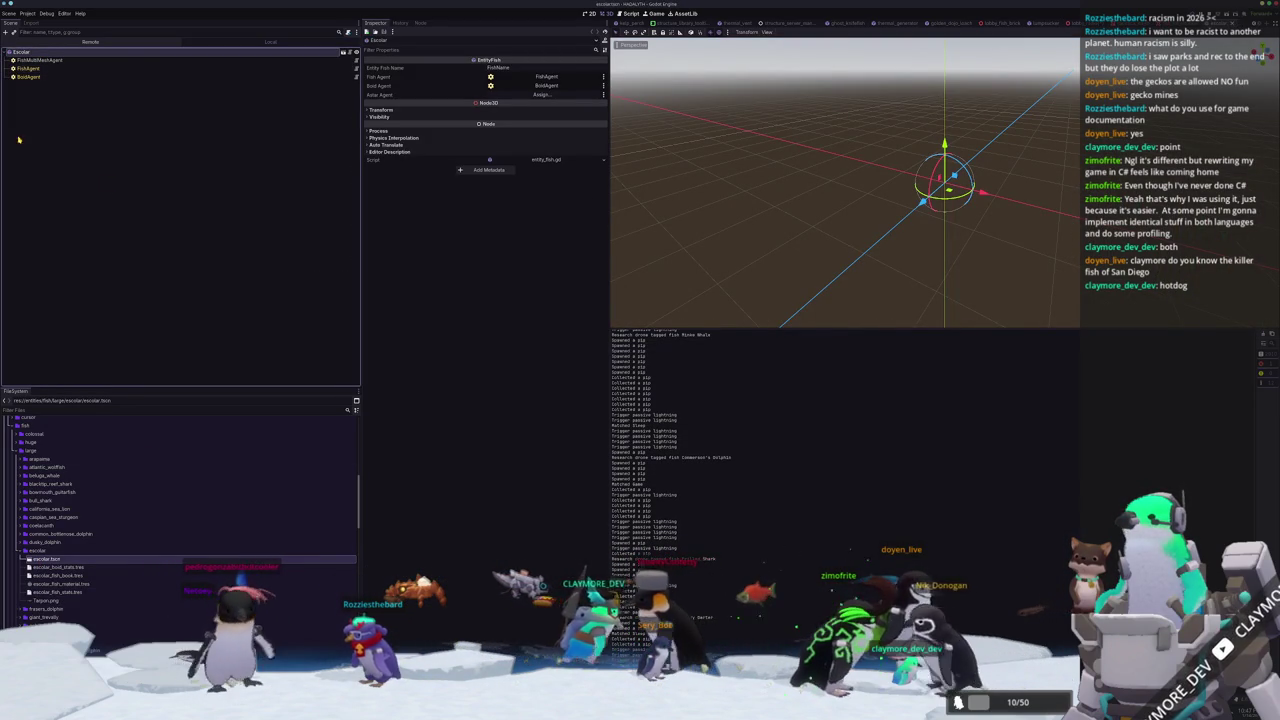
{"action": "left_click", "coordinate": [65, 61]}
{"action": "left_click", "coordinate": [603, 101]}
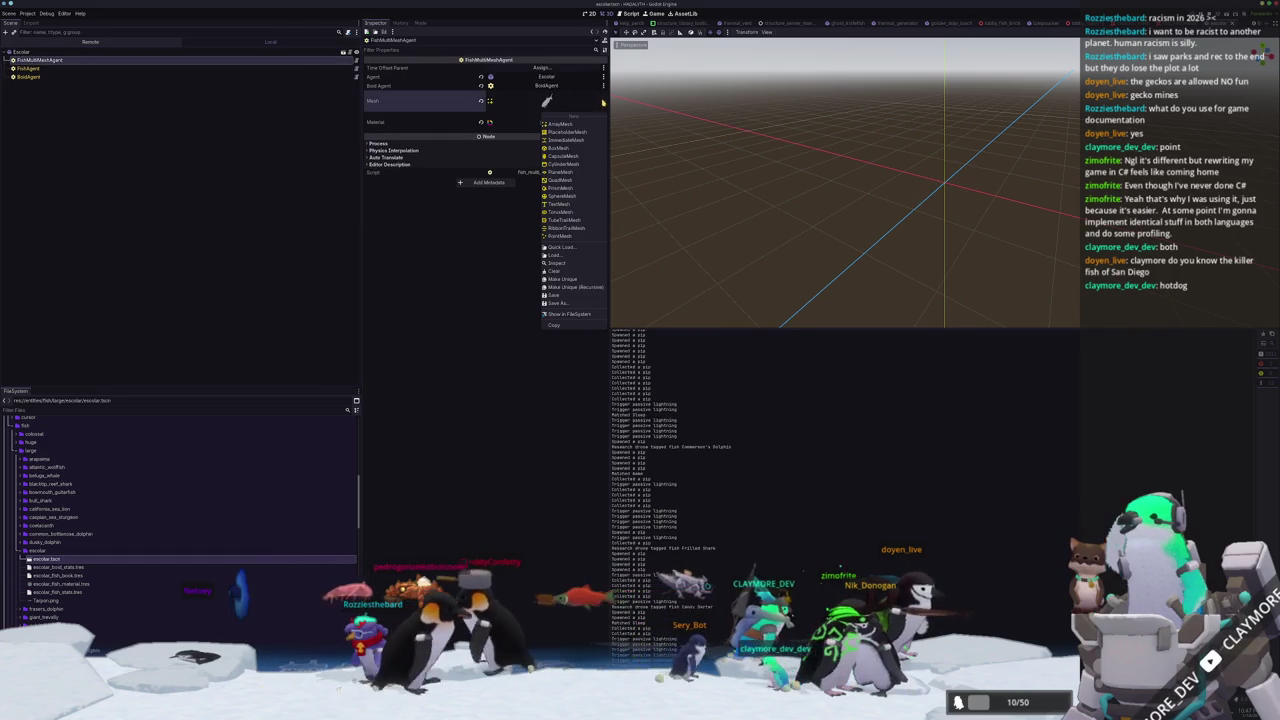
{"action": "left_click", "coordinate": [578, 247]}
{"action": "type", "text": "escolar"}
{"action": "key", "text": "Return"}
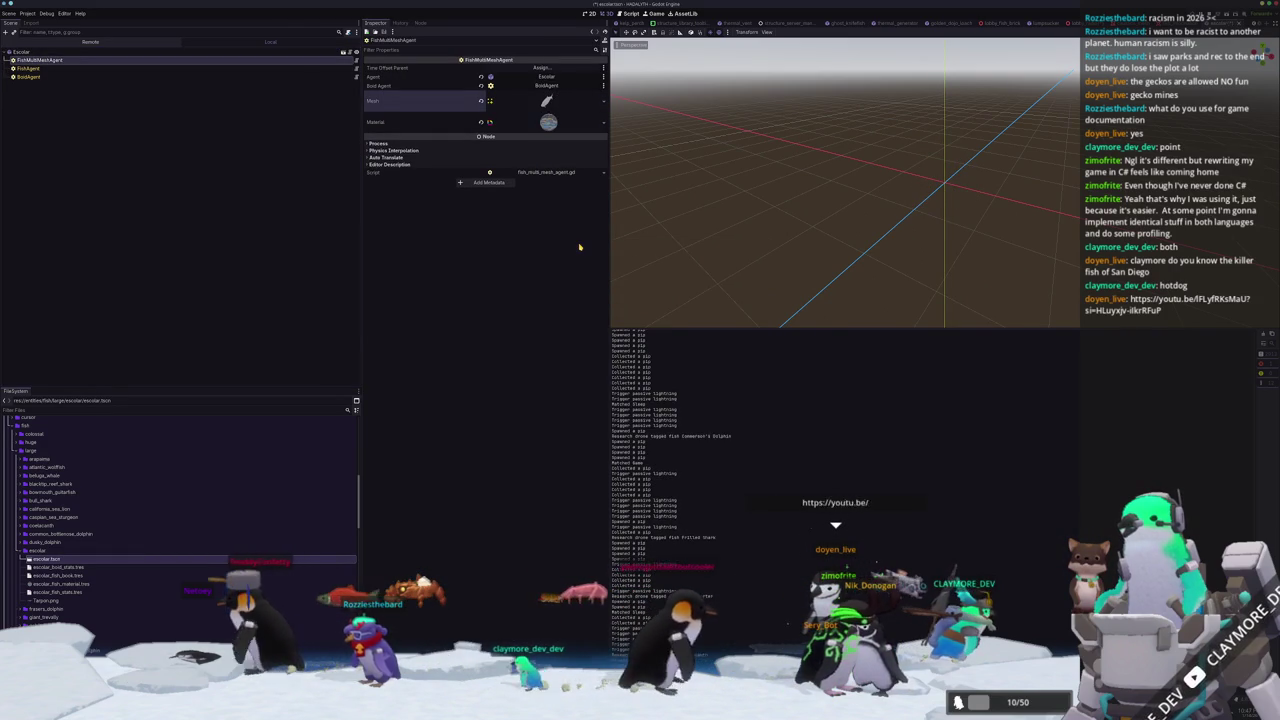
Quick-load the escolar texture as the Albedo shader parameter of the fish material.
{"action": "left_click", "coordinate": [547, 104]}
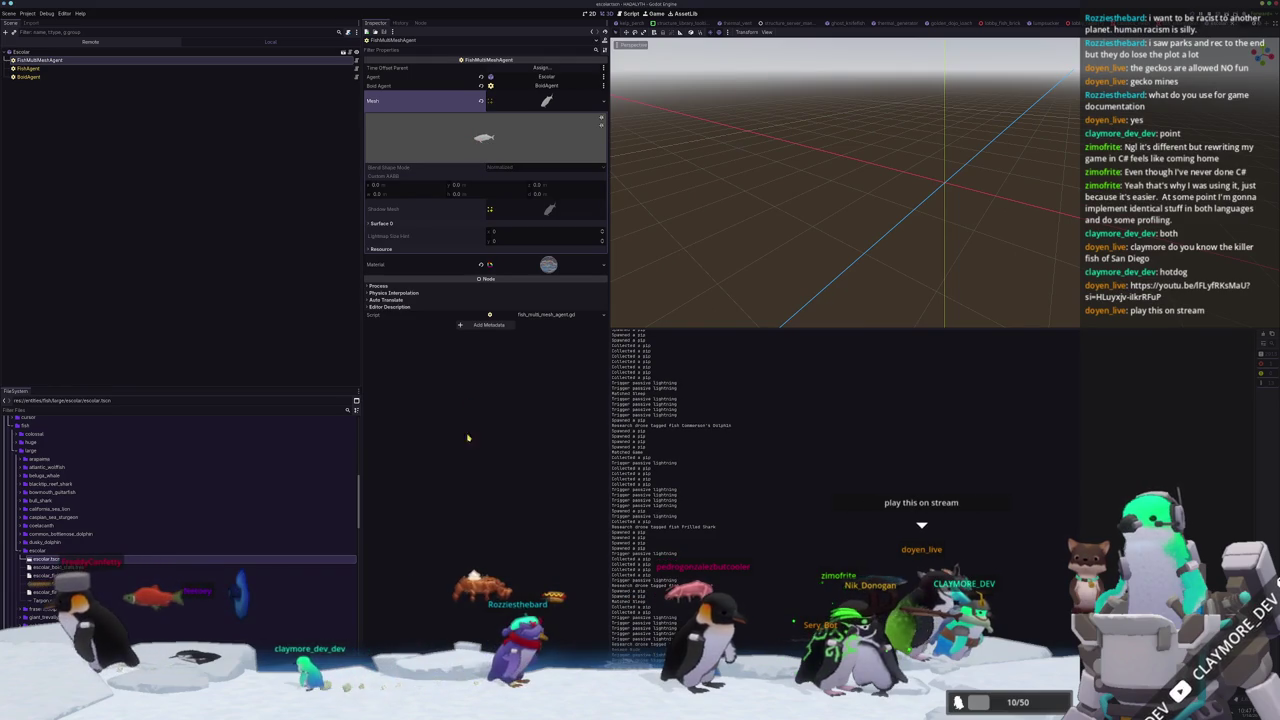
{"action": "left_click", "coordinate": [548, 264]}
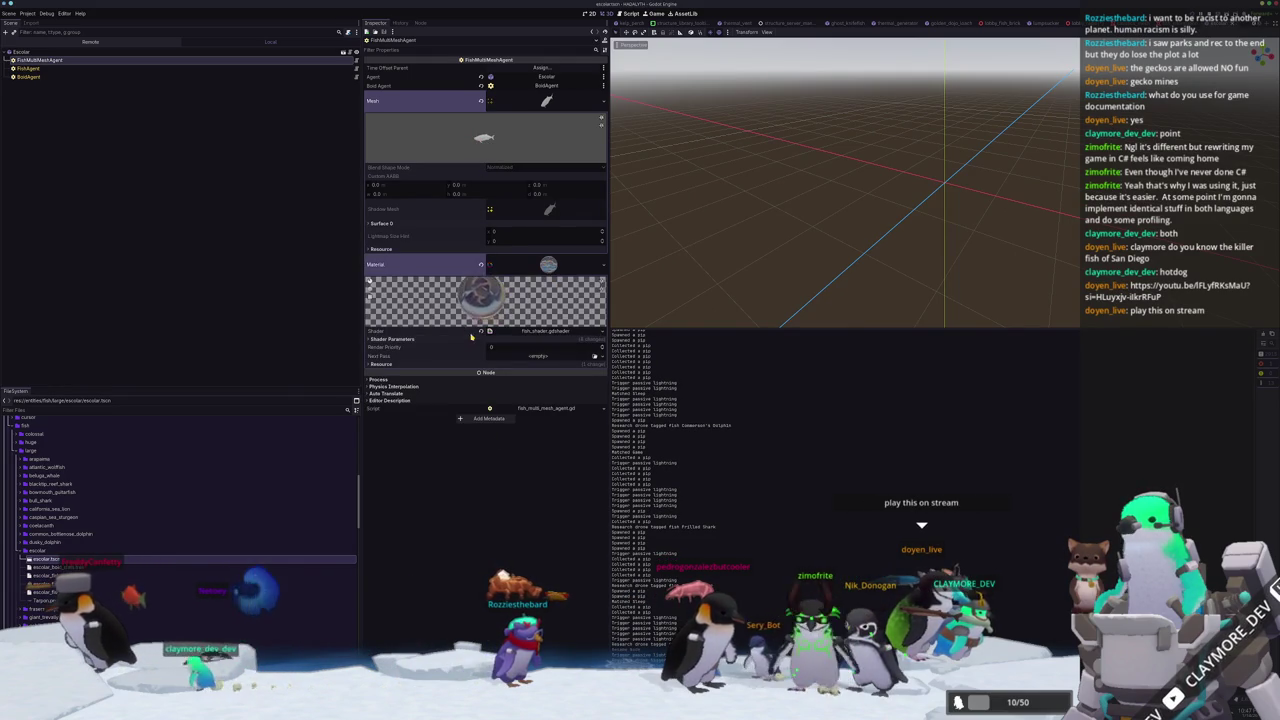
{"action": "left_click", "coordinate": [469, 339]}
{"action": "left_click", "coordinate": [596, 365]}
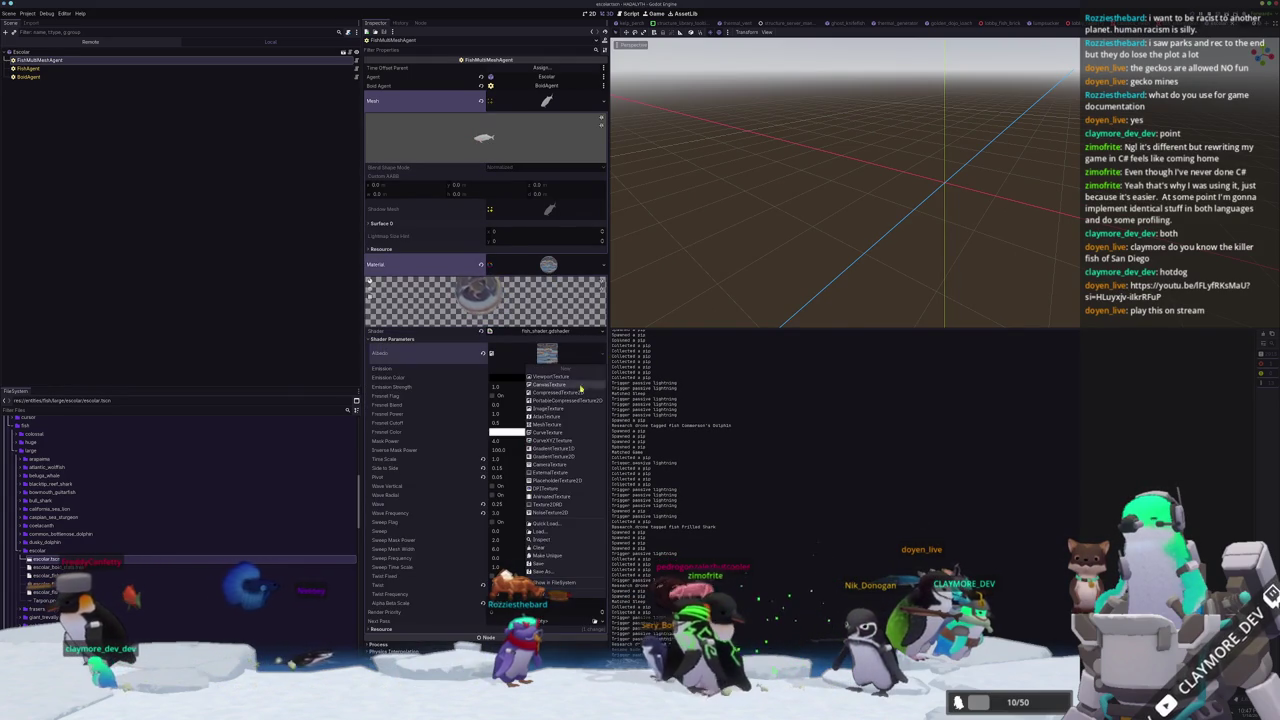
{"action": "left_click", "coordinate": [561, 521]}
{"action": "type", "text": "escolar"}
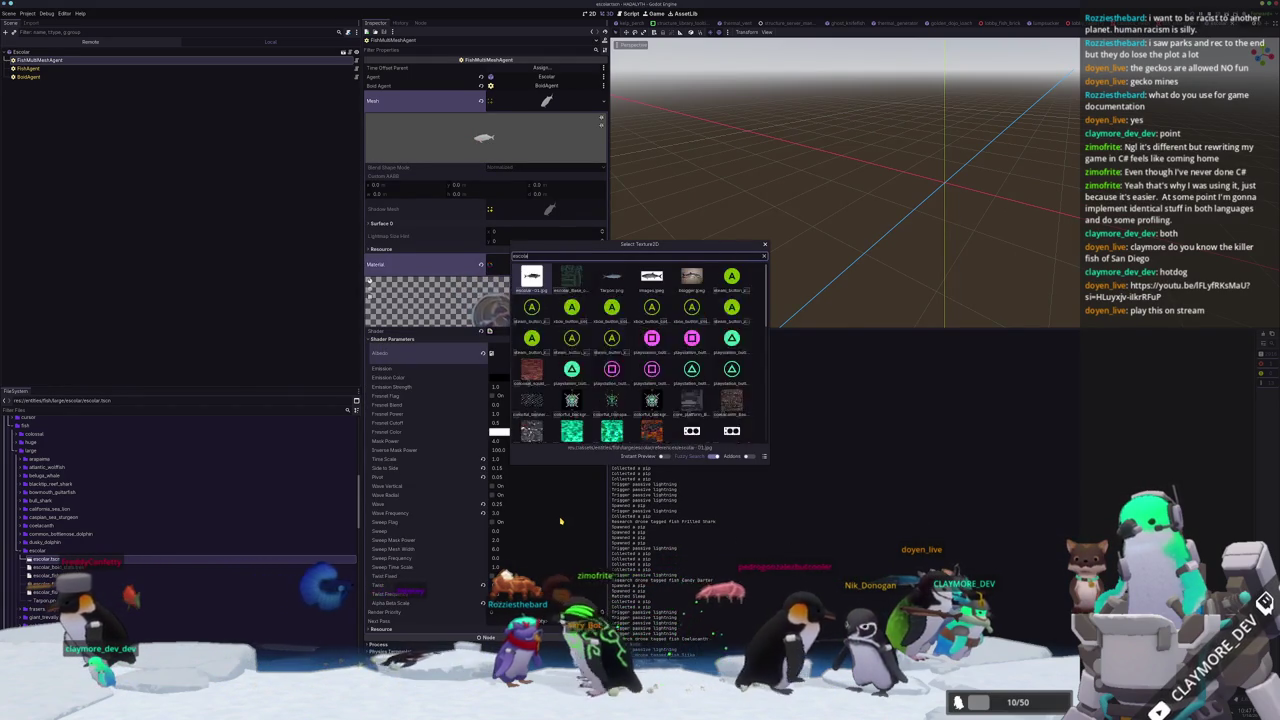
{"action": "key", "text": "Return"}
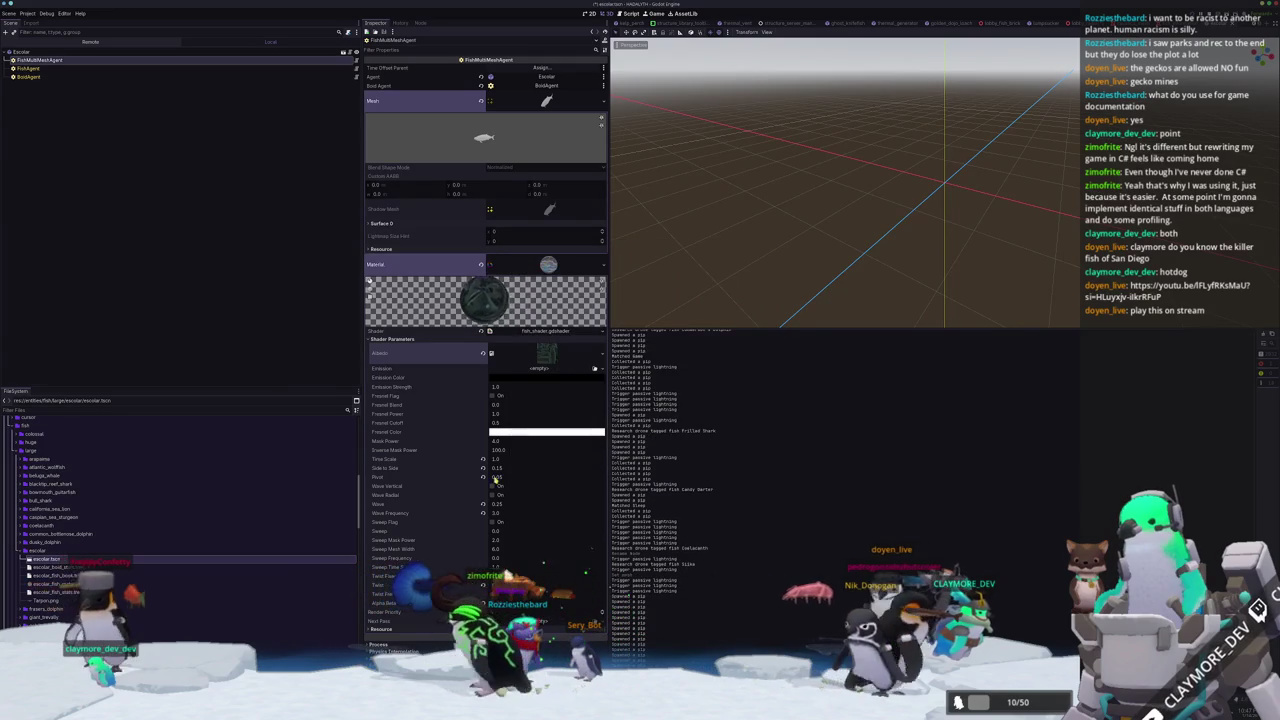
{"action": "left_click", "coordinate": [50, 601]}
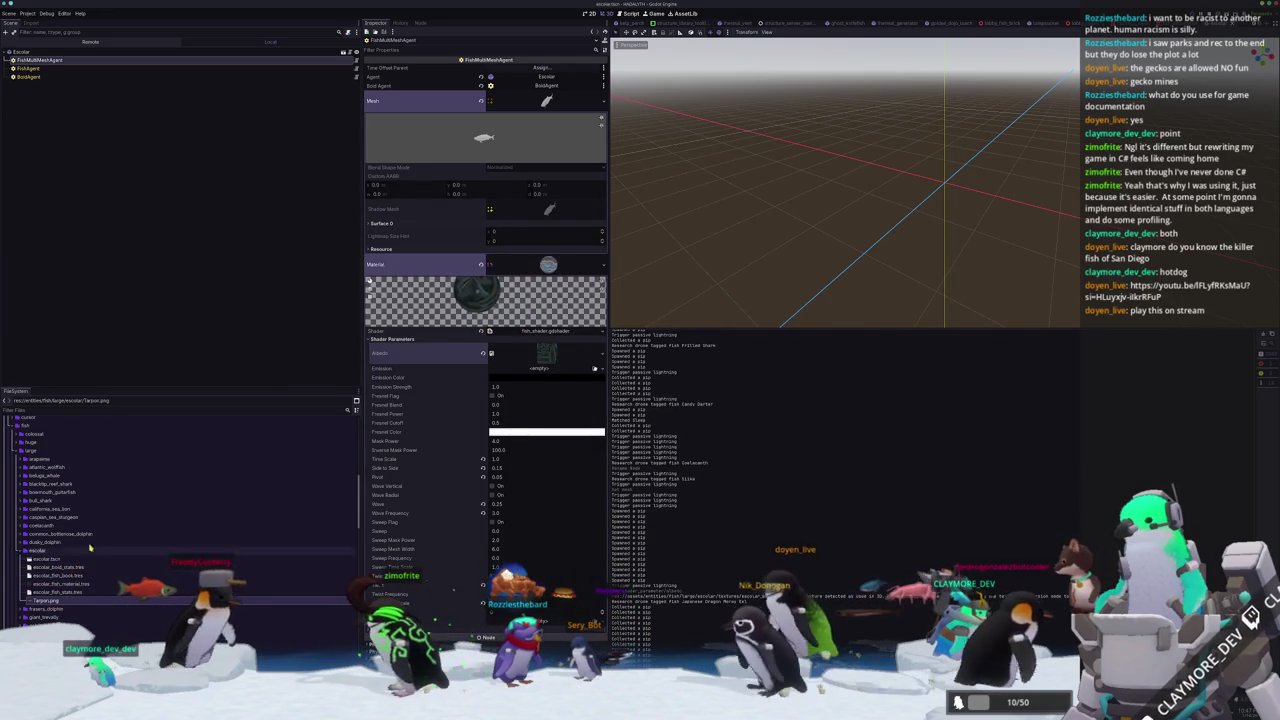
{"action": "left_click", "coordinate": [44, 70]}
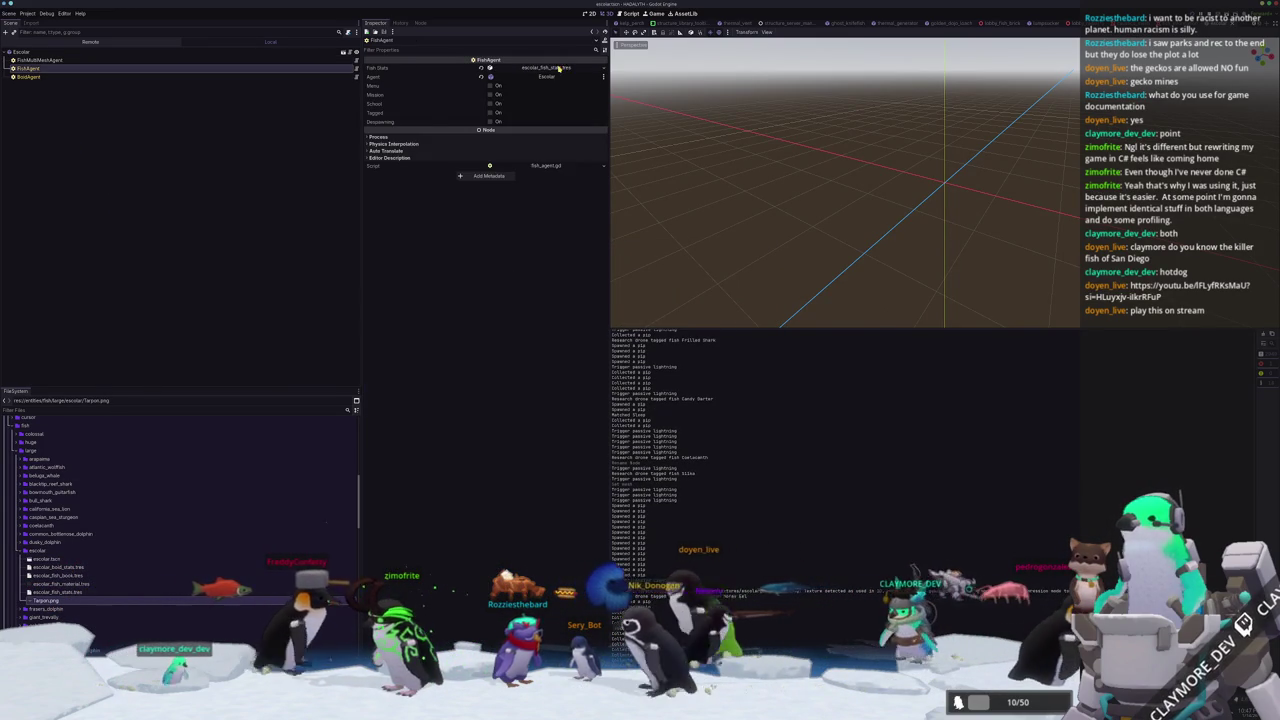
Reset the FishAgent icon, set its name to Escolar, and save the scene.
{"action": "left_click", "coordinate": [481, 100]}
{"action": "left_click", "coordinate": [482, 85]}
{"action": "type", "text": "Escolar"}
{"action": "key", "text": "ctrl+s"}
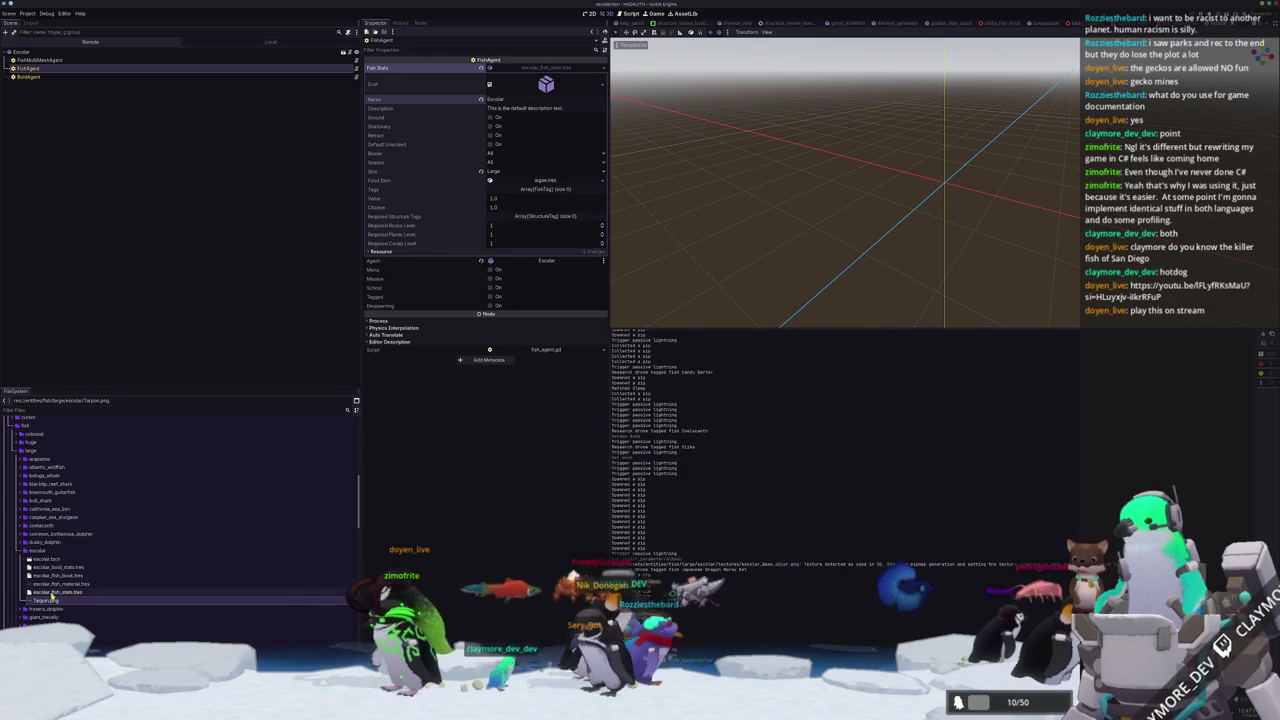
Delete the leftover Tarpon.png and expand res://data/fish_library.
{"action": "key", "text": "Delete"}
{"action": "key", "text": "Return"}
{"action": "scroll", "coordinate": [30, 600], "scroll_direction": "up", "scroll_amount": 10}
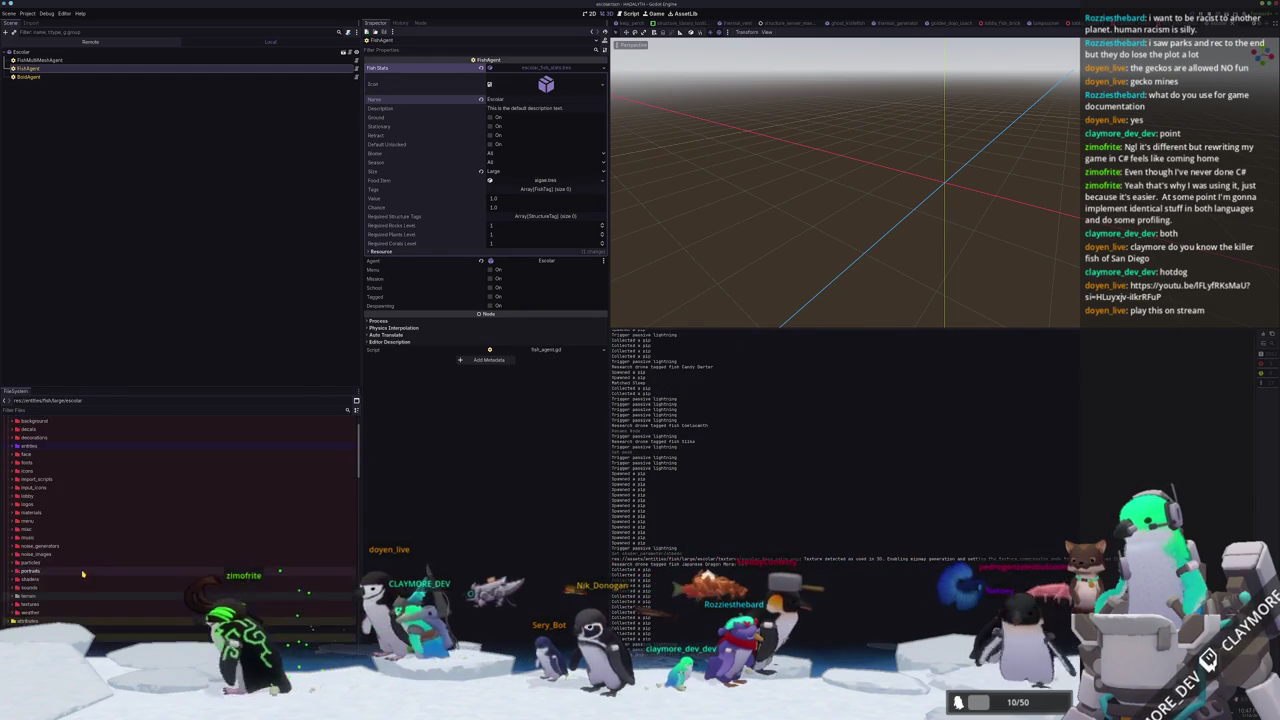
{"action": "double_click", "coordinate": [22, 618]}
{"action": "scroll", "coordinate": [40, 540], "scroll_direction": "down", "scroll_amount": 5}
{"action": "double_click", "coordinate": [35, 500]}
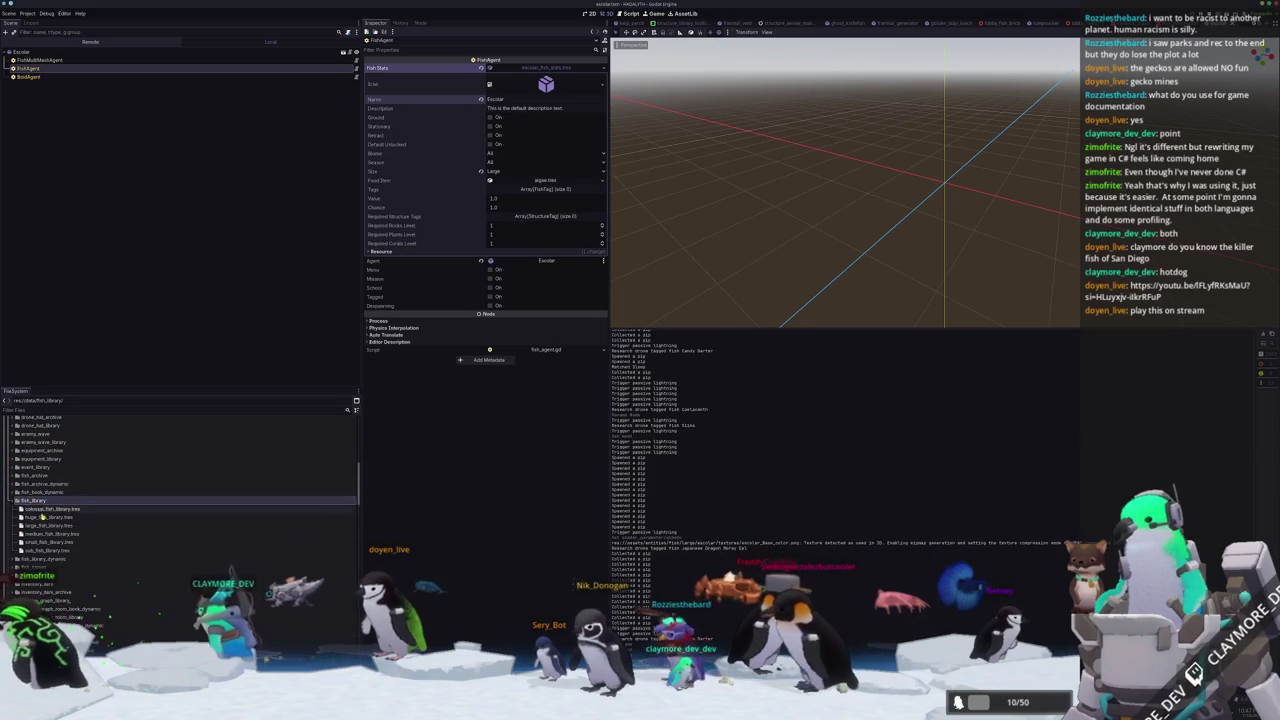
Add escolar_fish_book.tres as a new entry at the end of large_fish_library.tres.
{"action": "left_click", "coordinate": [53, 526]}
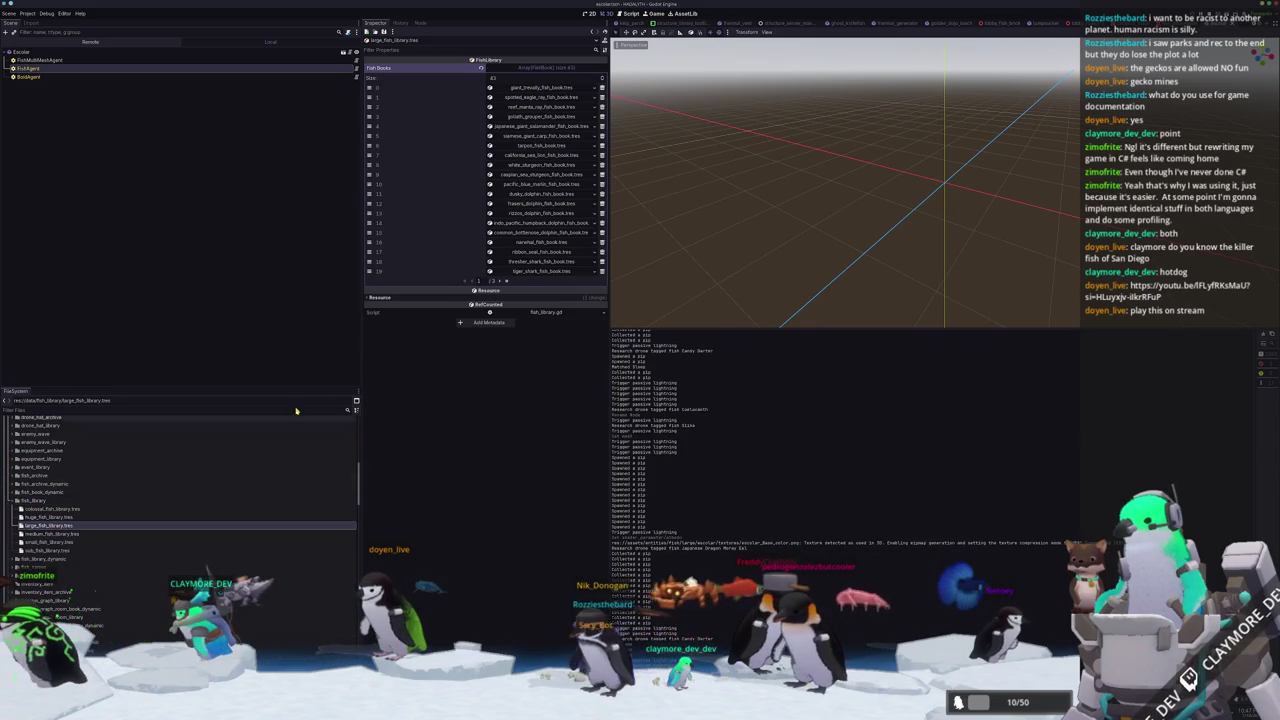
{"action": "left_click", "coordinate": [506, 283]}
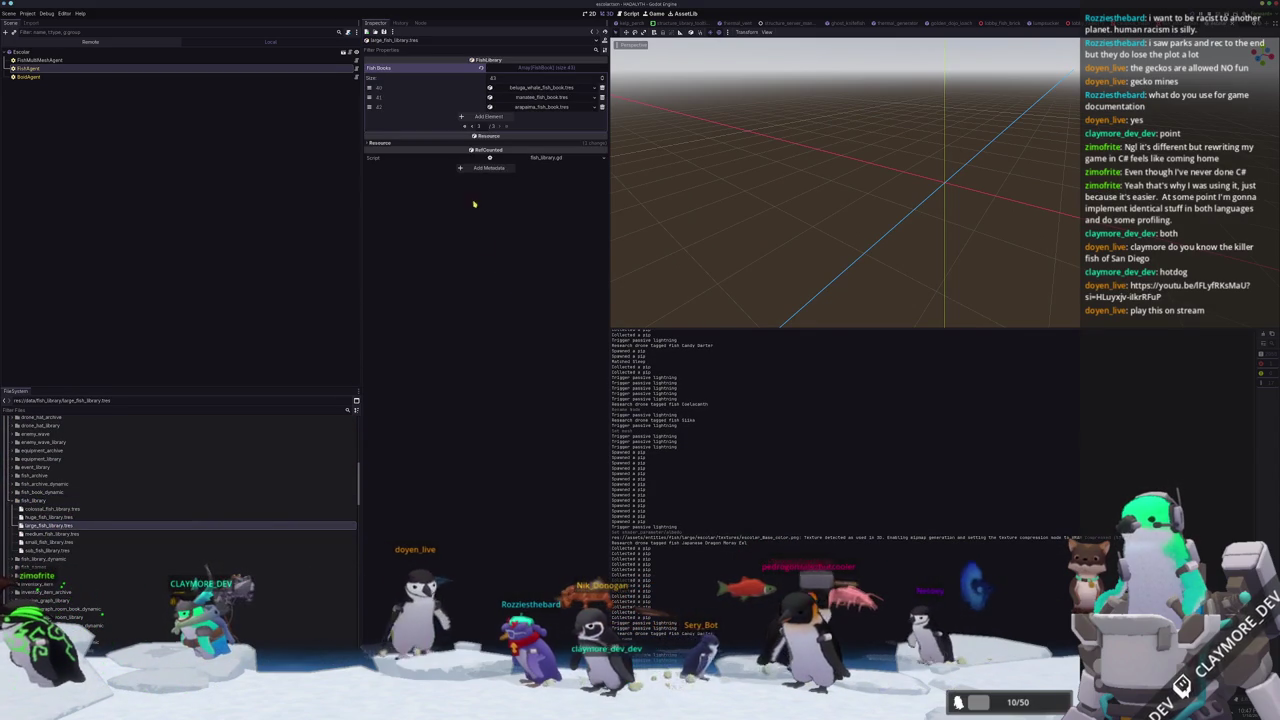
{"action": "left_click", "coordinate": [489, 117]}
{"action": "left_click", "coordinate": [586, 117]}
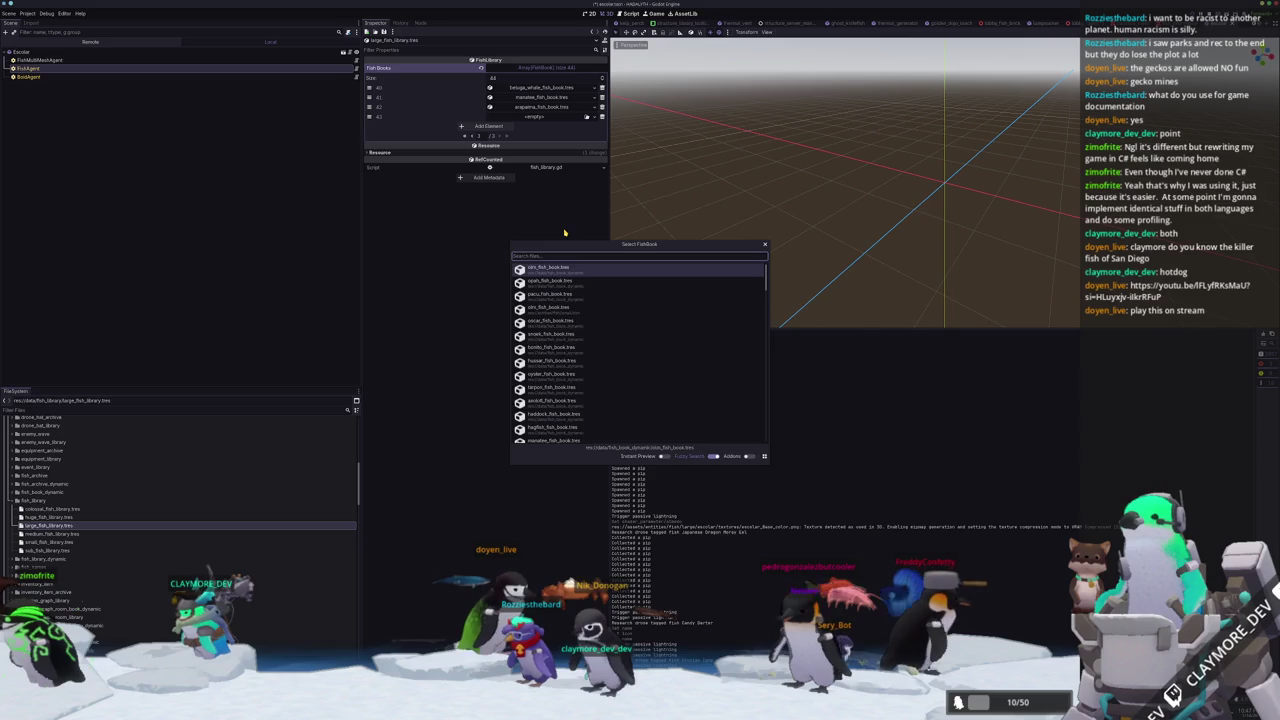
{"action": "type", "text": "escolar"}
{"action": "key", "text": "Return"}
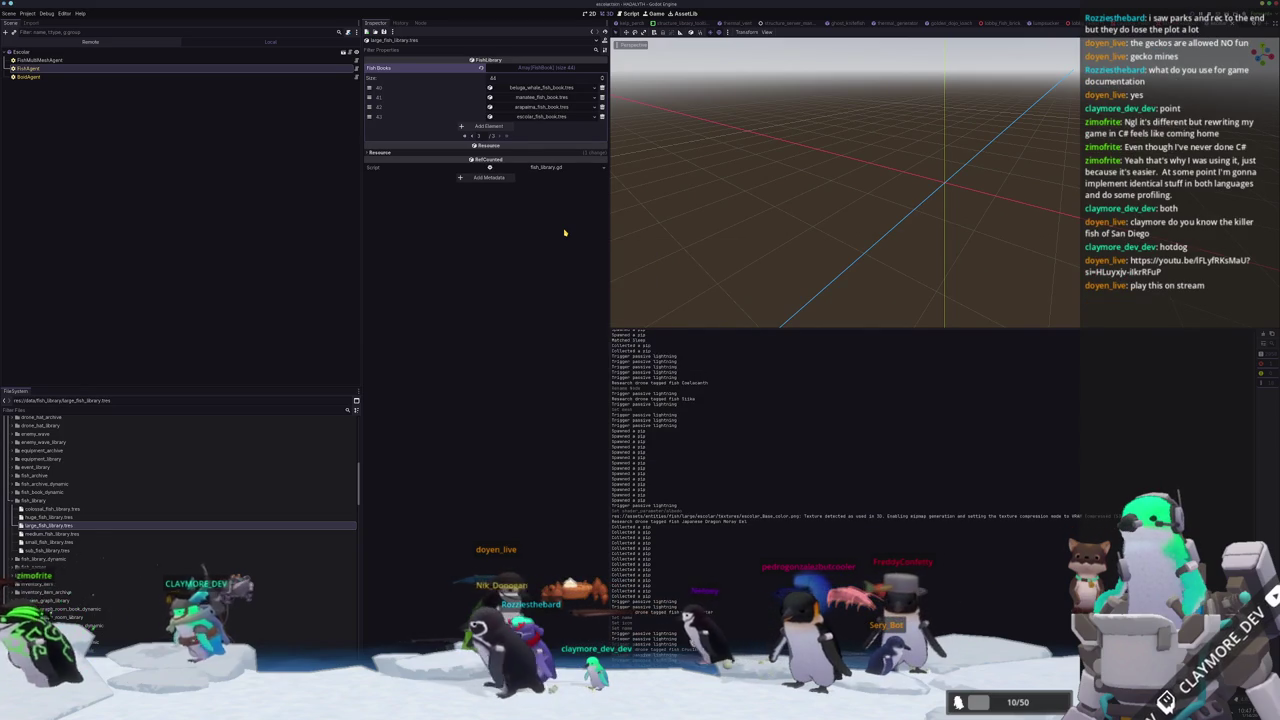
Open batch_tasks.tscn via quick search and run it with F6.
{"action": "key", "text": "shift+alt+o"}
{"action": "type", "text": "batch"}
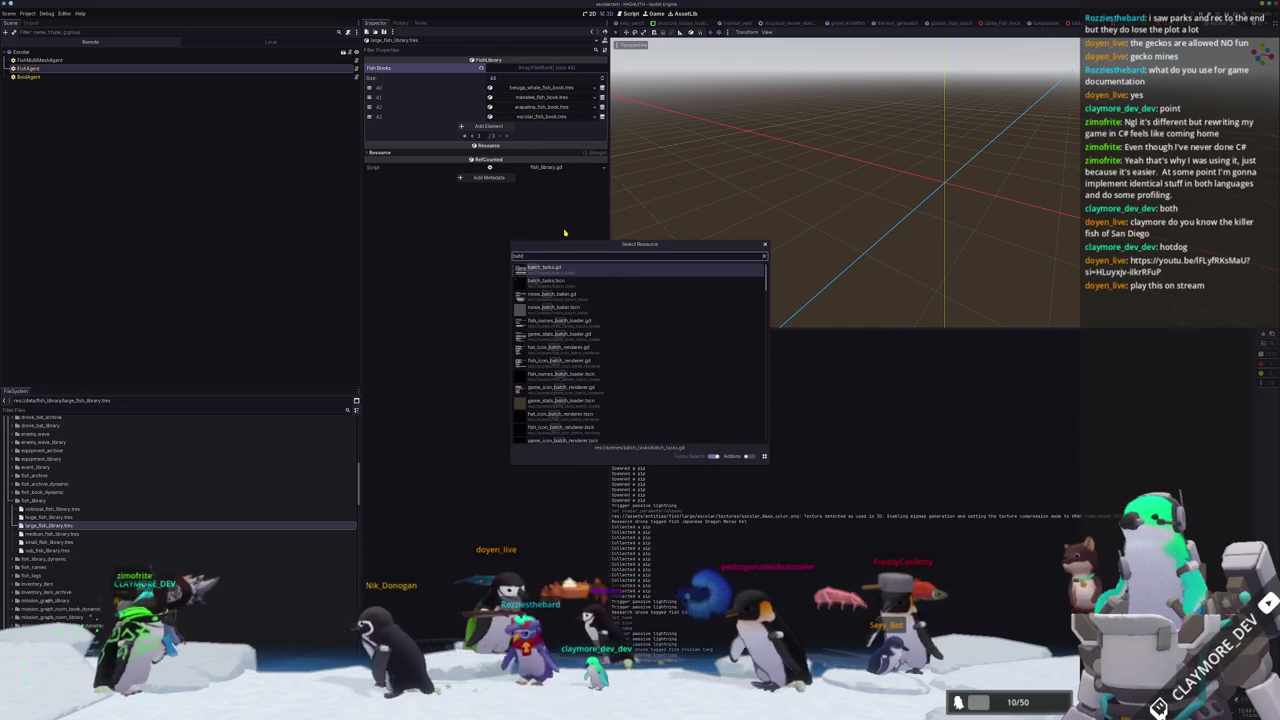
{"action": "key", "text": "Down"}
{"action": "key", "text": "Return"}
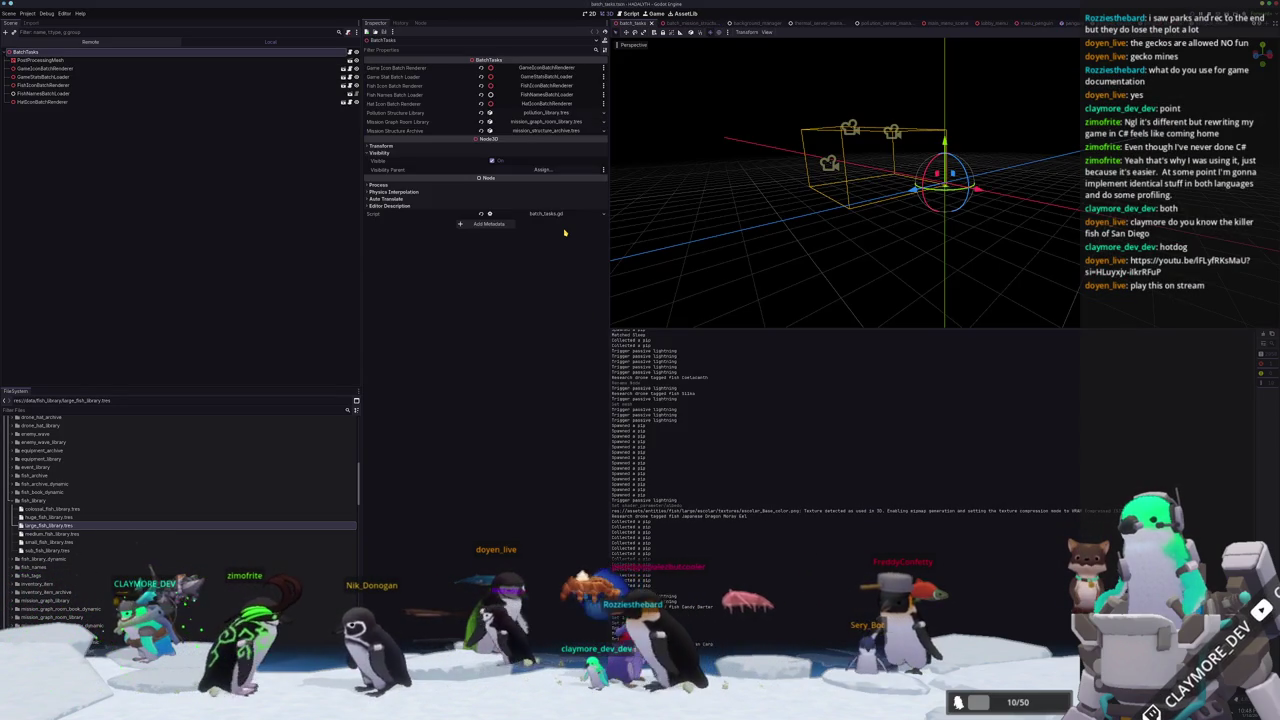
{"action": "key", "text": "F6"}
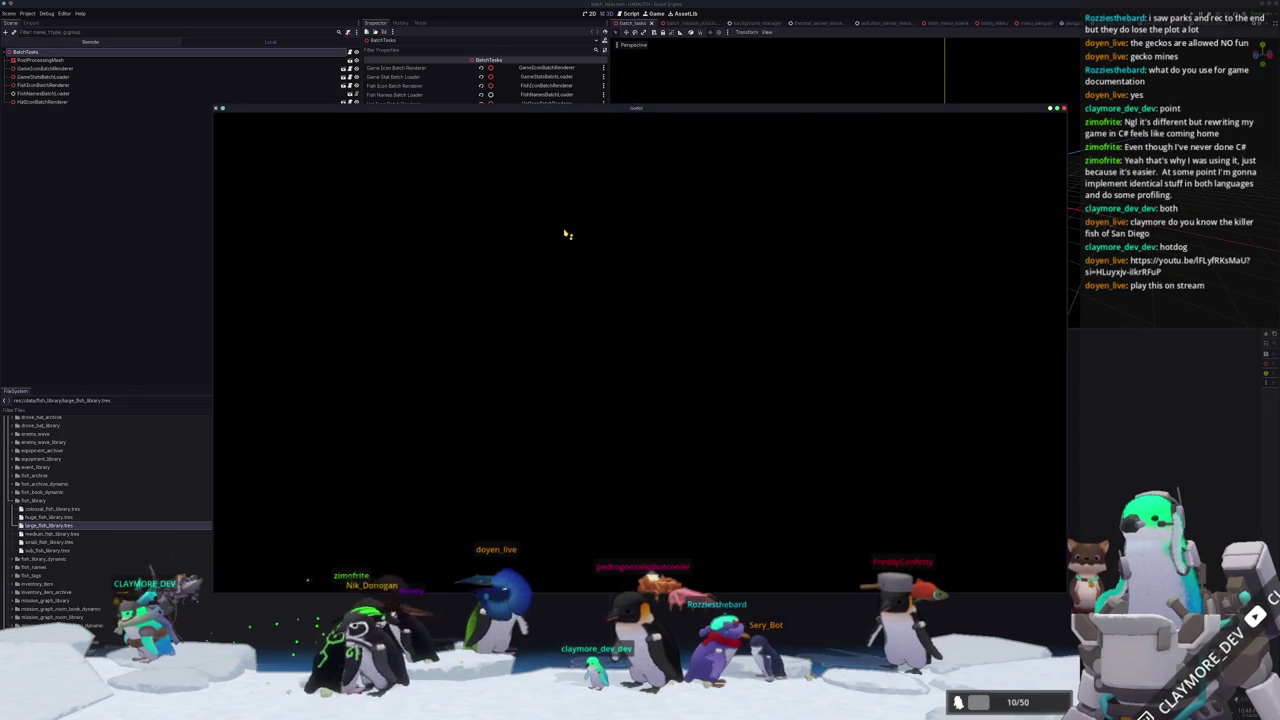
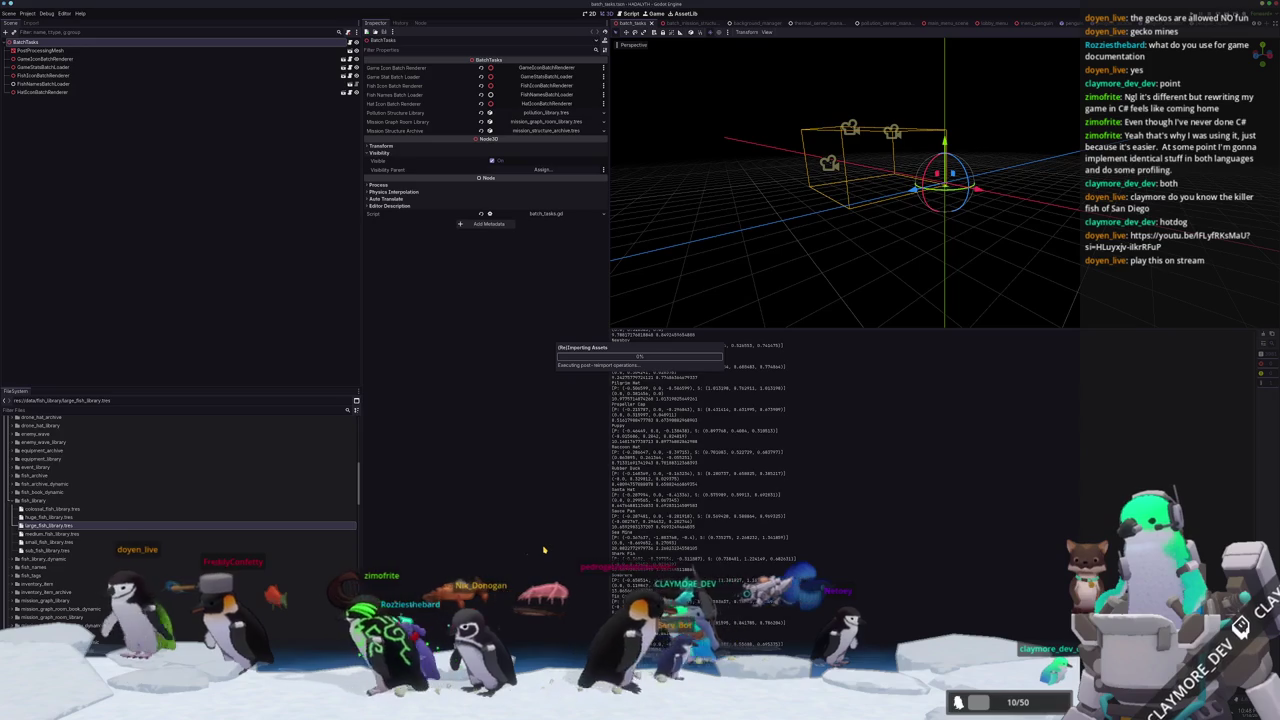
Run the game with F6 to reach the Hadalyth title screen.
{"action": "key", "text": "F6"}
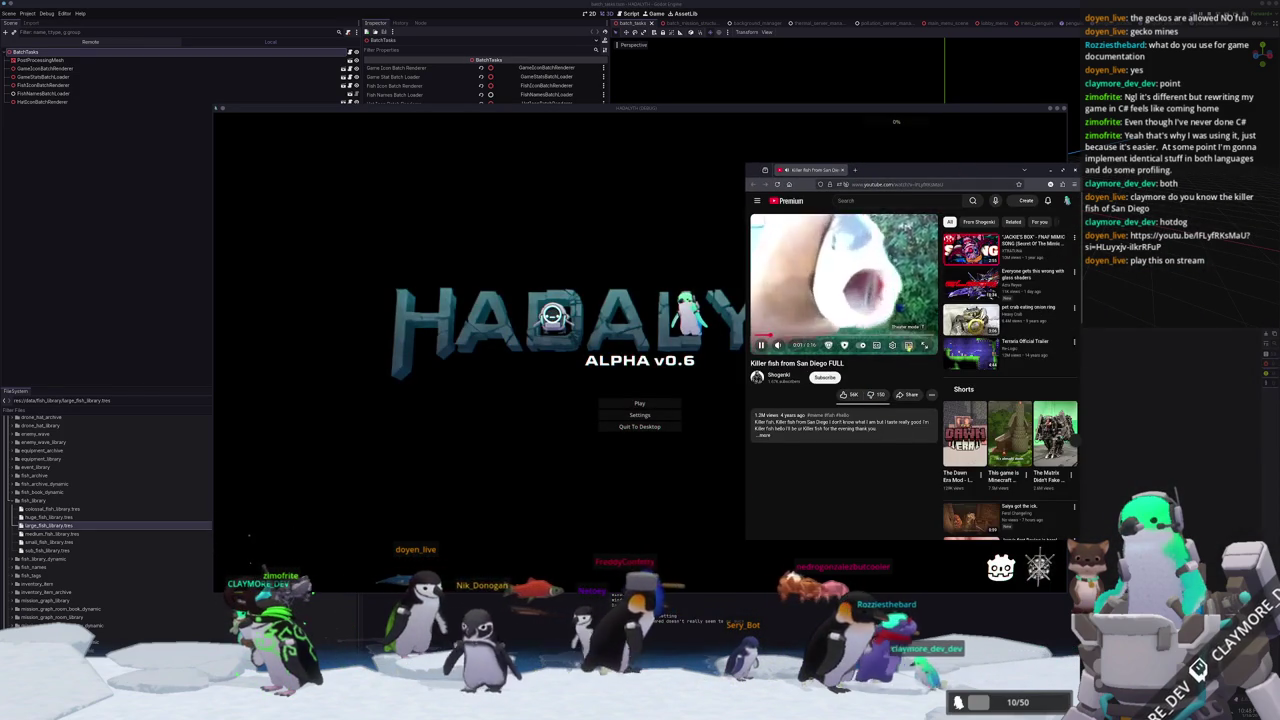
Widen the fish video across the browser and pause it.
{"action": "left_click", "coordinate": [908, 345]}
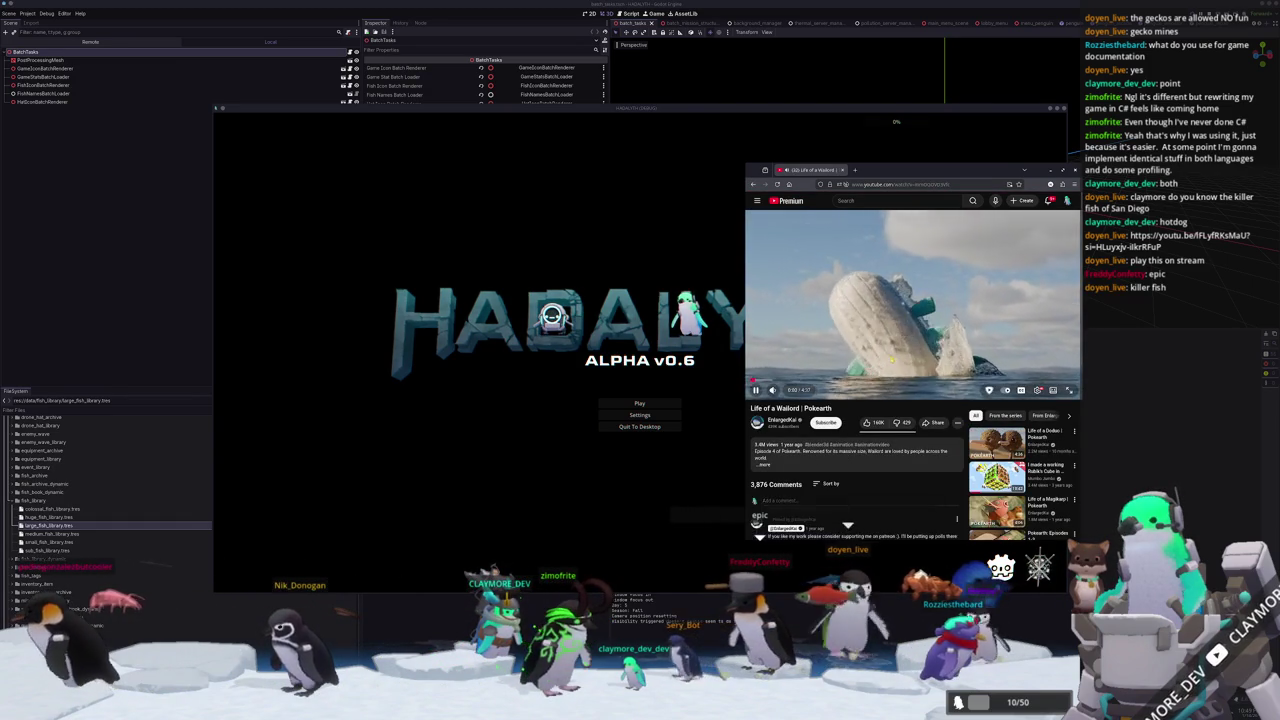
{"action": "key", "text": "k"}
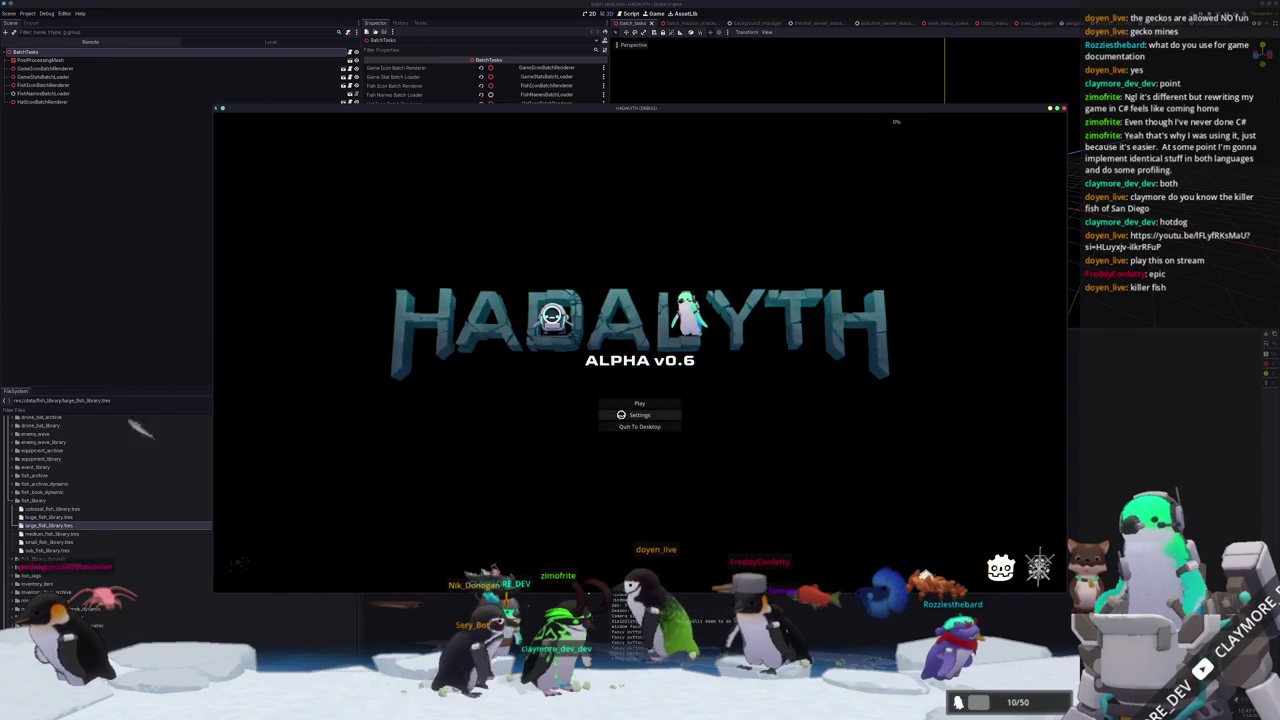
Load the Voyager save, walk through the hub to the outdoor base, and open the debug console.
{"action": "left_click", "coordinate": [639, 403]}
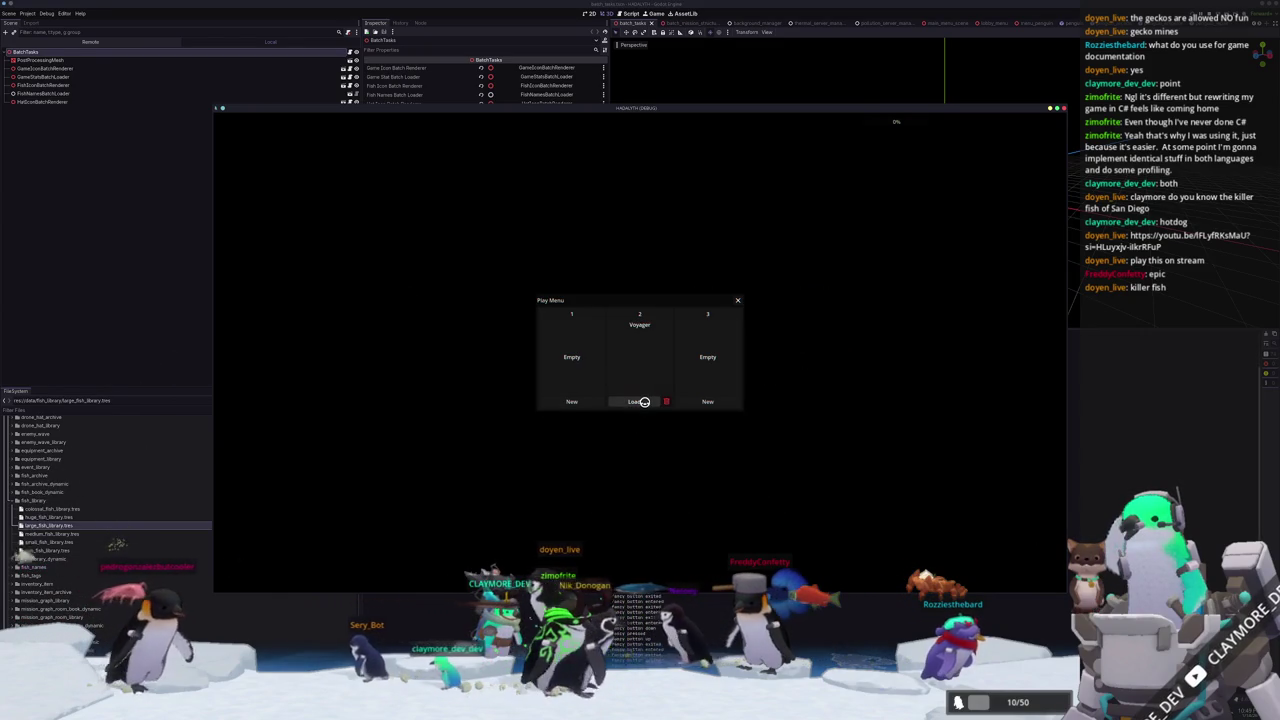
{"action": "left_click", "coordinate": [645, 401]}
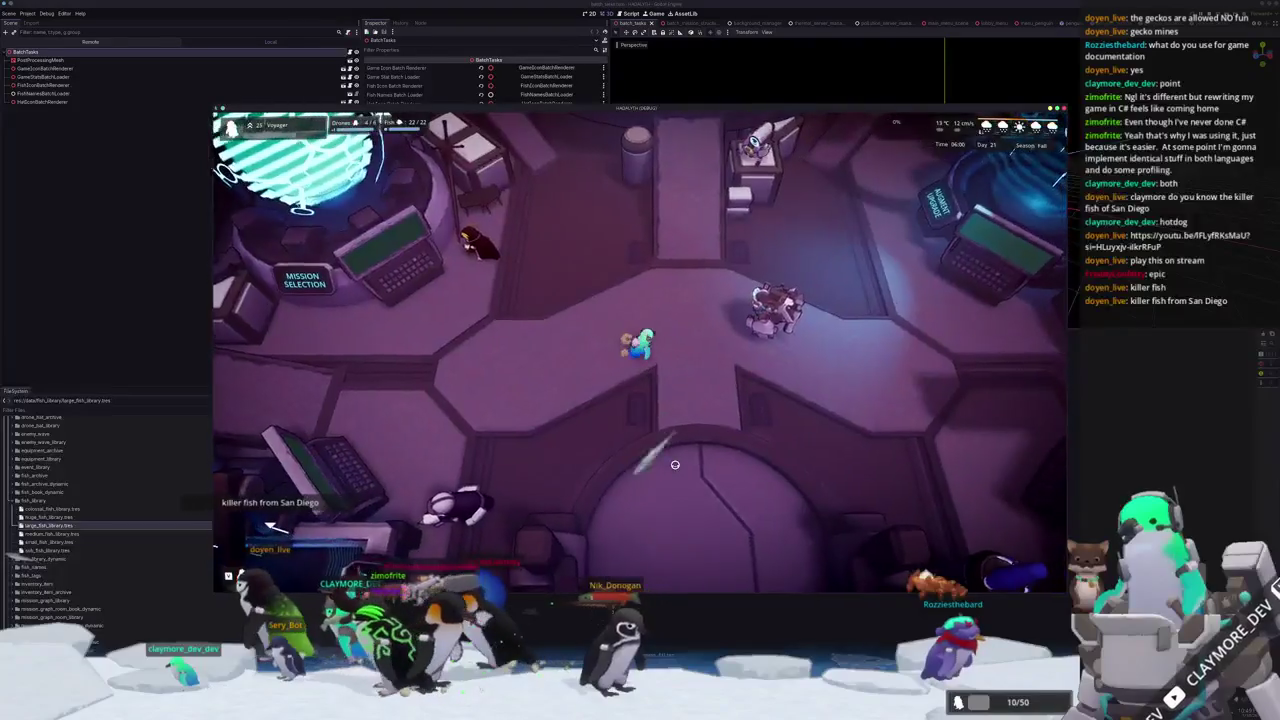
{"action": "key", "text": "d"}
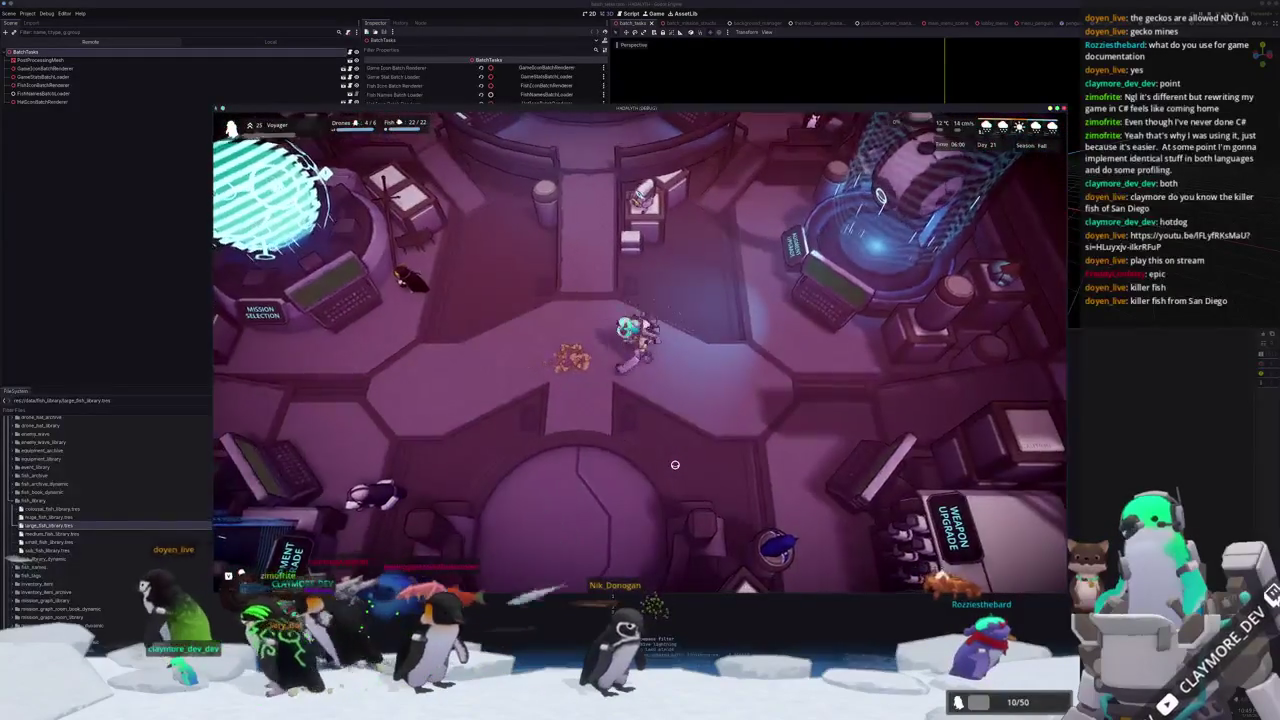
{"action": "key", "text": "s"}
{"action": "key", "text": "e"}
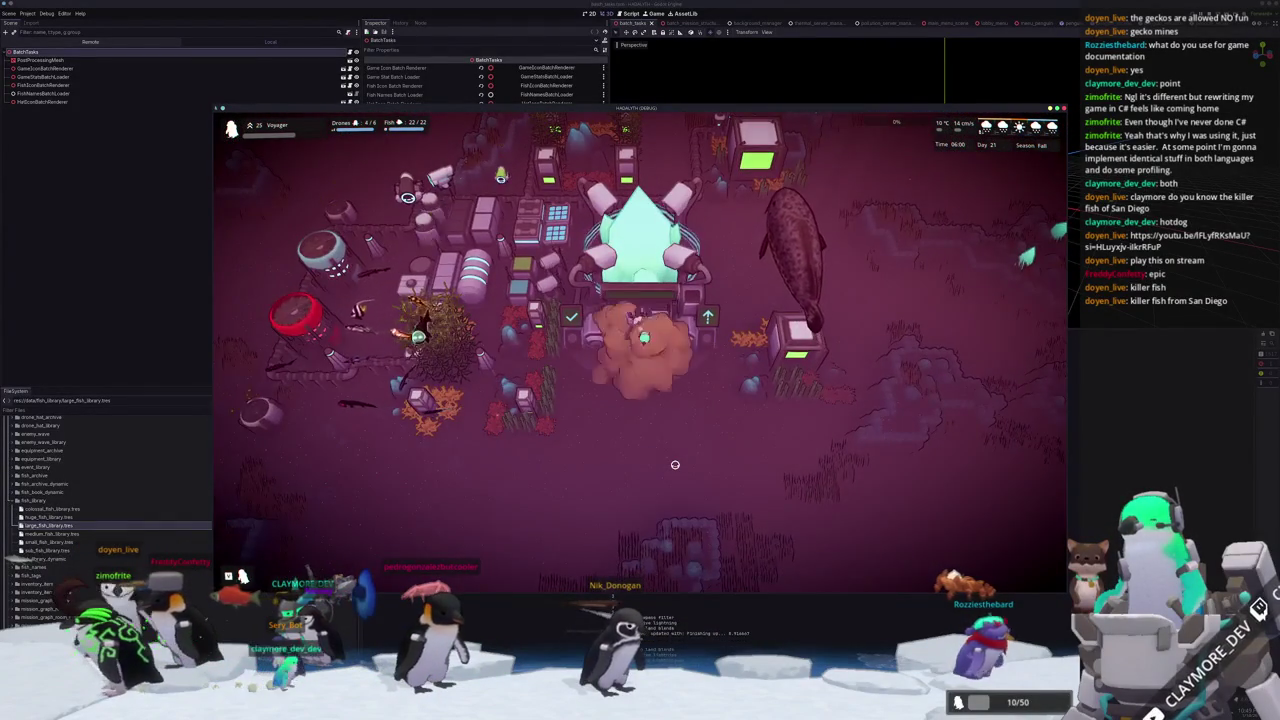
{"action": "key", "text": "grave"}
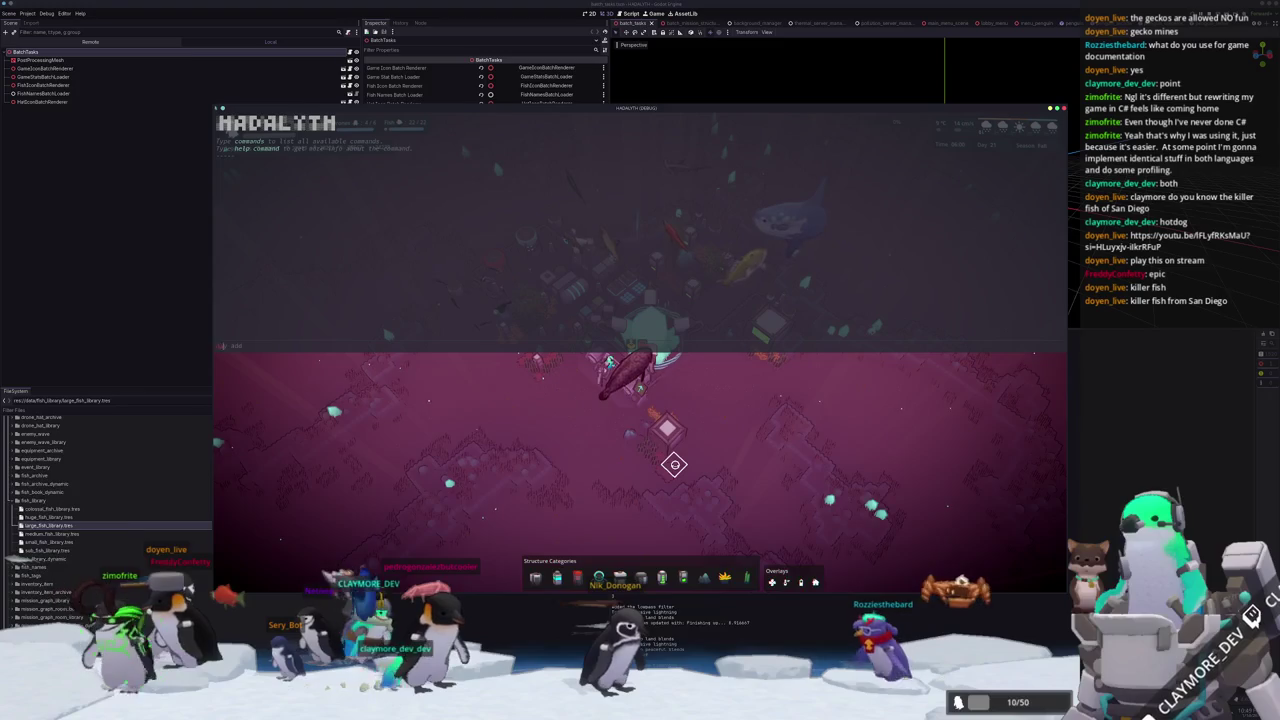
Set the day to 12 and spawn 100 Lumpsucker and 10 Escolar fish via the console.
{"action": "type", "text": "set"}
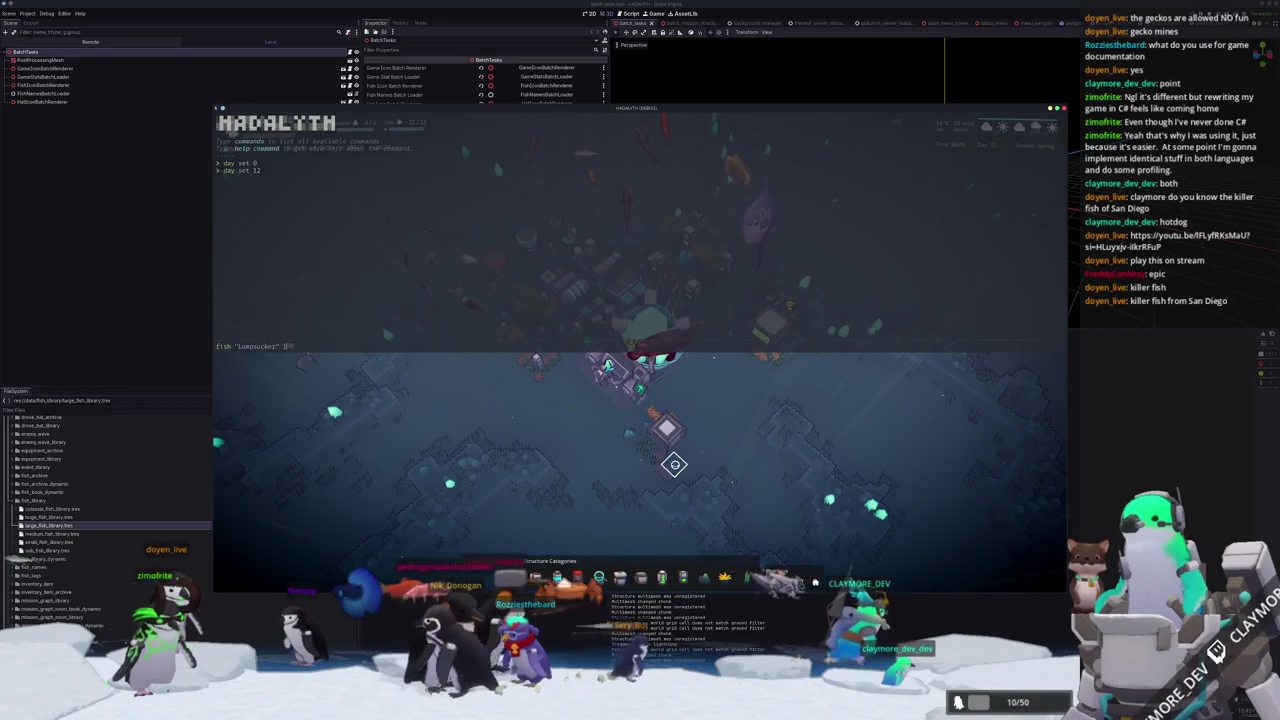
{"action": "type", "text": "\"Escolar\" 100"}
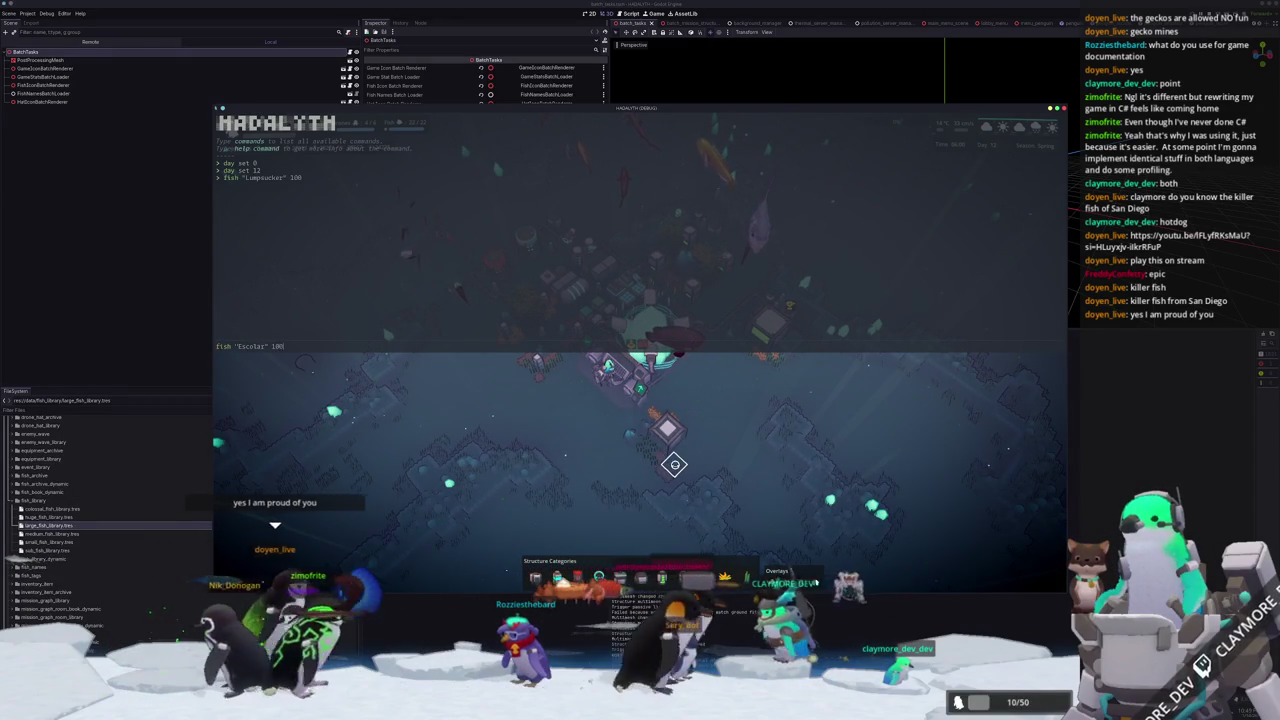
{"action": "key", "text": "Return"}
{"action": "key", "text": "Escape"}
Pan around the base to survey the fish schools, then move the game window aside.
{"action": "key", "text": "d"}
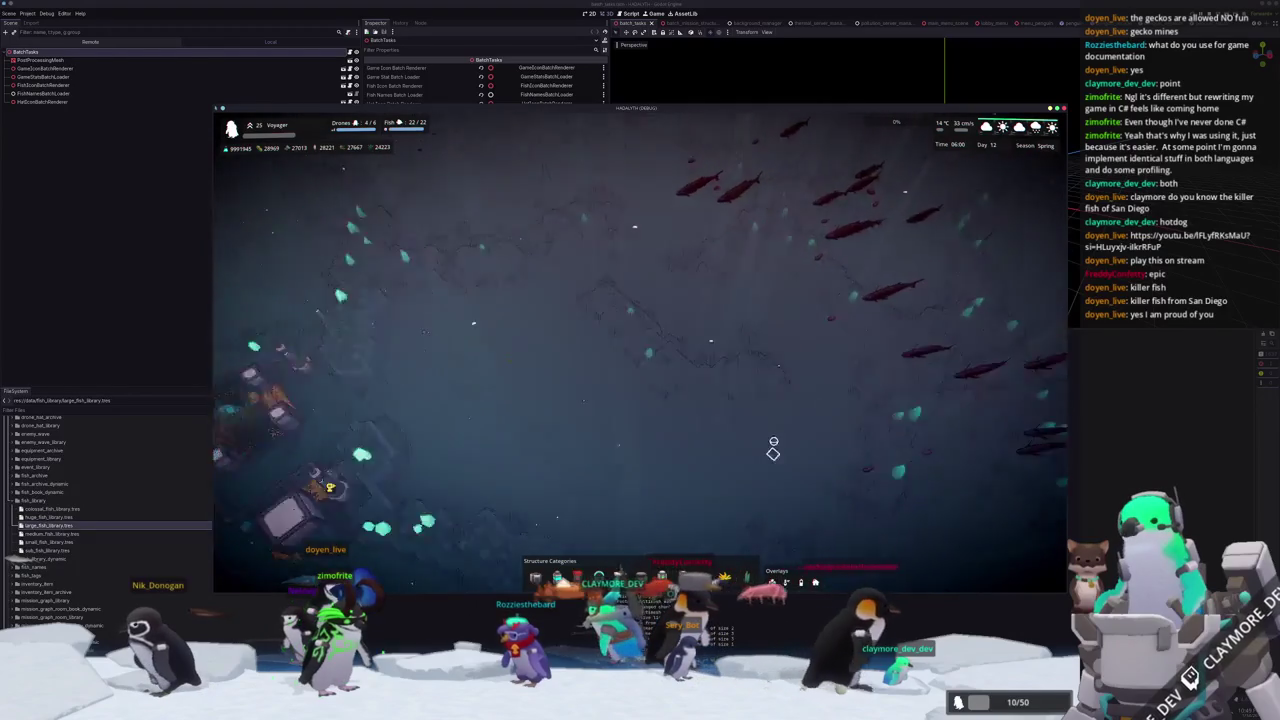
{"action": "key", "text": "d"}
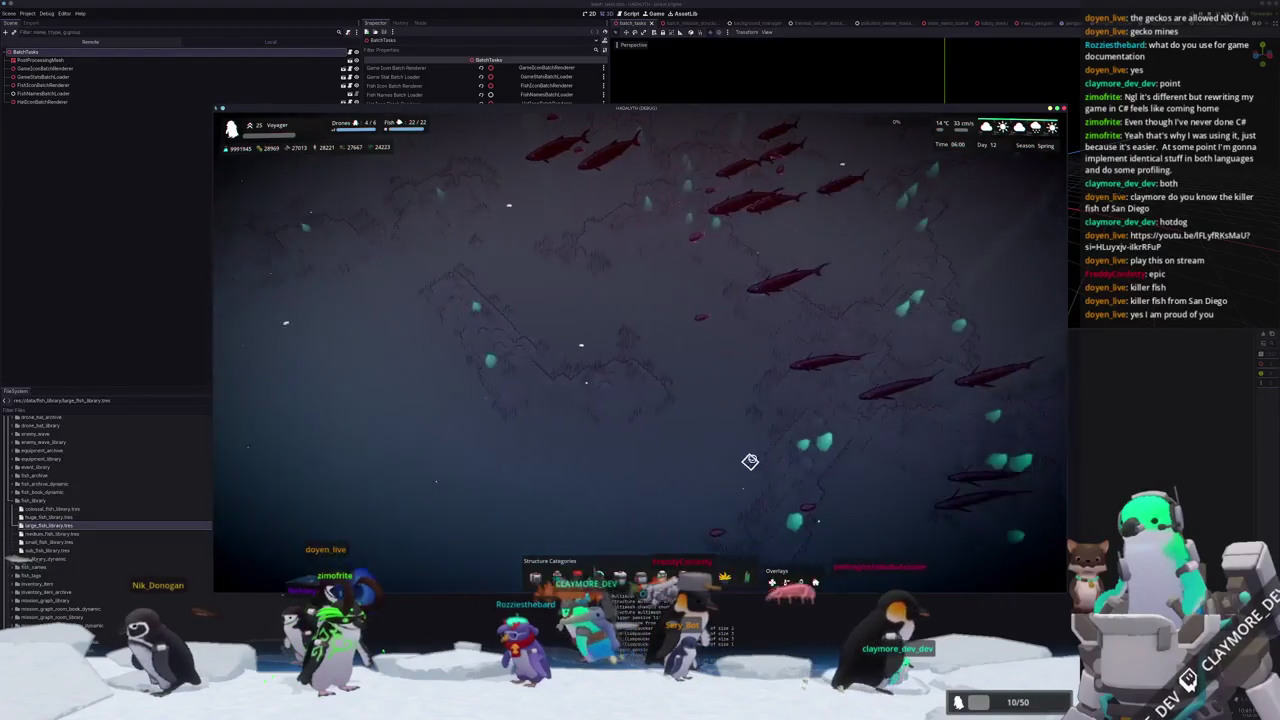
{"action": "key", "text": "a"}
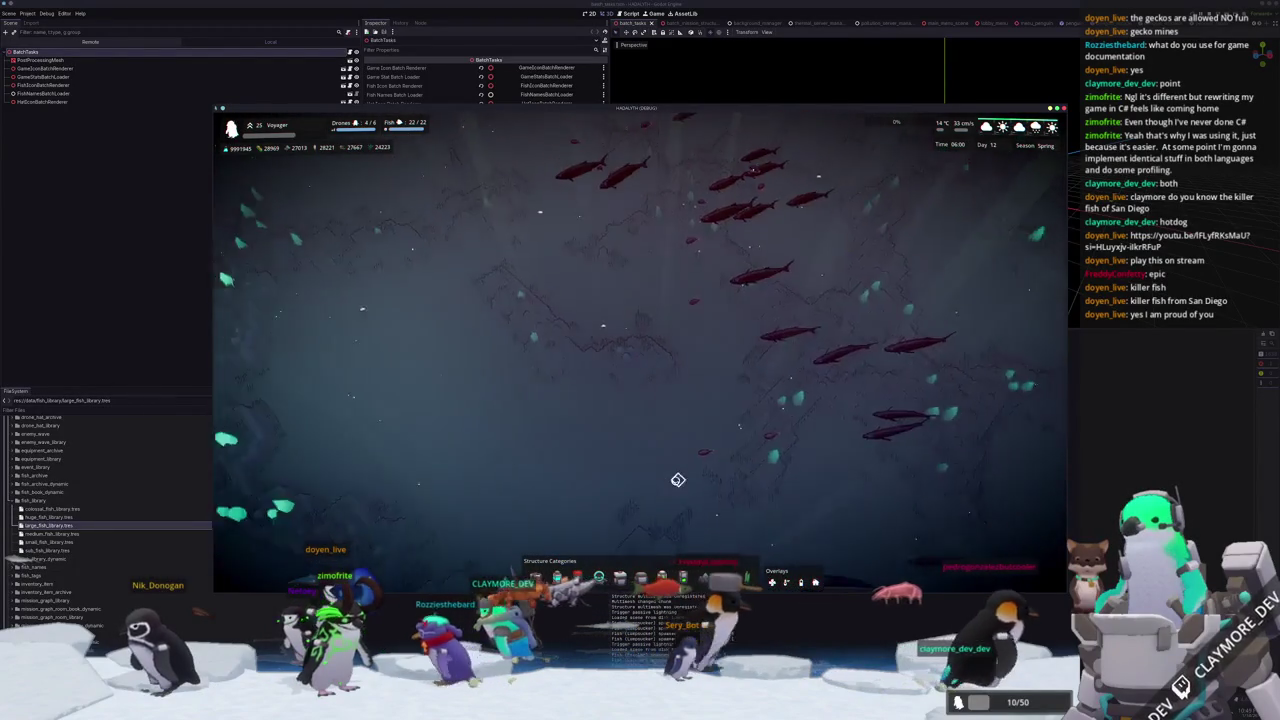
{"action": "key", "text": "s"}
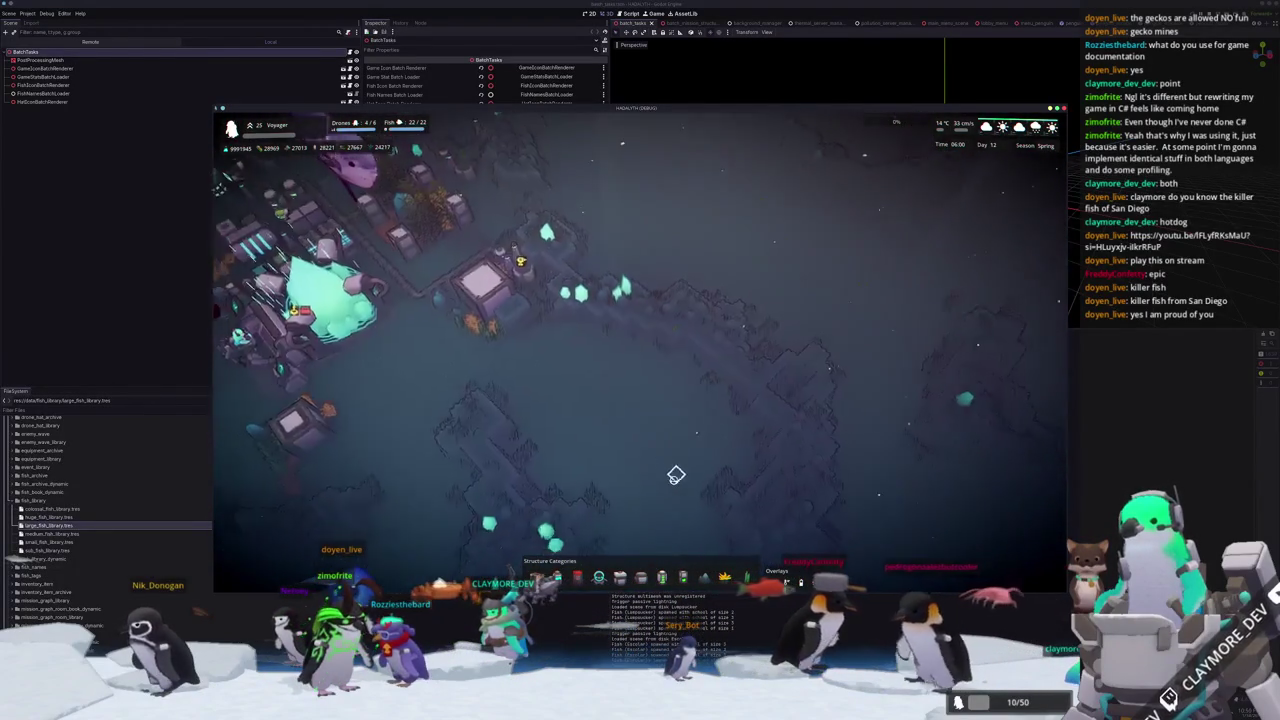
{"action": "key", "text": "w"}
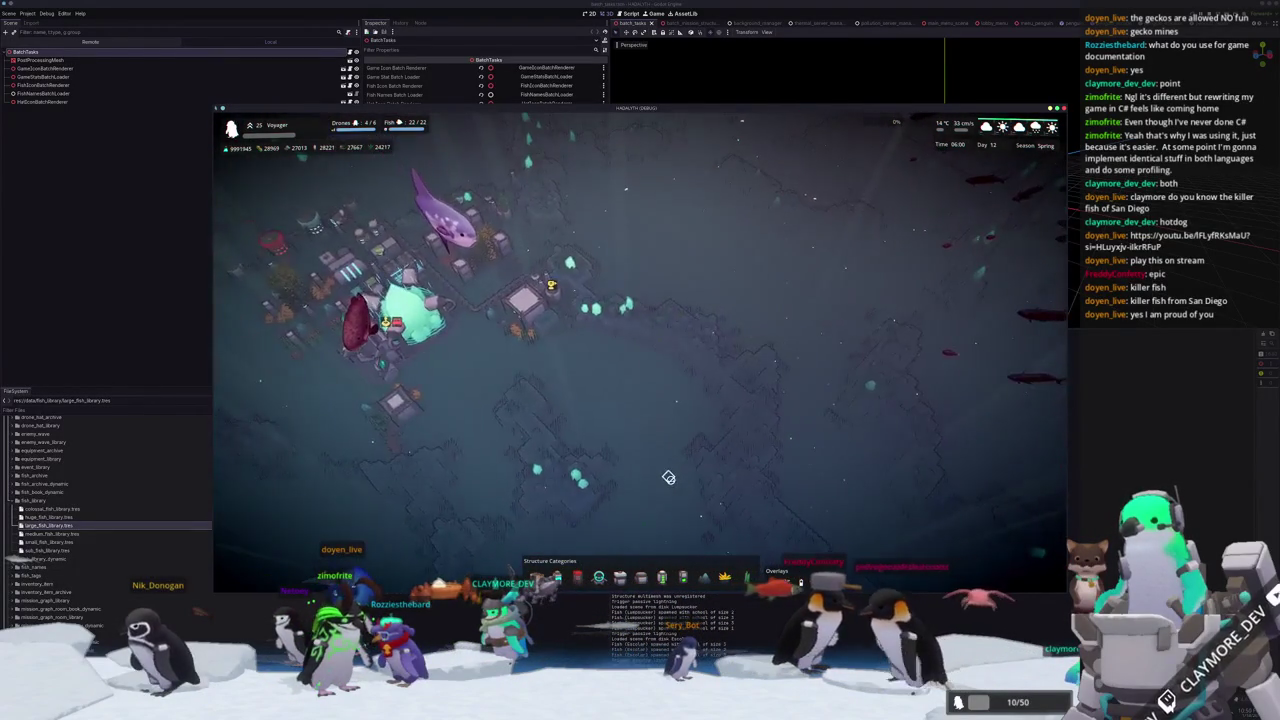
{"action": "key", "text": "d"}
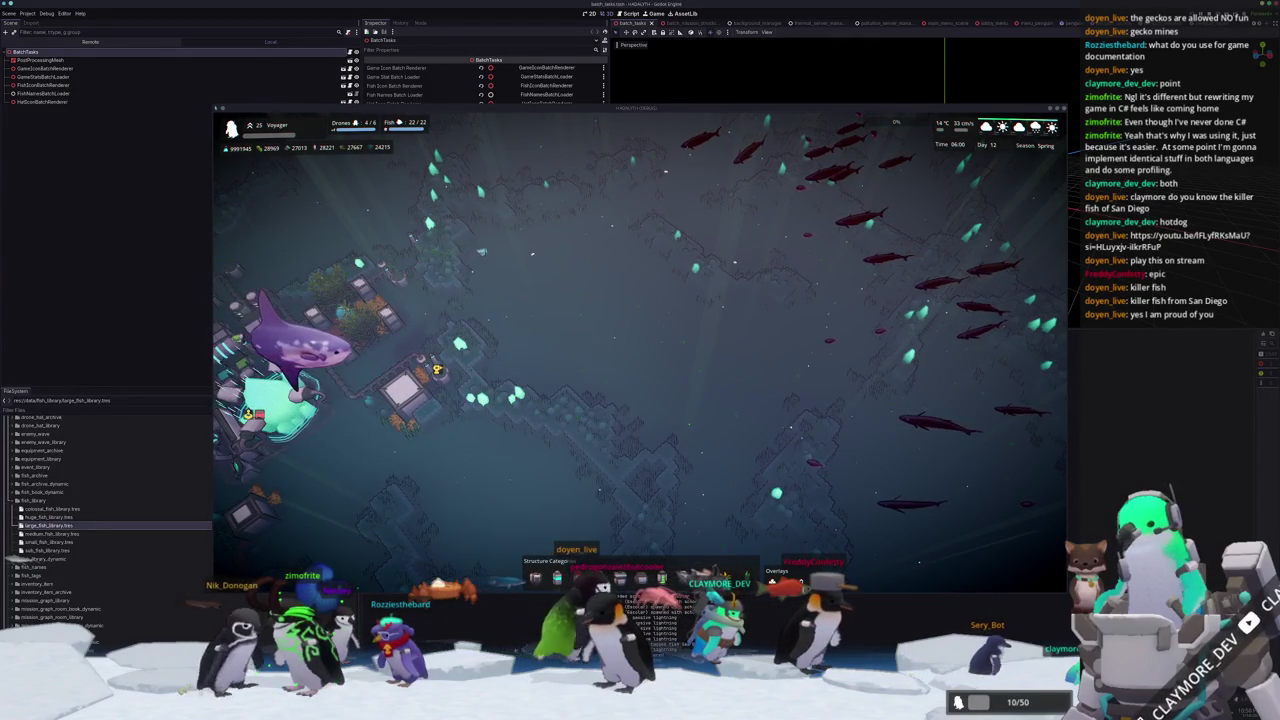
{"action": "left_click_drag", "start_coordinate": [617, 112], "coordinate": [1015, 260]}
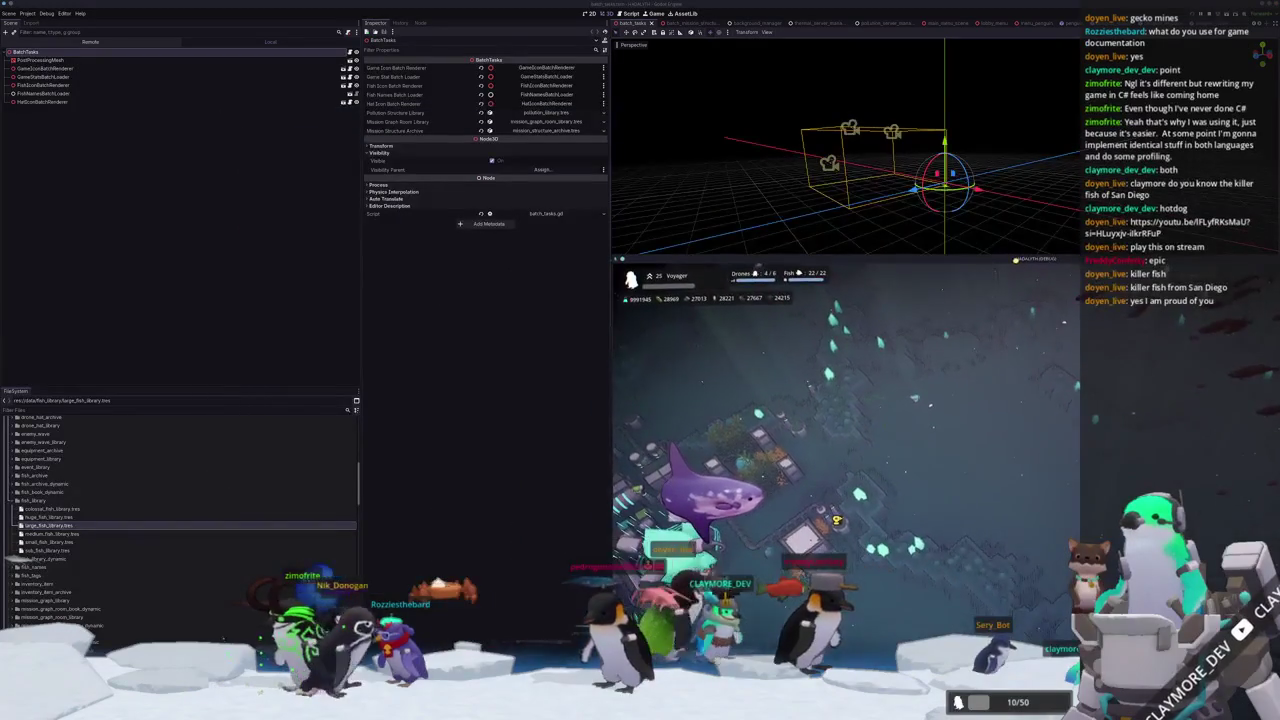
Find game_wrapper.tscn with the quick-open search and open it.
{"action": "key", "text": "shift+alt+o"}
{"action": "type", "text": "batch_ta"}
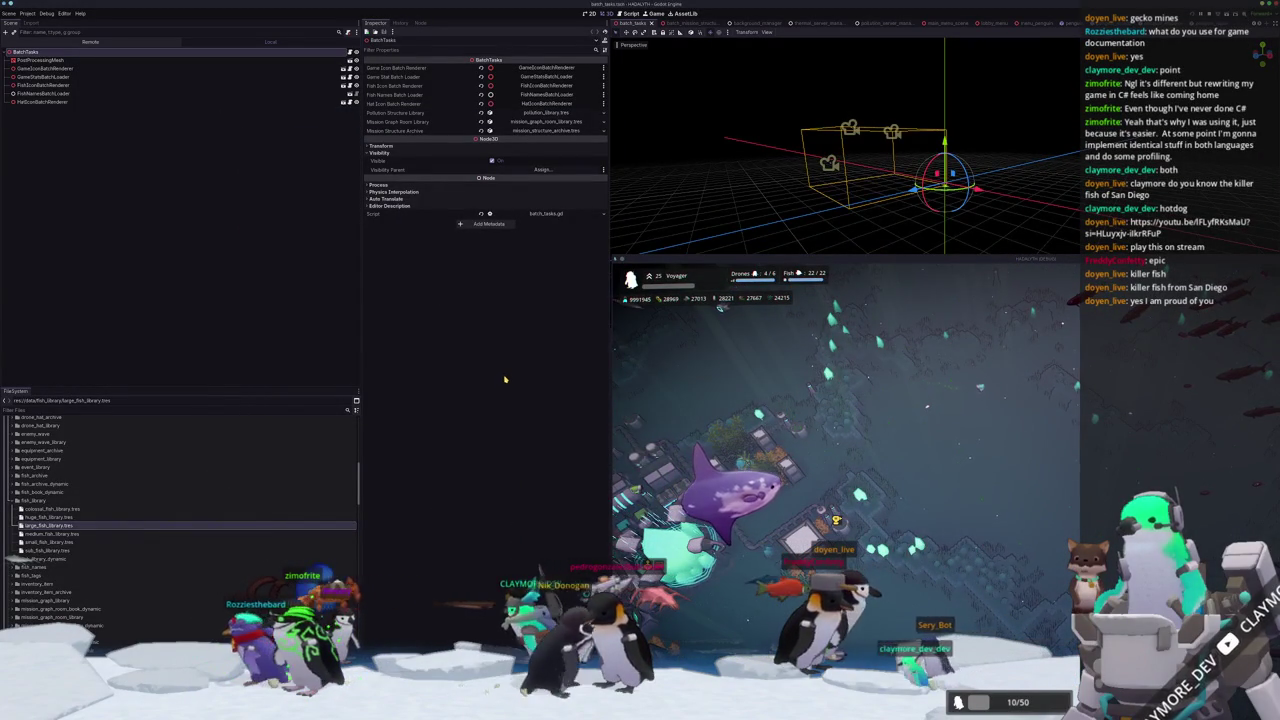
{"action": "key", "text": "shift+alt+o"}
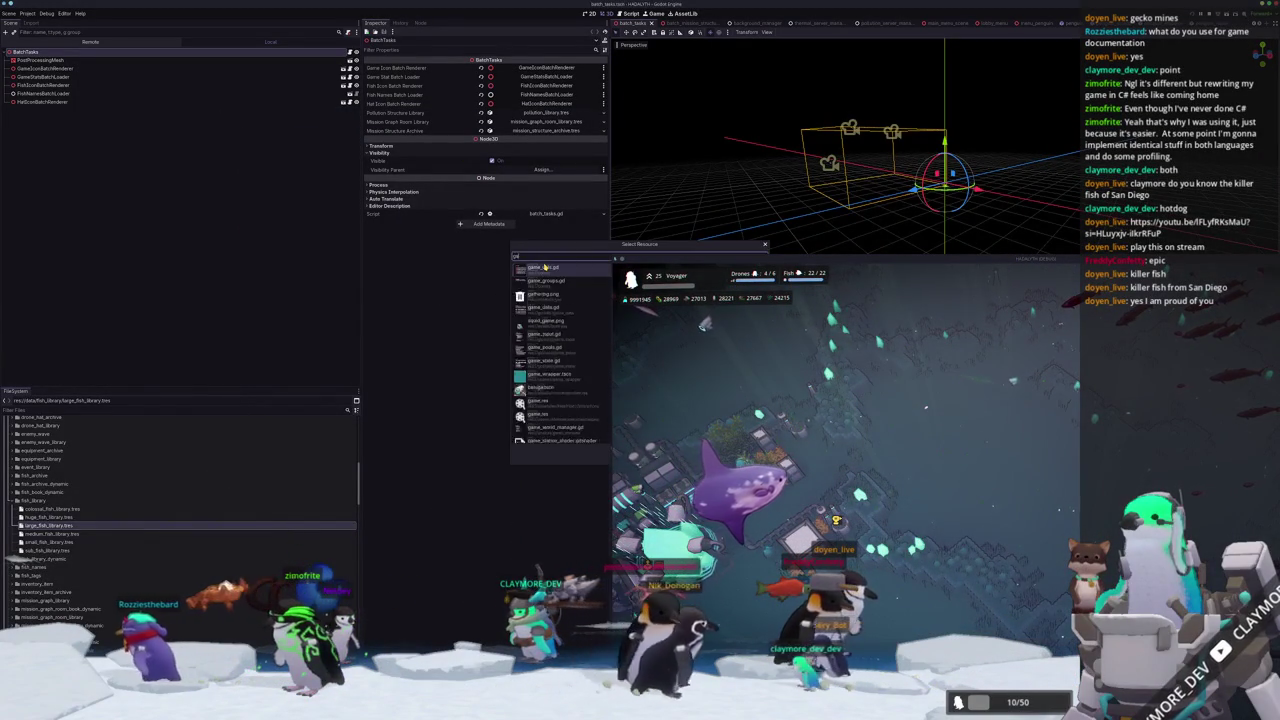
{"action": "type", "text": "game_wrap"}
{"action": "type", "text": "ped"}
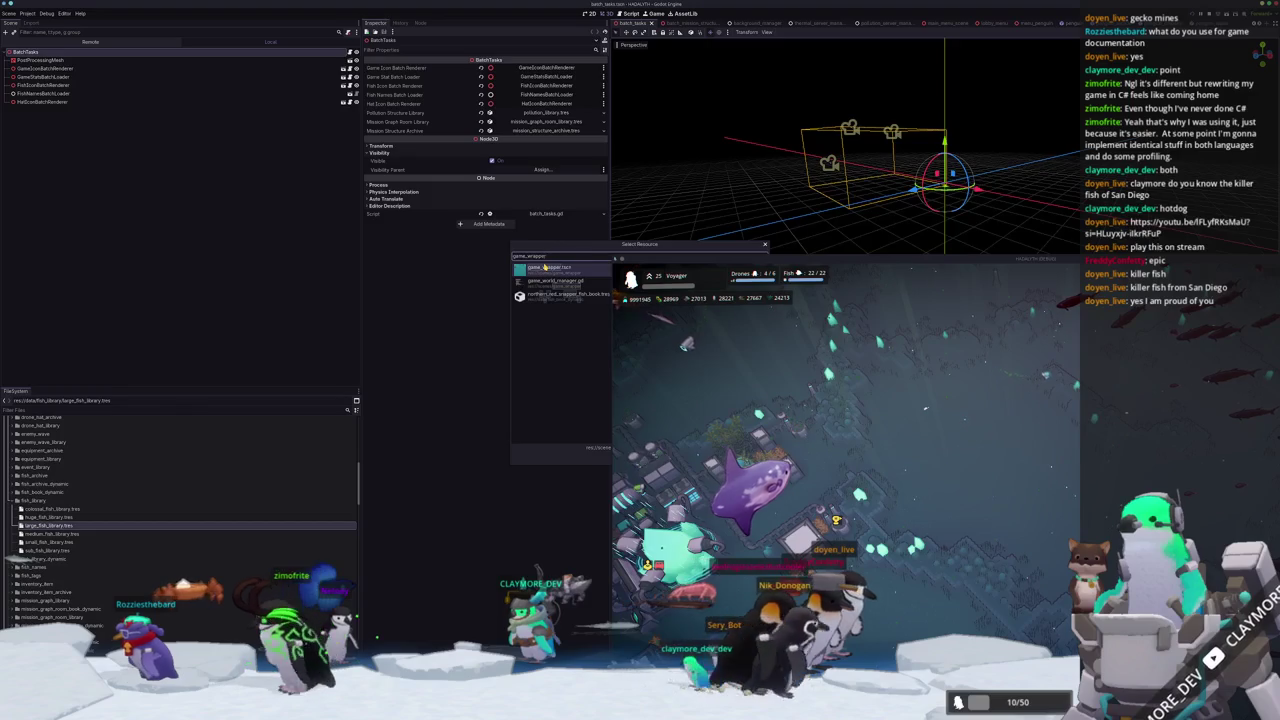
{"action": "double_click", "coordinate": [545, 267]}
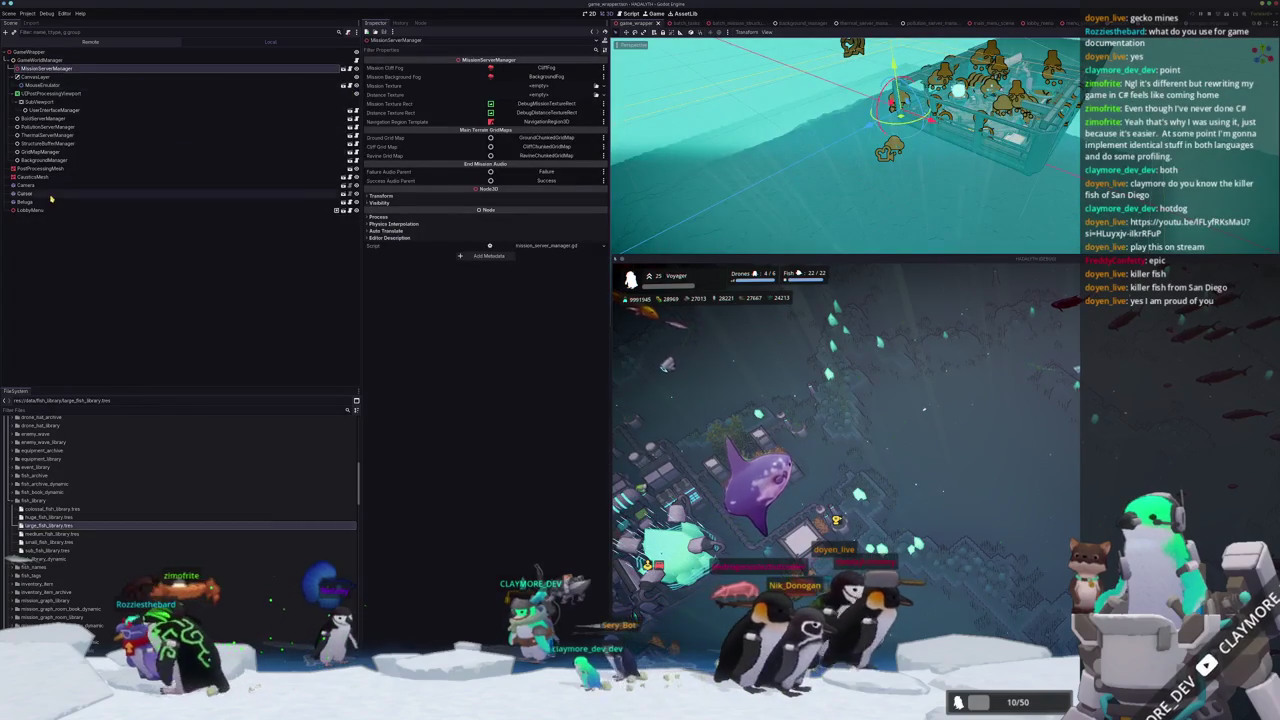
Set the CausticsMesh's Y position to -90 and save the scene.
{"action": "left_click", "coordinate": [34, 176]}
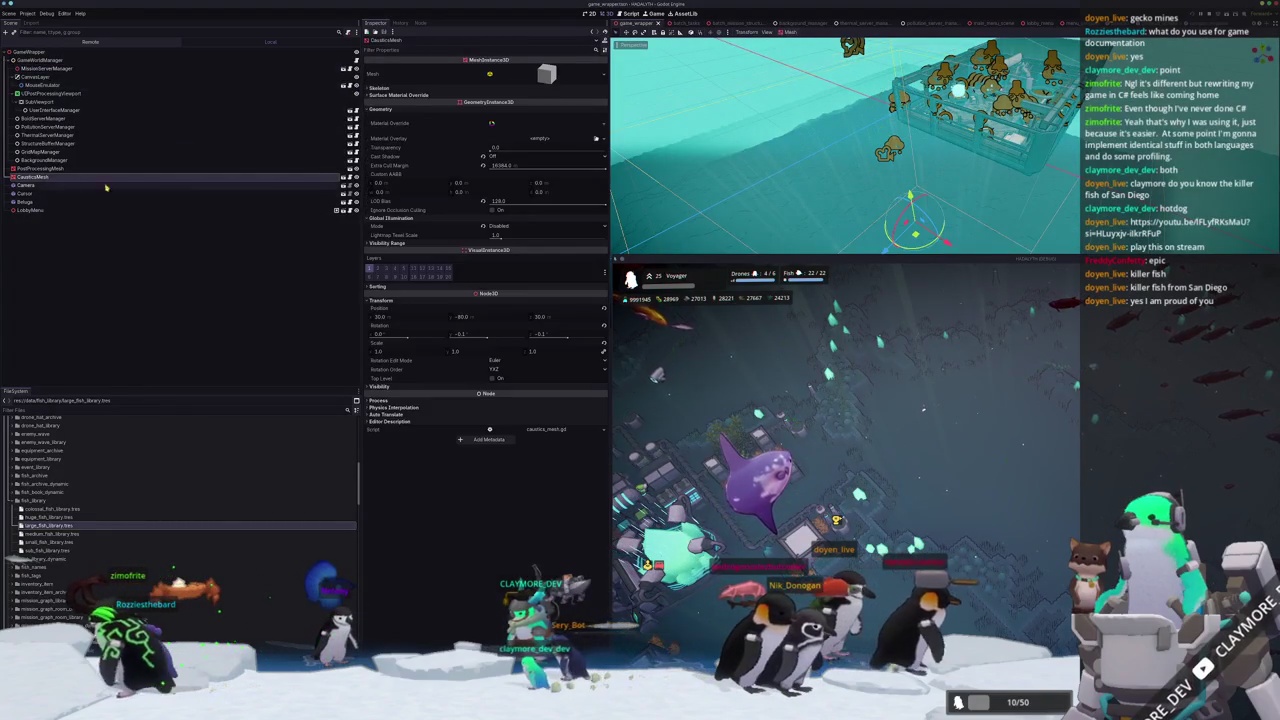
{"action": "left_click", "coordinate": [469, 316]}
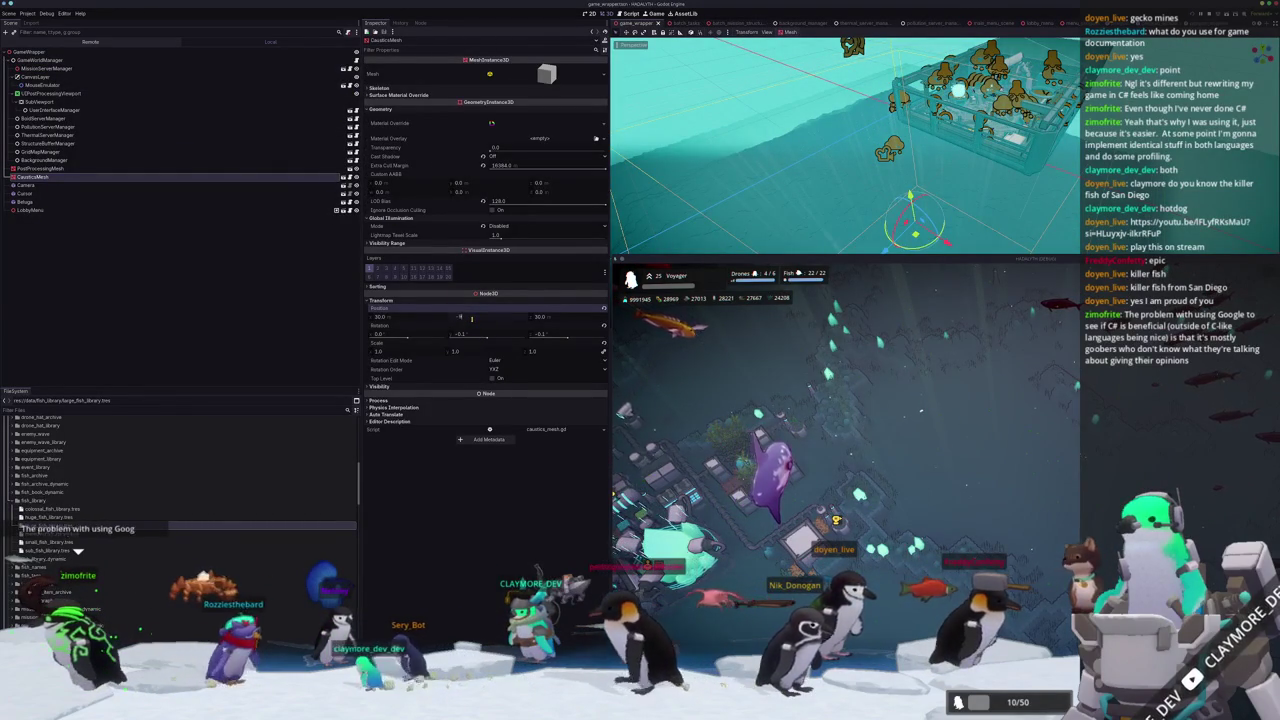
{"action": "type", "text": "0"}
{"action": "key", "text": "Return"}
{"action": "middle_click_drag", "start_coordinate": [845, 150], "coordinate": [845, 200]}
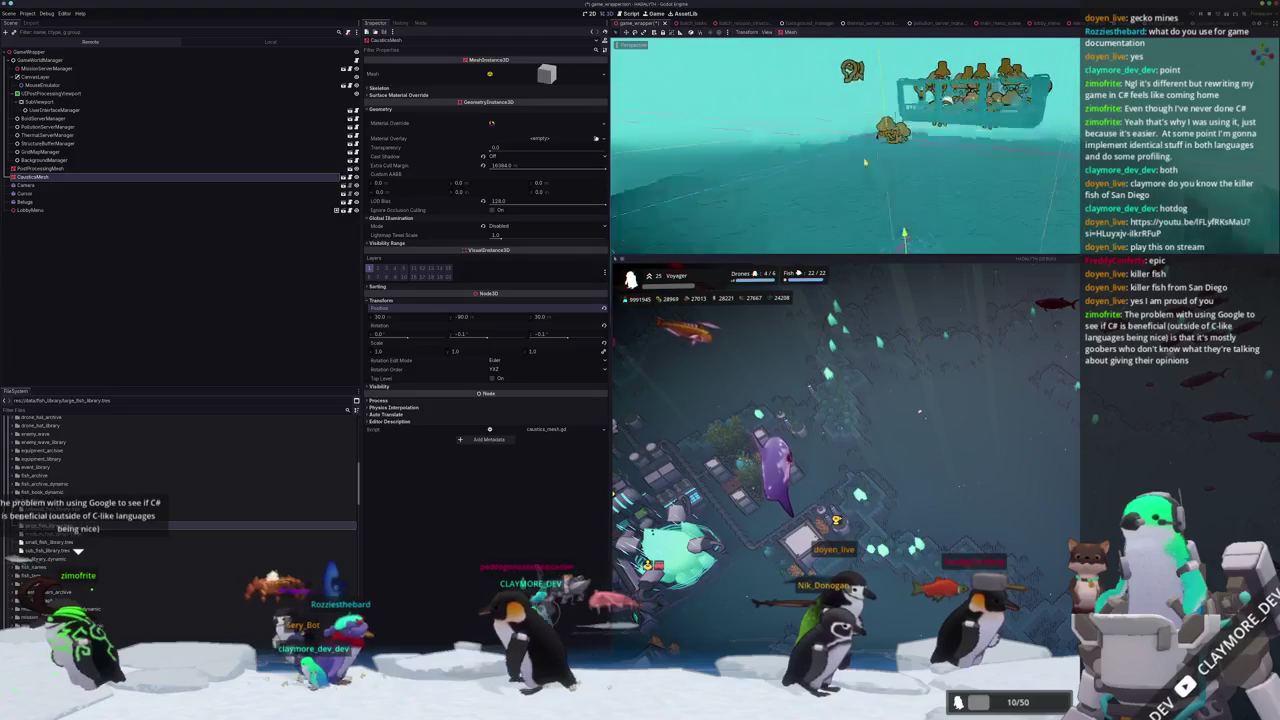
{"action": "key", "text": "ctrl+s"}
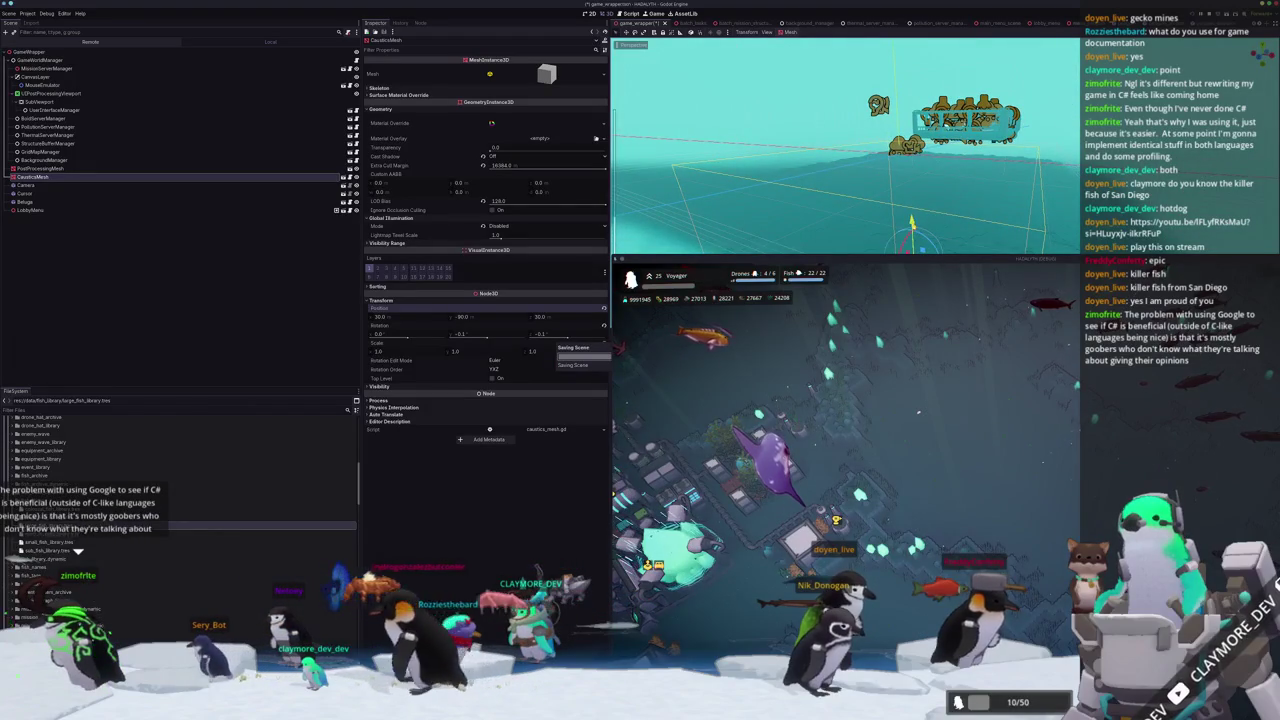
Change the mesh's Y position to -65, reset its rotation to zero, and switch to VS Code.
{"action": "left_click_drag", "start_coordinate": [487, 316], "coordinate": [558, 300]}
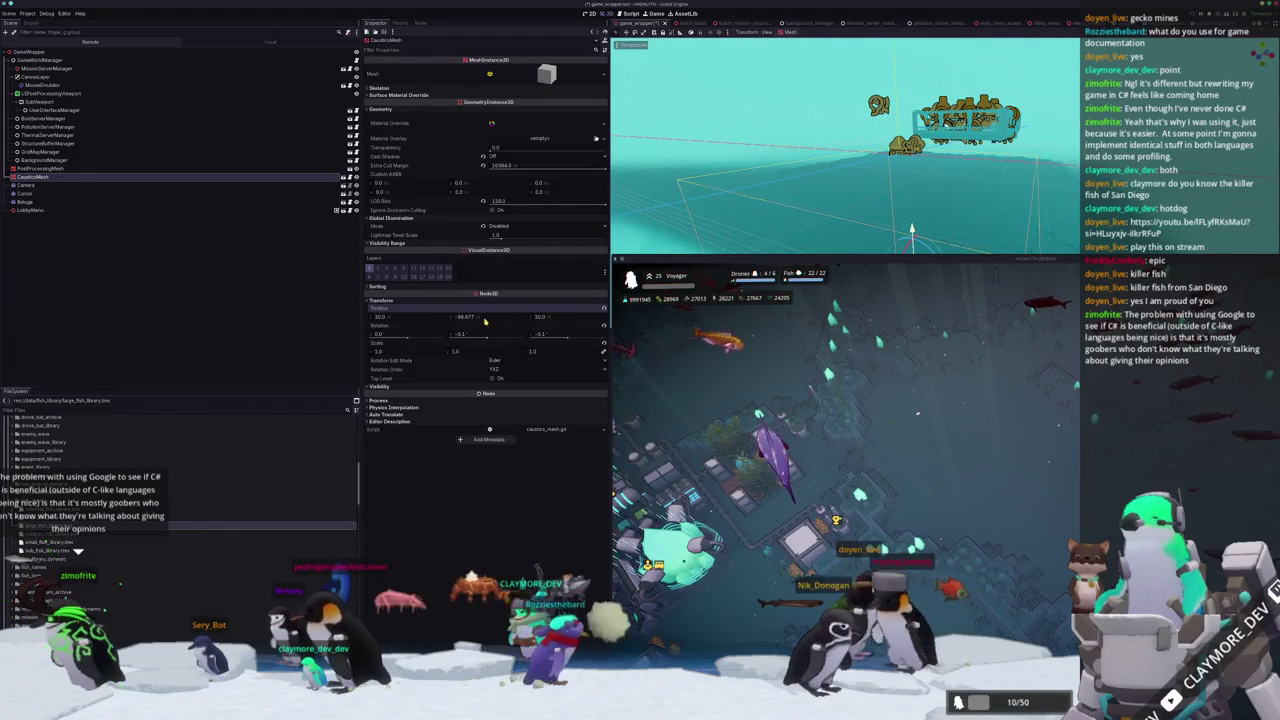
{"action": "left_click", "coordinate": [485, 318]}
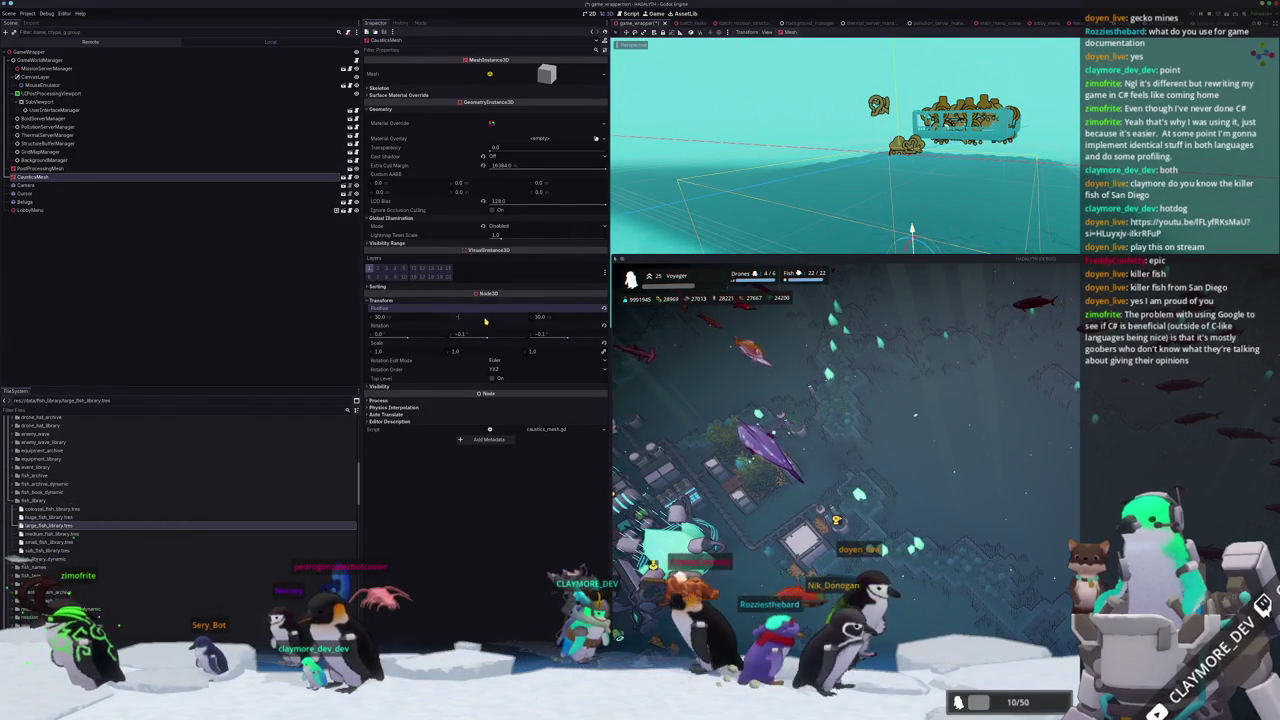
{"action": "type", "text": "65"}
{"action": "type", "text": "-95"}
{"action": "key", "text": "Return"}
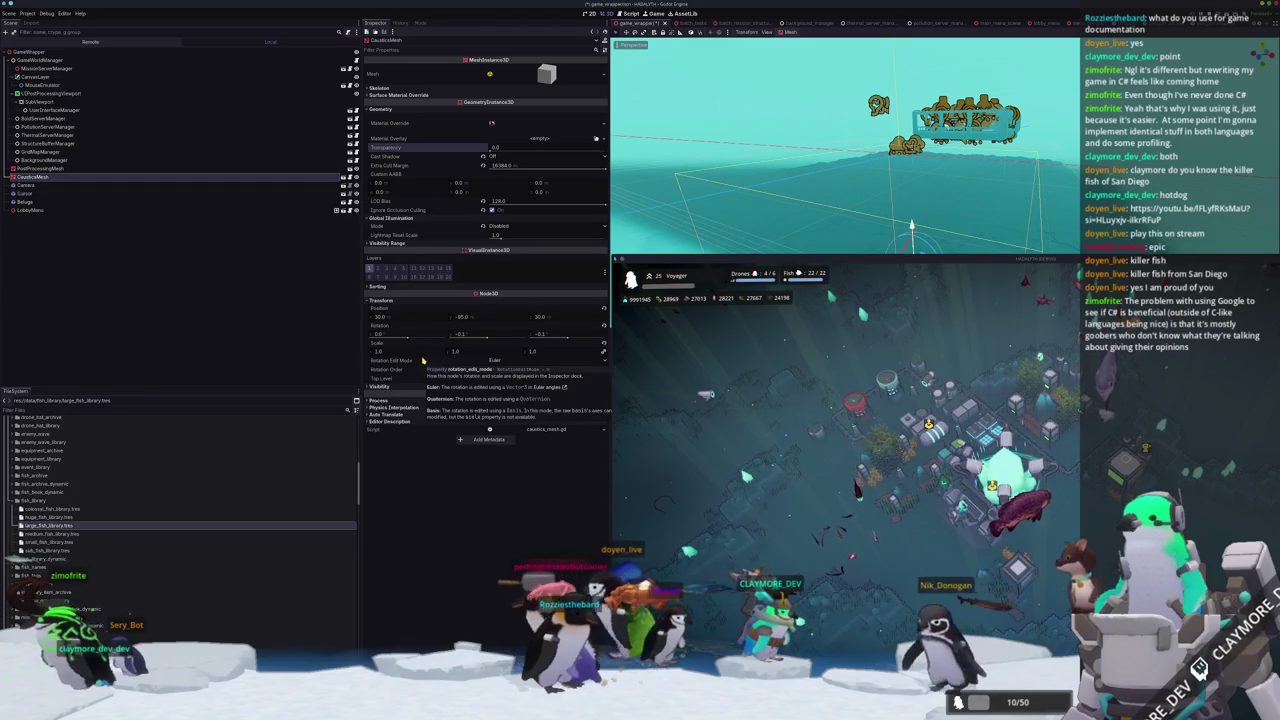
{"action": "left_click", "coordinate": [605, 326]}
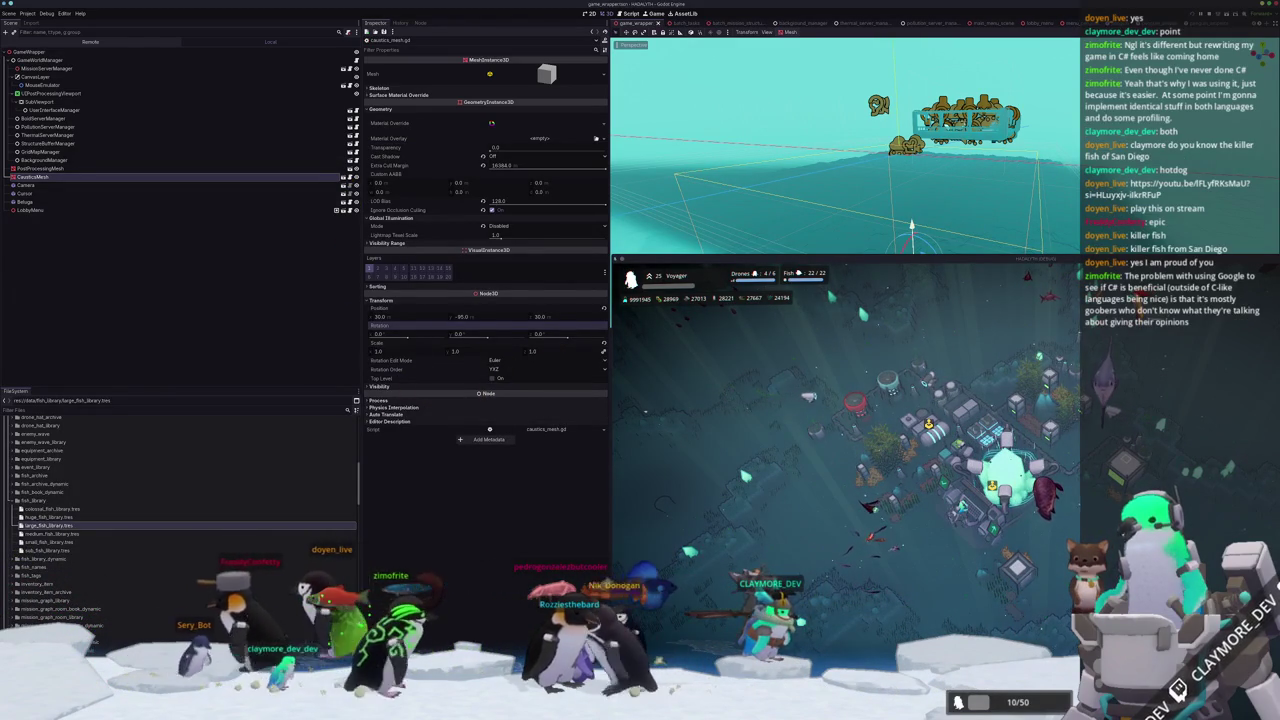
{"action": "key", "text": "alt+Tab"}
{"action": "key", "text": "alt+Tab"}
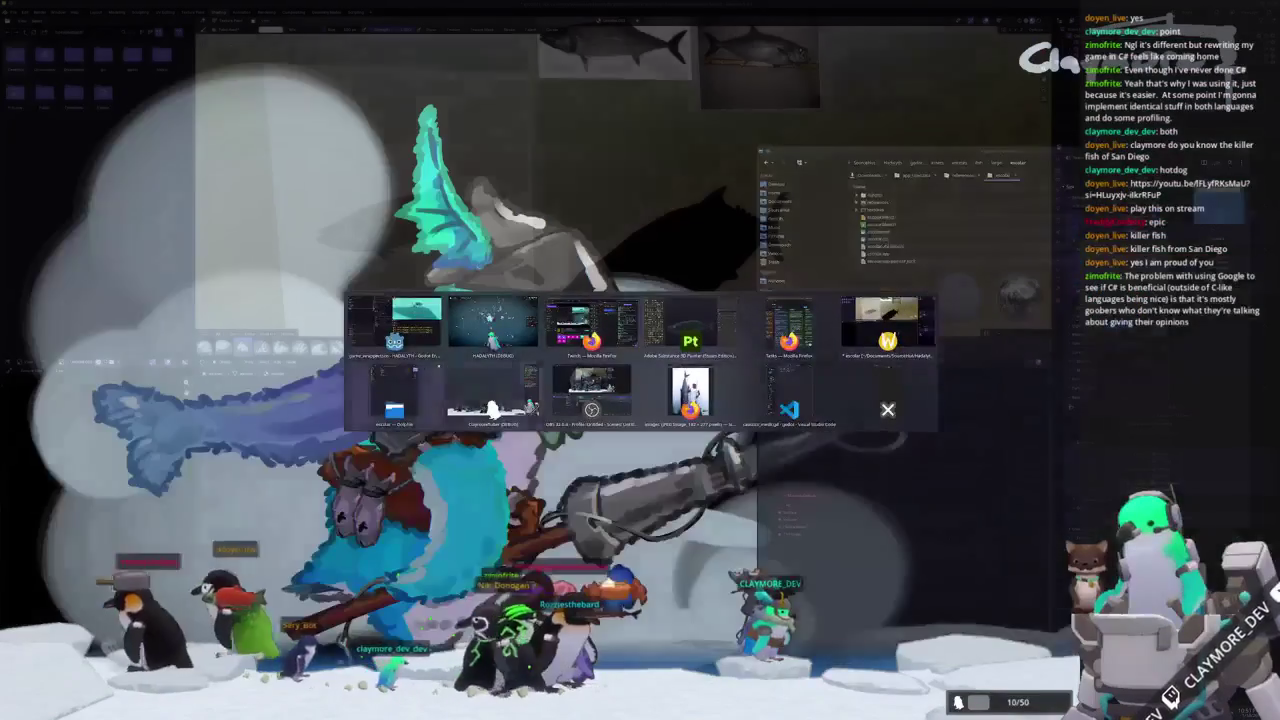
{"action": "key", "text": "alt+Tab"}
{"action": "key", "text": "alt+Tab"}
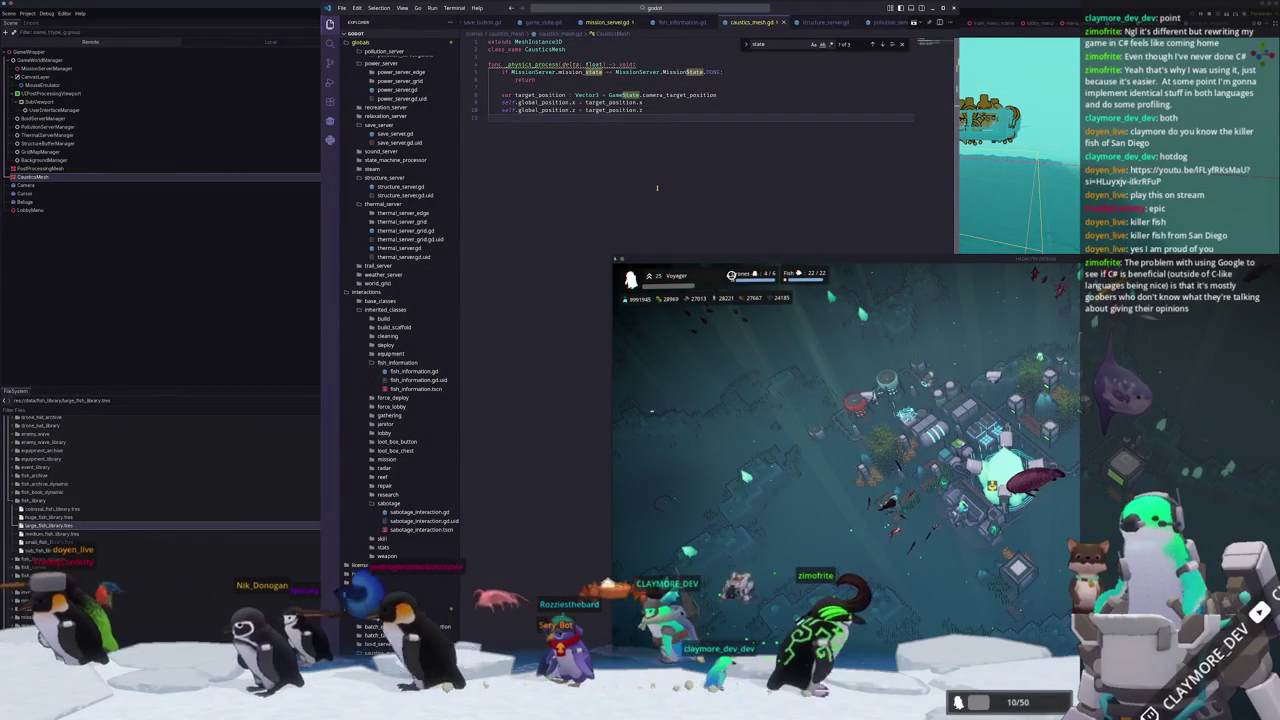
Return to Godot and select CausticsMesh to inspect its properties.
{"action": "left_click", "coordinate": [76, 178]}
{"action": "left_click", "coordinate": [312, 178]}
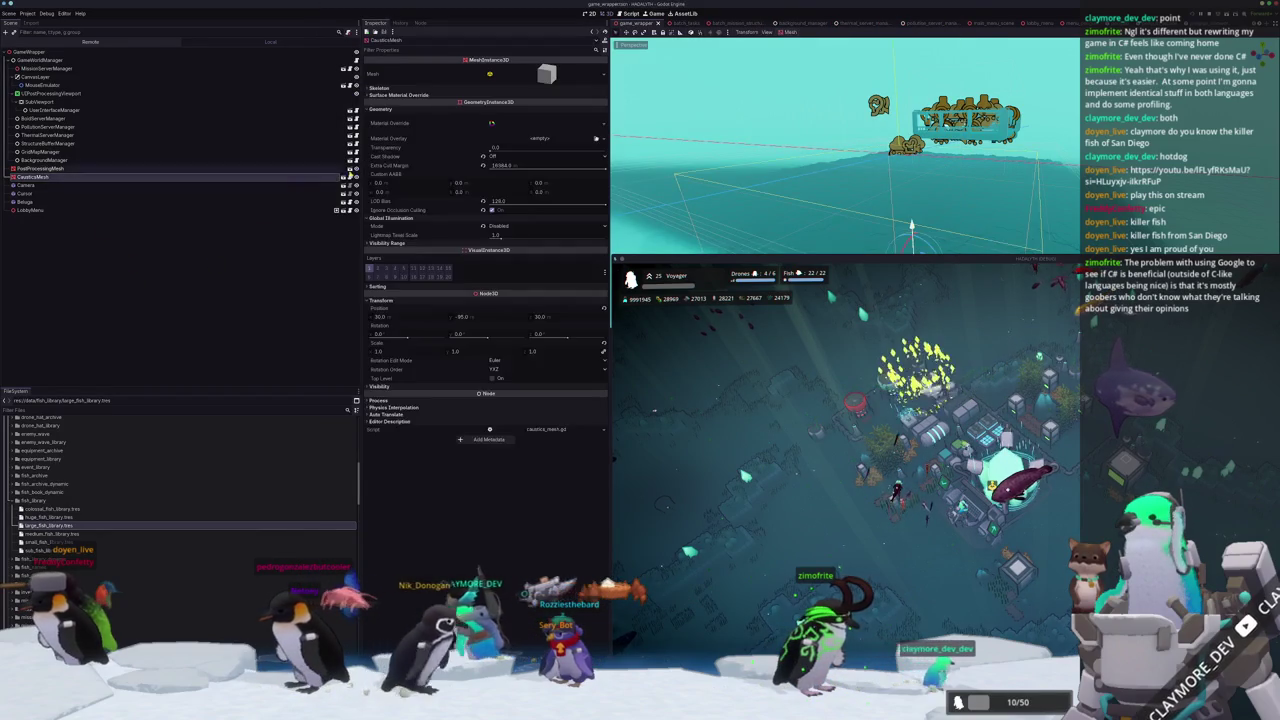
Orbit the editor view low and pan the game camera away from the base.
{"action": "mouse_move", "coordinate": [675, 259]}
{"action": "middle_mouse_down"}
{"action": "mouse_move", "coordinate": [852, 187]}
{"action": "mouse_move", "coordinate": [891, 214]}
{"action": "middle_mouse_up"}
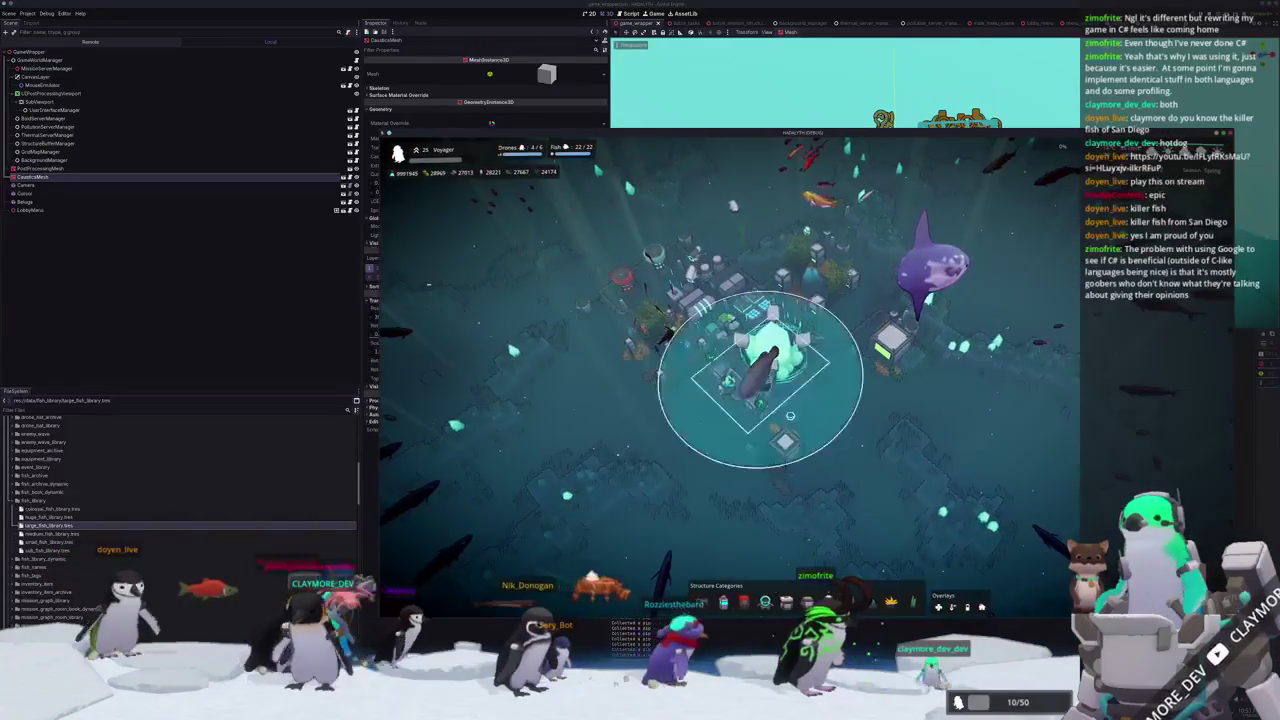
{"action": "scroll", "coordinate": [820, 447], "scroll_direction": "up", "scroll_amount": 3}
{"action": "scroll", "coordinate": [820, 447], "scroll_direction": "up", "scroll_amount": 3}
{"action": "key", "text": "s"}
{"action": "key", "text": "d"}
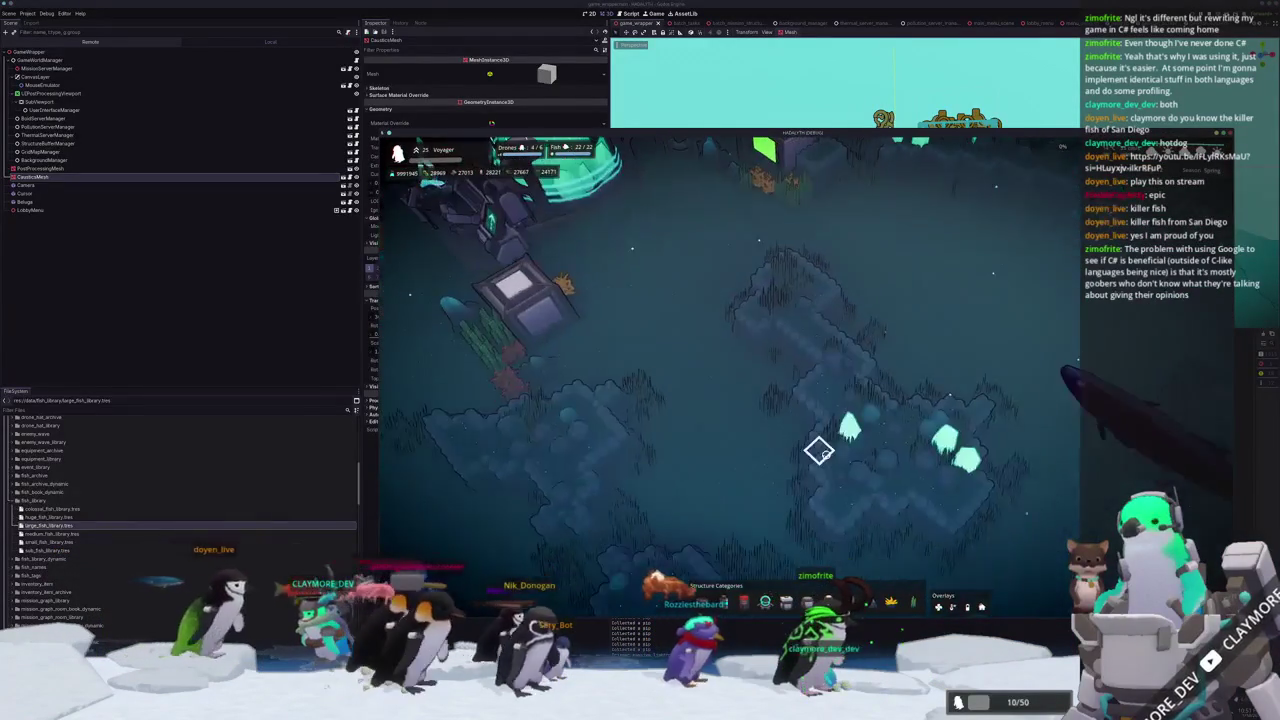
{"action": "scroll", "coordinate": [826, 447], "scroll_direction": "down", "scroll_amount": 3}
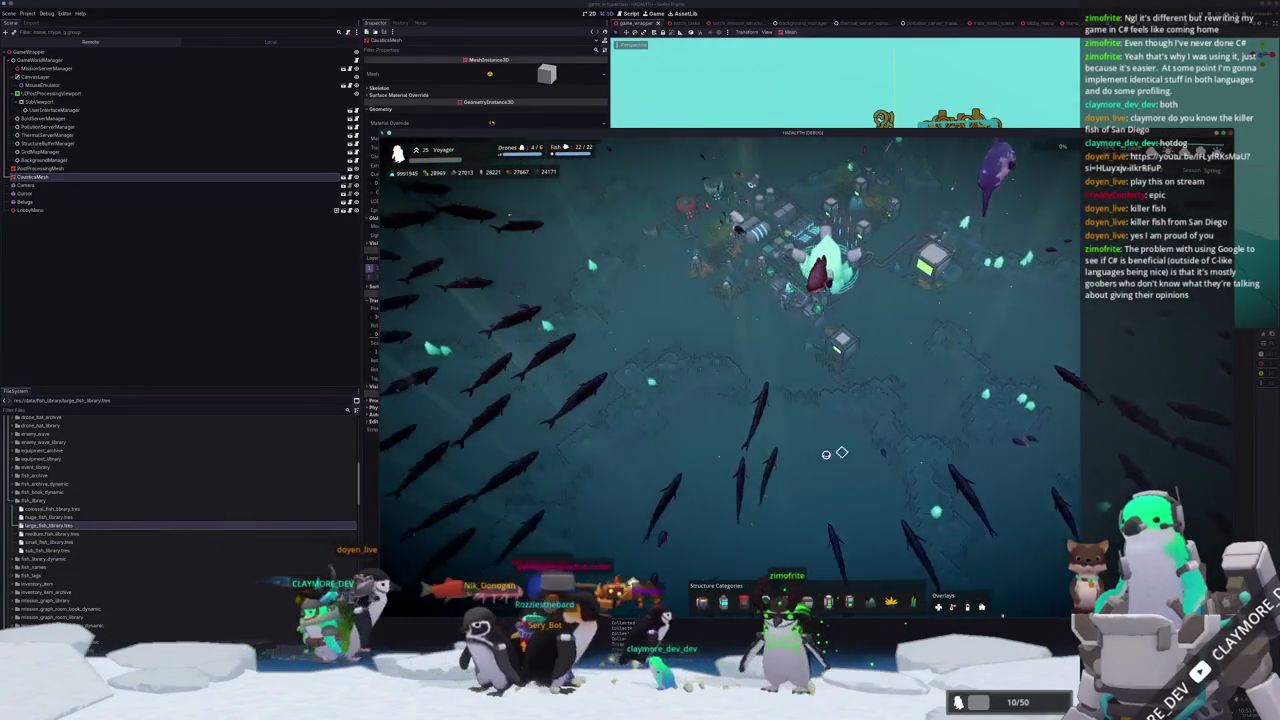
Pan the game camera across the crystal-lit and rocky seabed, then back onto the base.
{"action": "key", "text": "a"}
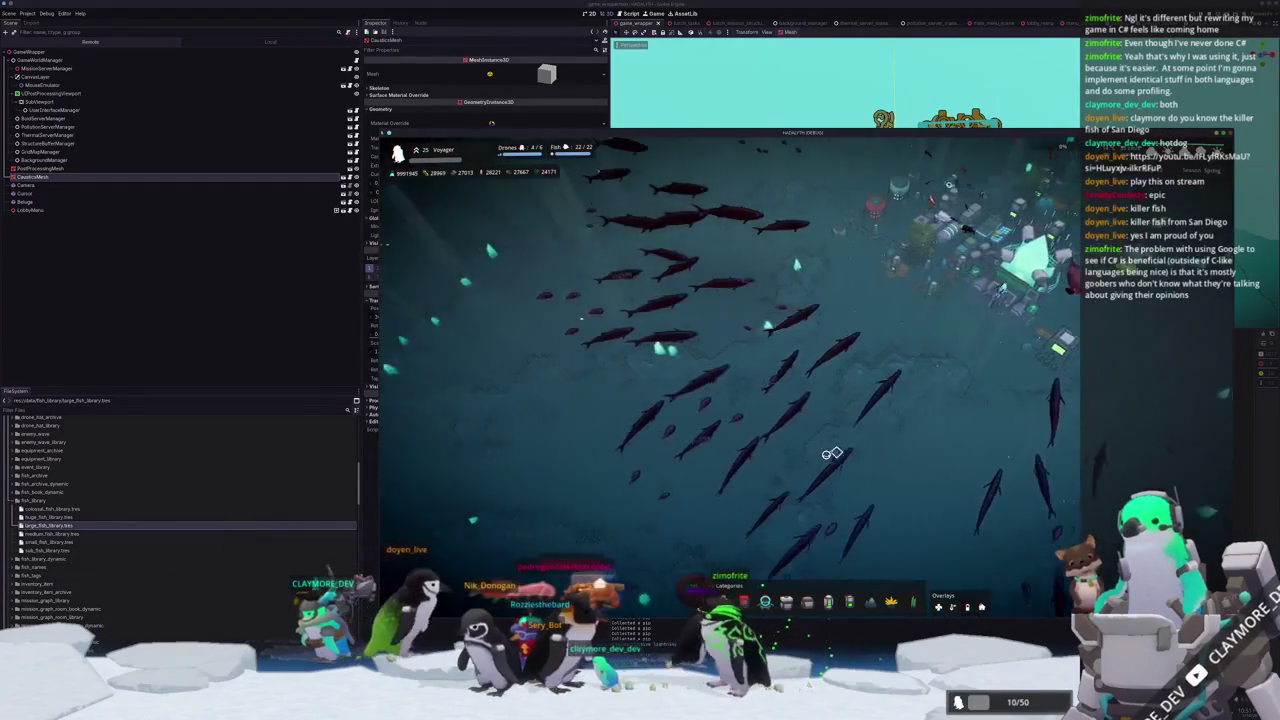
{"action": "key", "text": "a"}
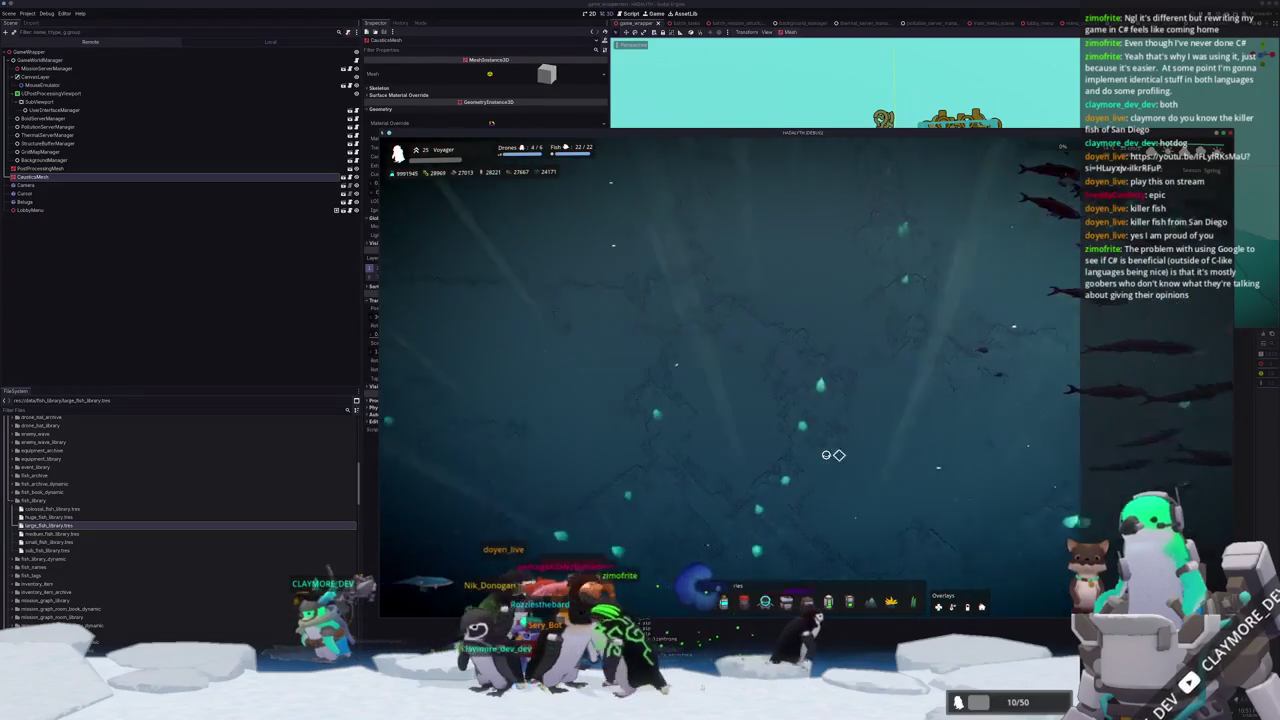
{"action": "key", "text": "a"}
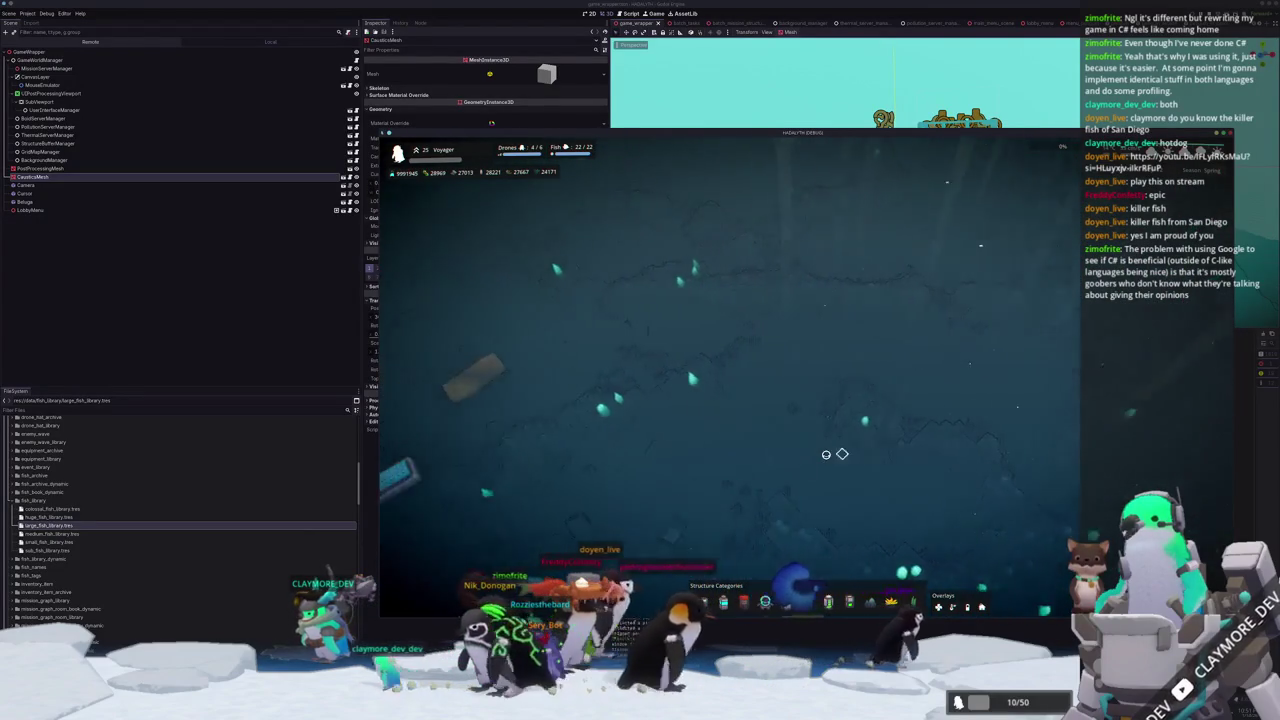
{"action": "key", "text": "d"}
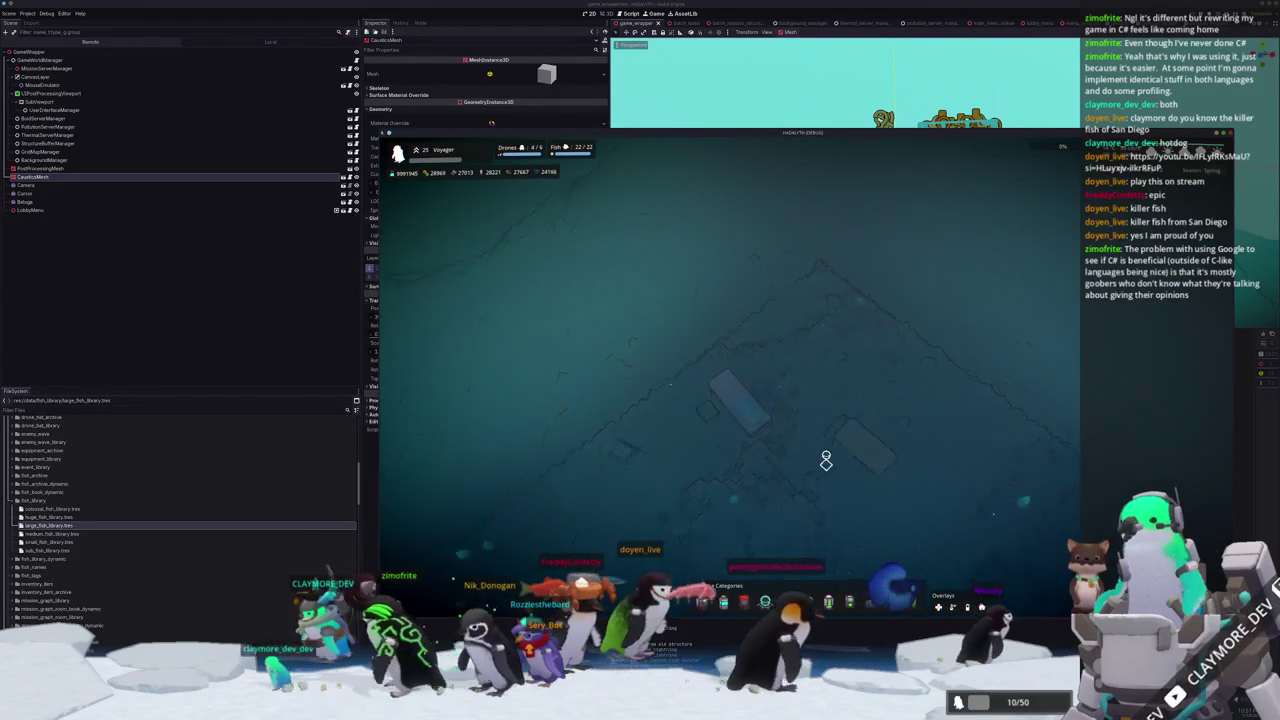
{"action": "key", "text": "a"}
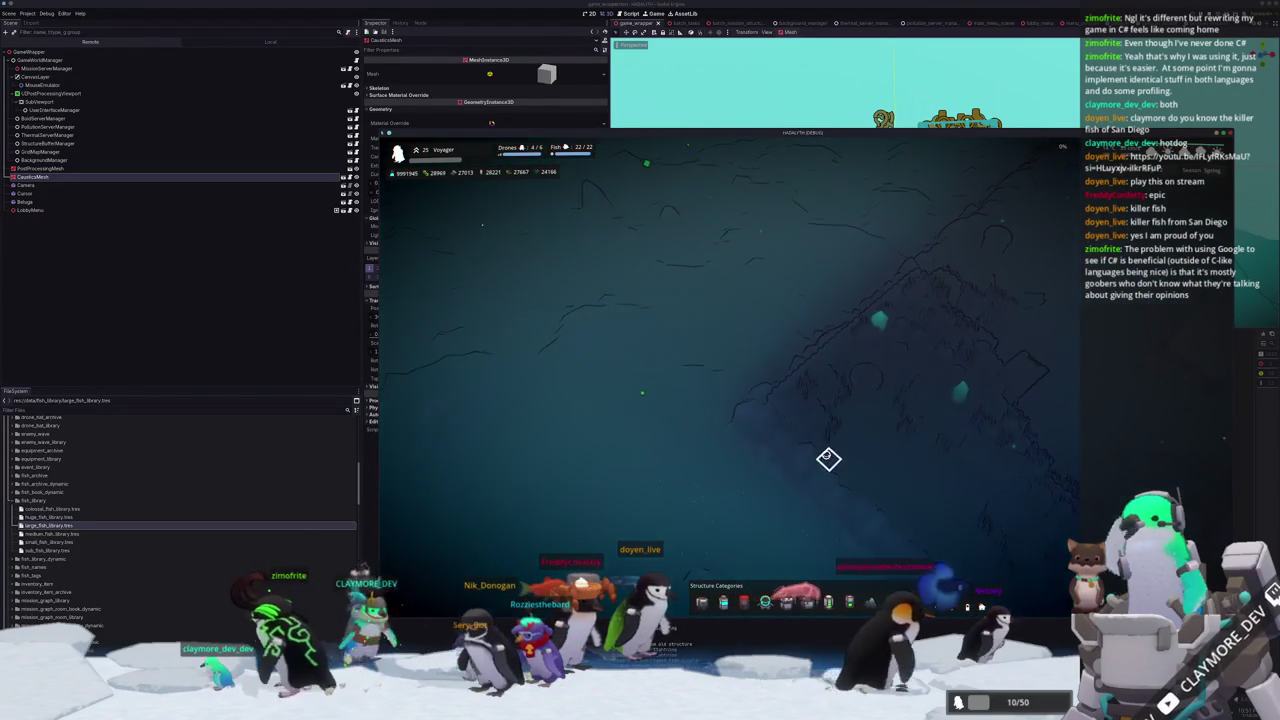
{"action": "key", "text": "d"}
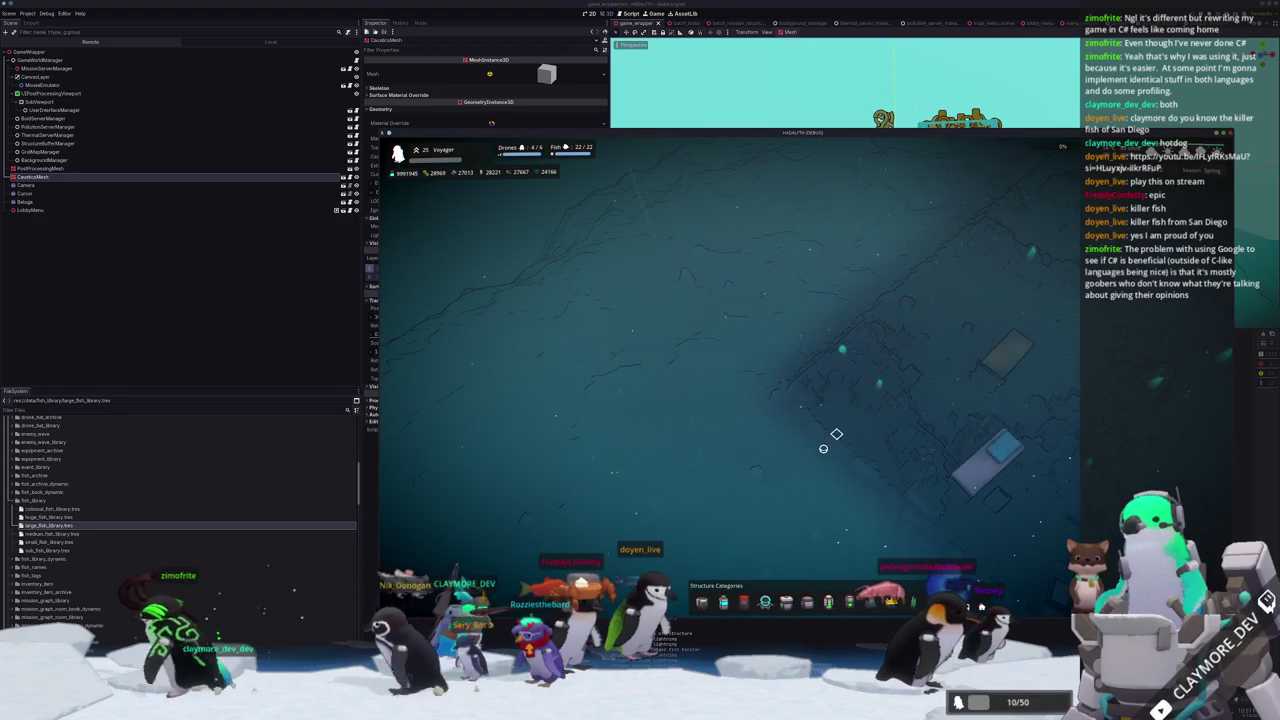
{"action": "key", "text": "d"}
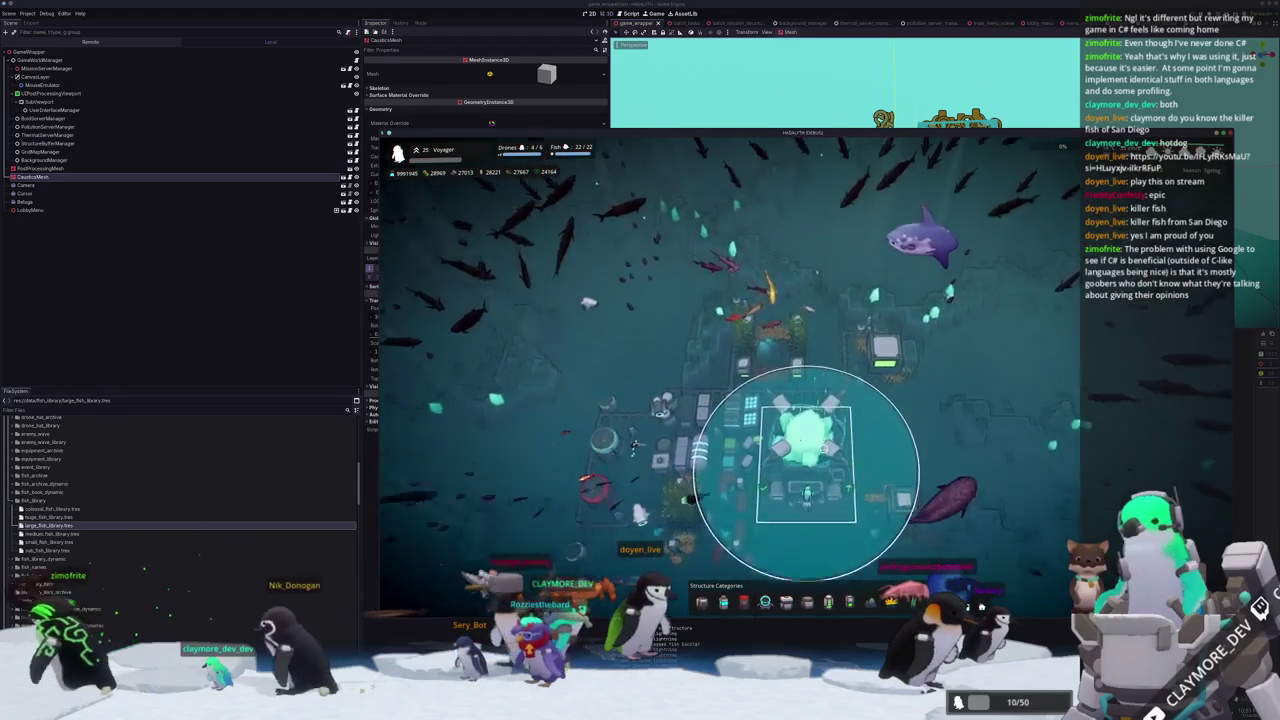
{"action": "scroll", "coordinate": [820, 455], "scroll_direction": "up", "scroll_amount": 3}
Pause the game, save it, and quit to desktop.
{"action": "key", "text": "Escape"}
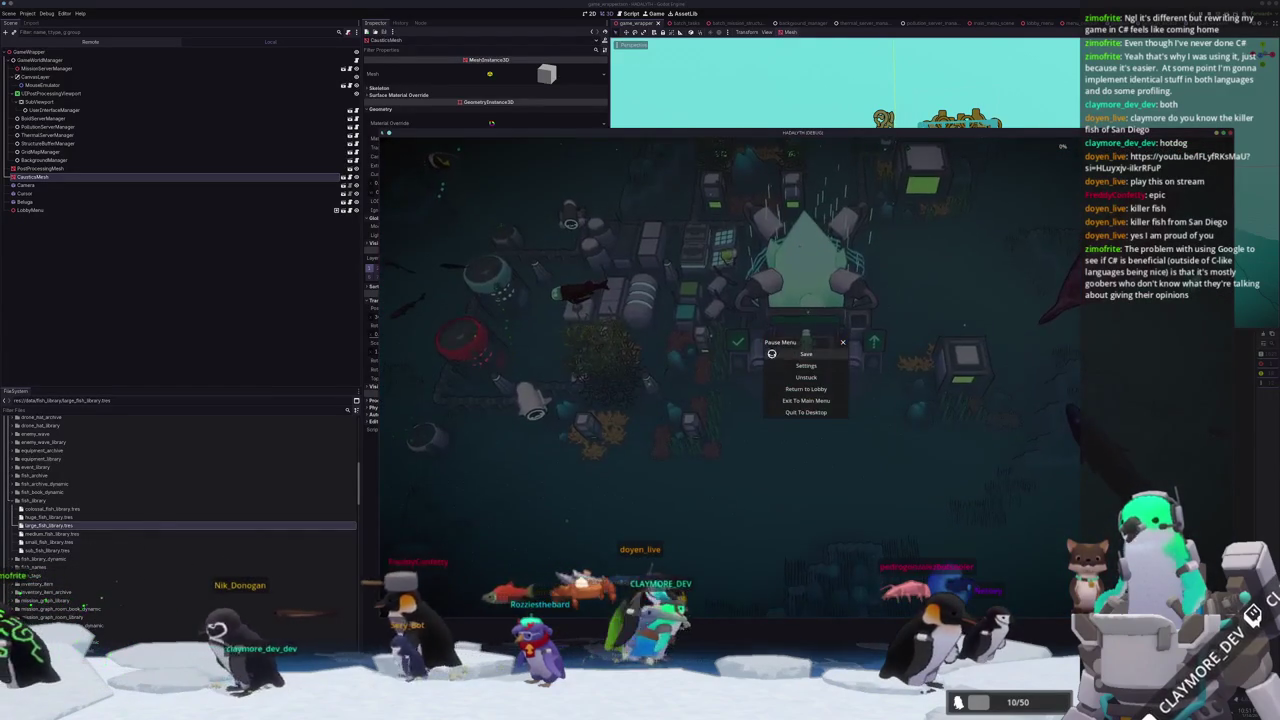
{"action": "left_click", "coordinate": [290, 347]}
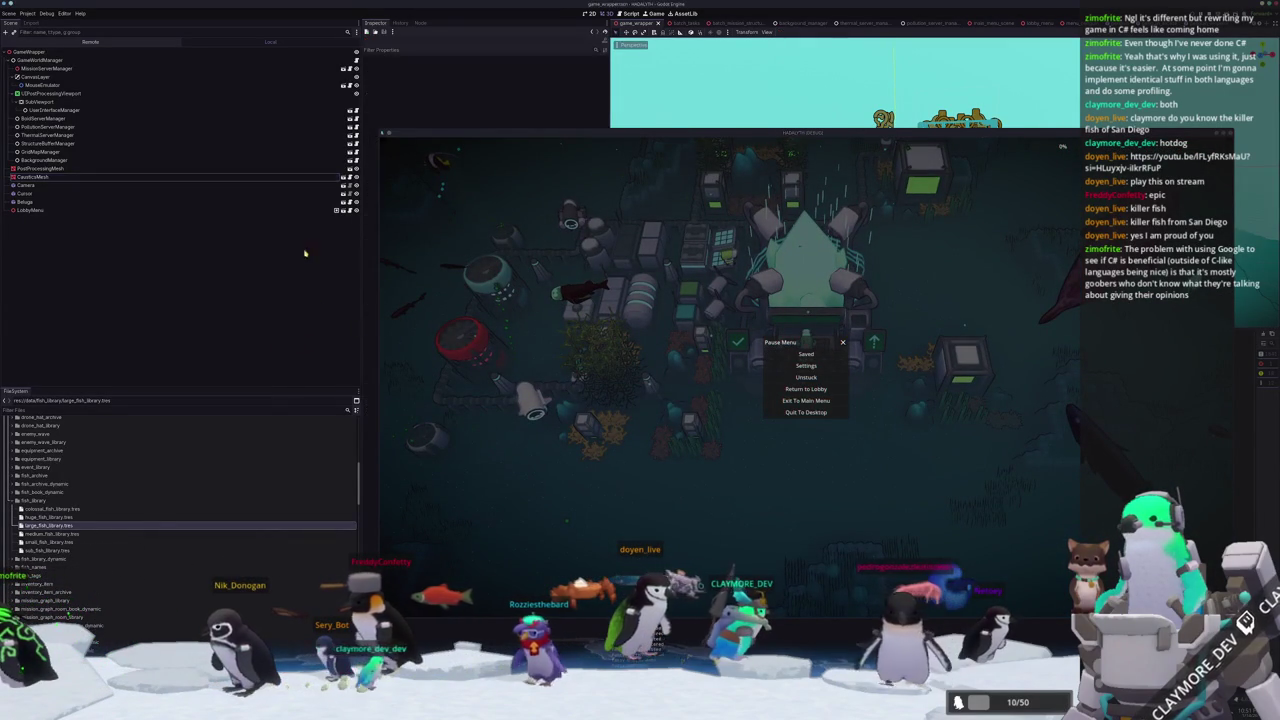
{"action": "left_click", "coordinate": [830, 413]}
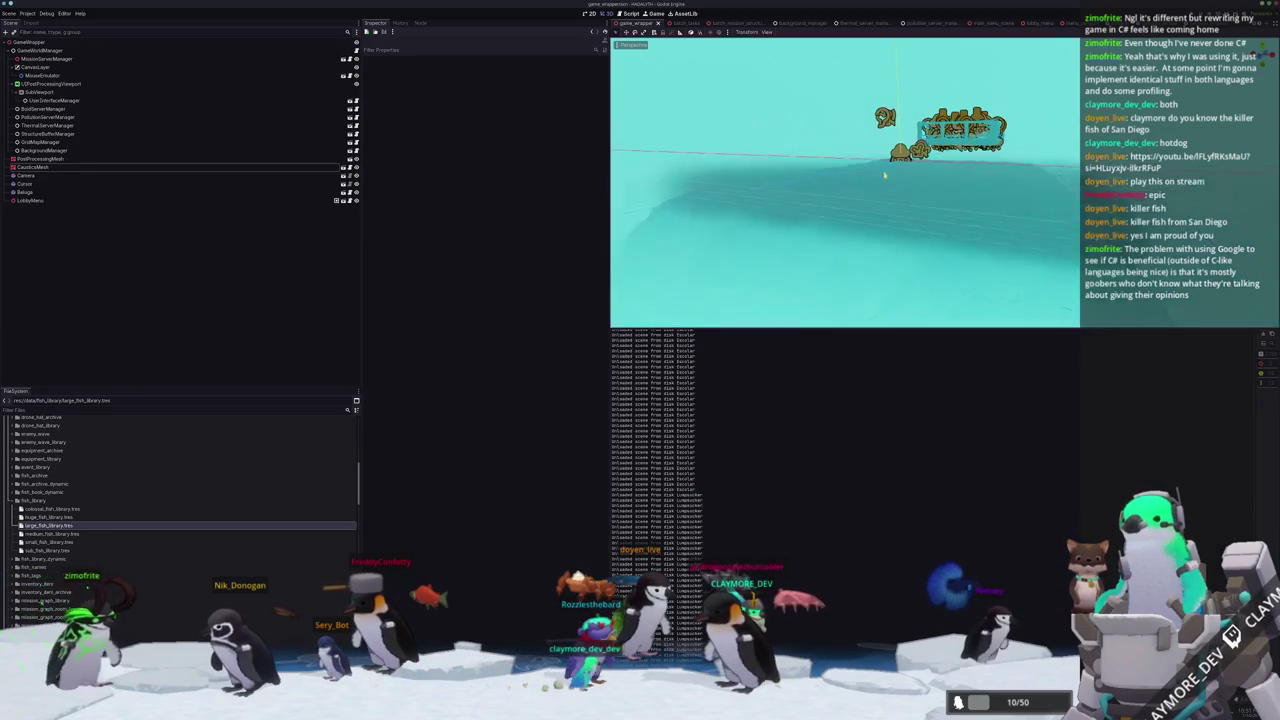
Raise the CausticsMesh slightly and open its caustic shader material code.
{"action": "left_click", "coordinate": [171, 167]}
{"action": "middle_click_drag", "start_coordinate": [850, 200], "coordinate": [872, 197]}
{"action": "left_click_drag", "start_coordinate": [900, 240], "coordinate": [900, 232]}
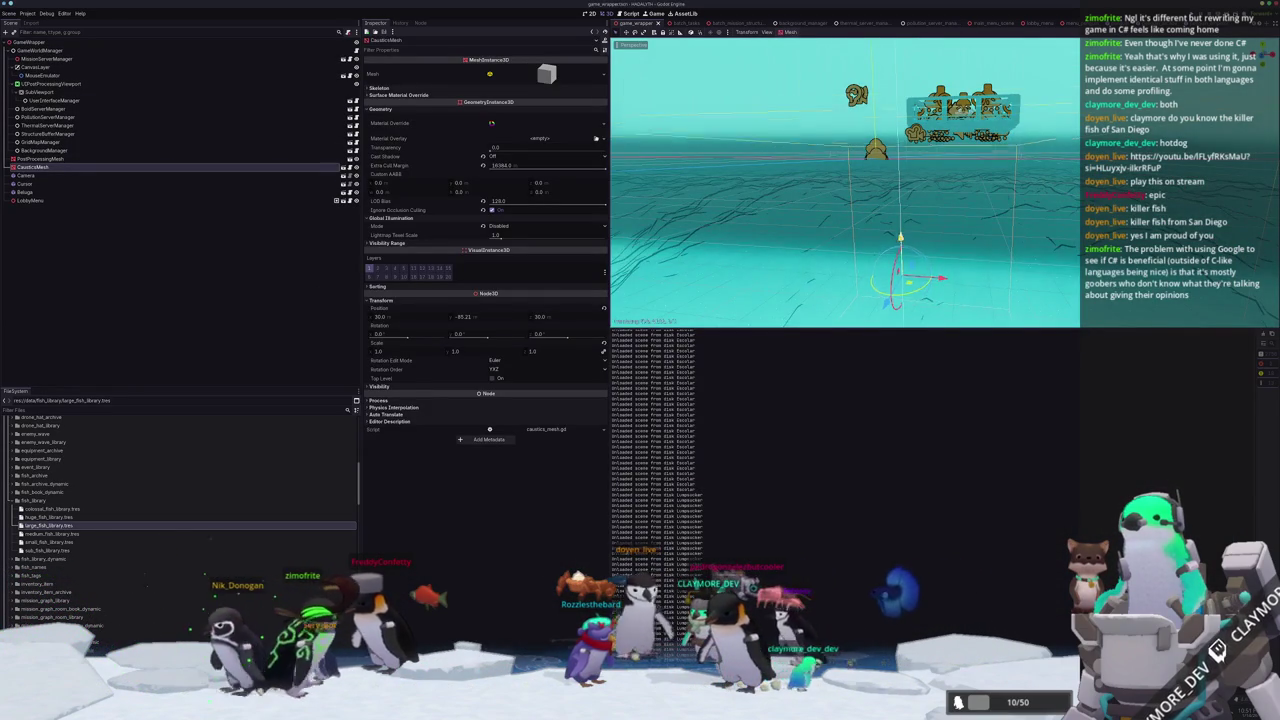
{"action": "middle_click_drag", "start_coordinate": [900, 232], "coordinate": [880, 262]}
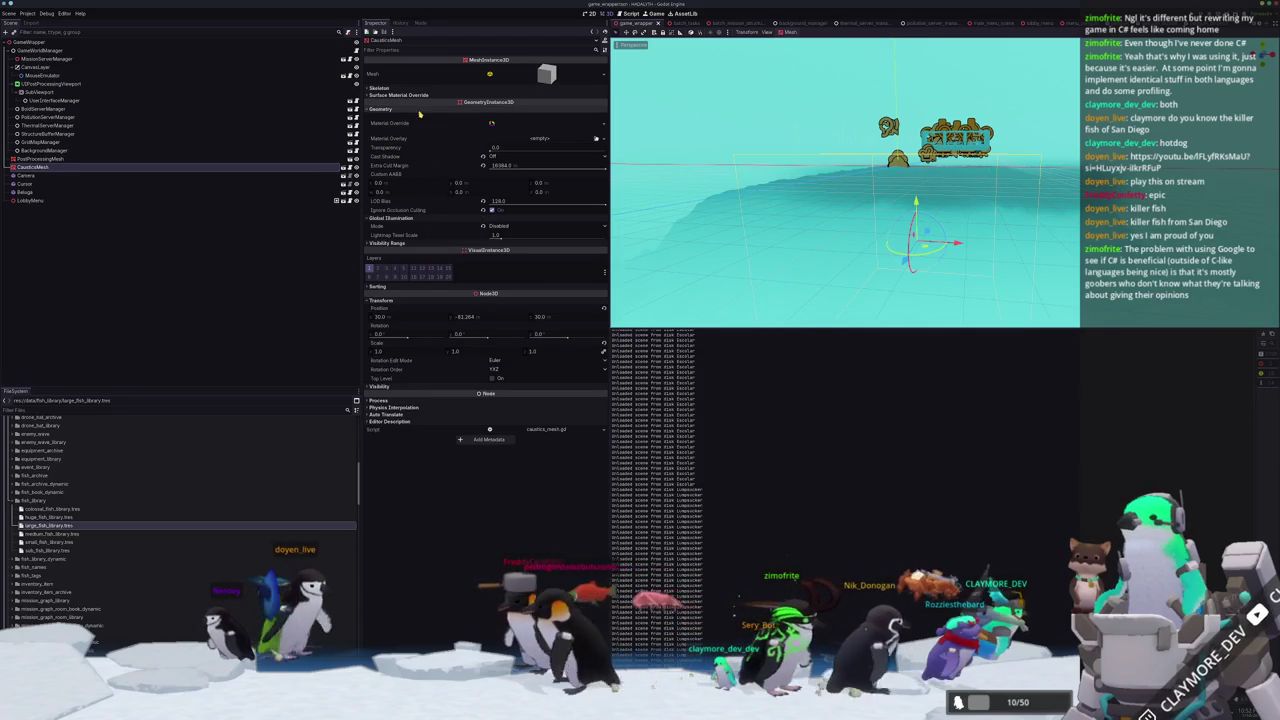
{"action": "left_click", "coordinate": [491, 122]}
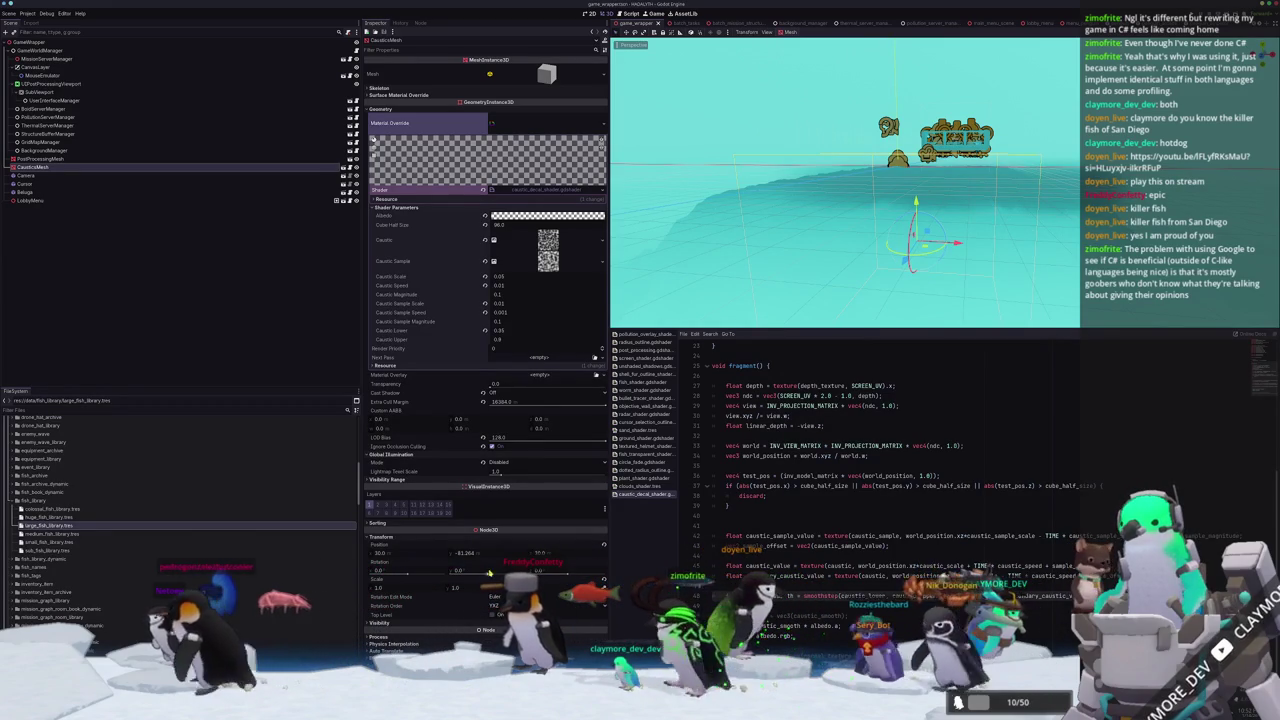
Lower the CausticsMesh's vertical position and run the project with F5.
{"action": "left_click", "coordinate": [486, 555]}
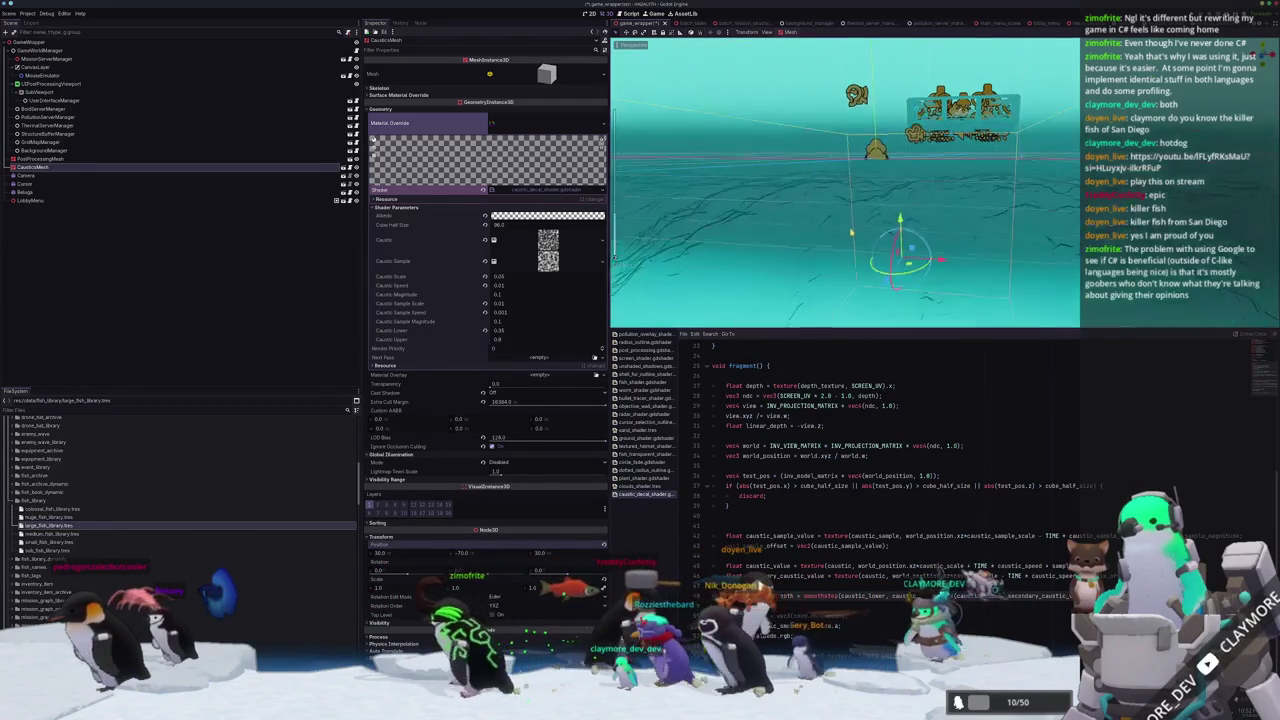
{"action": "left_click_drag", "start_coordinate": [463, 552], "coordinate": [430, 552]}
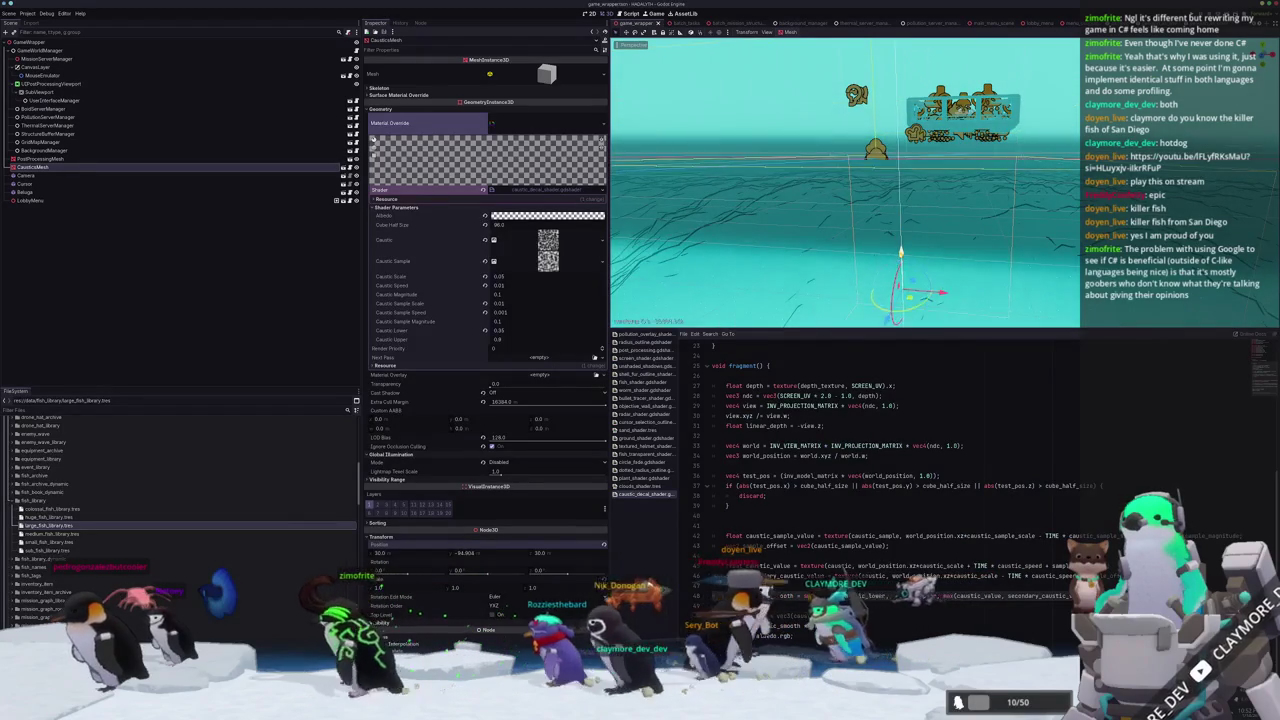
{"action": "scroll", "coordinate": [877, 228], "scroll_direction": "down", "scroll_amount": 2}
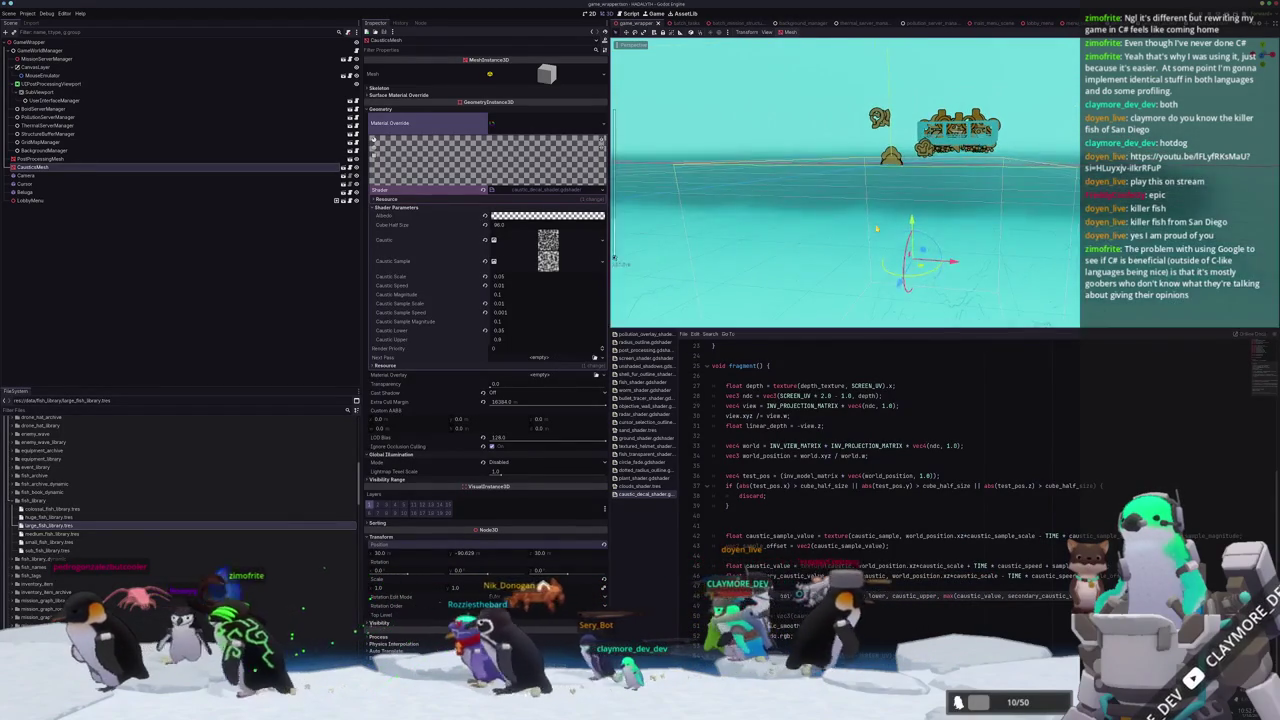
{"action": "key", "text": "F5"}
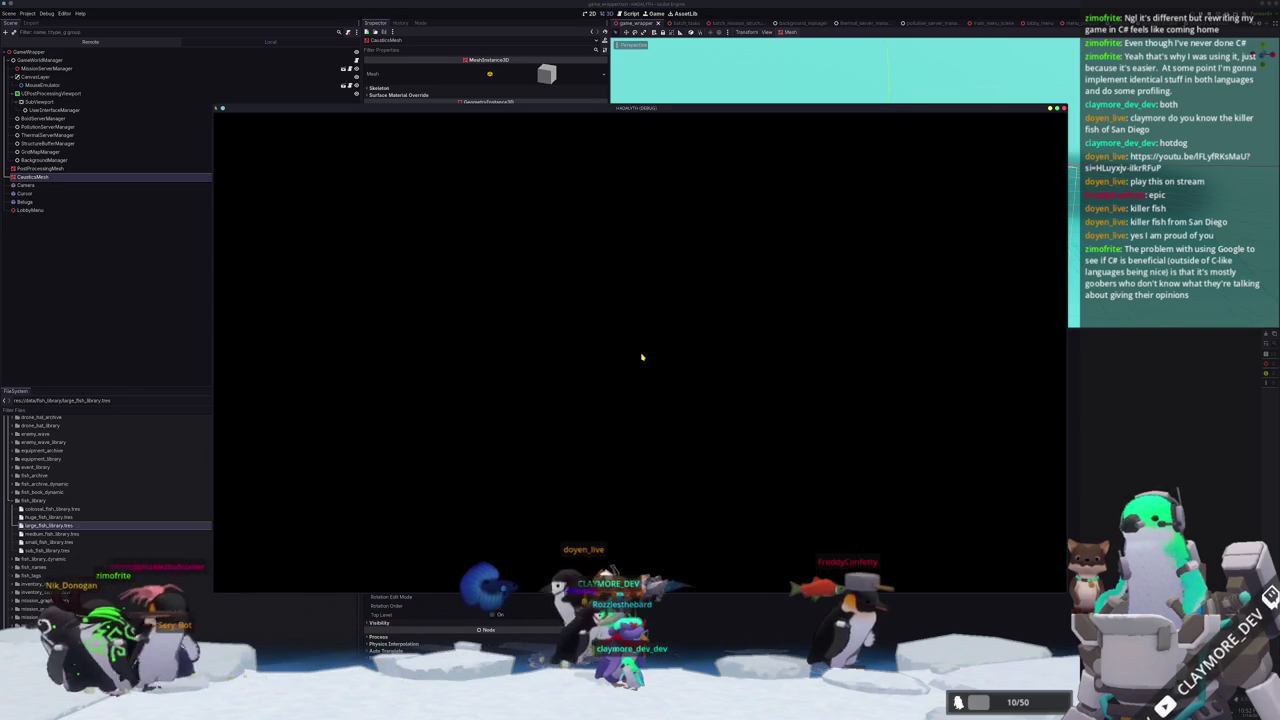
Load the Voyager save, travel to the underwater base, pan over the seafloor, then stop the game with F8.
{"action": "left_click", "coordinate": [640, 403]}
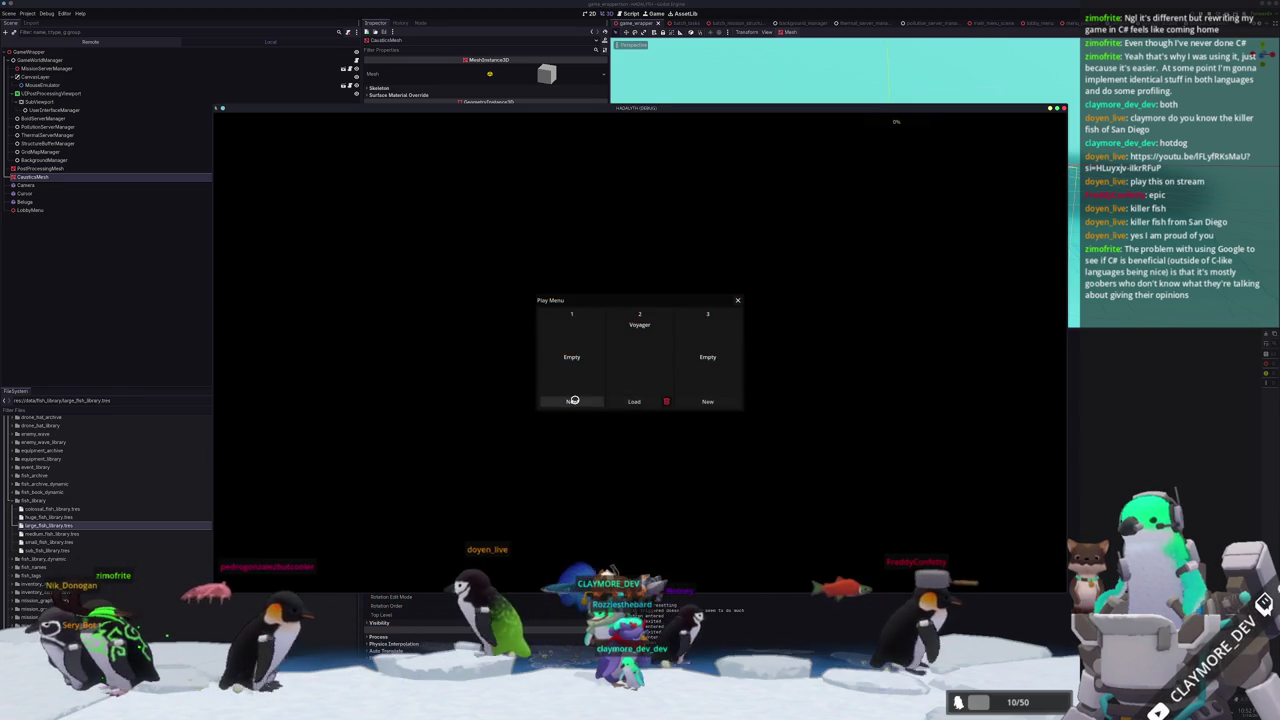
{"action": "left_click", "coordinate": [628, 400]}
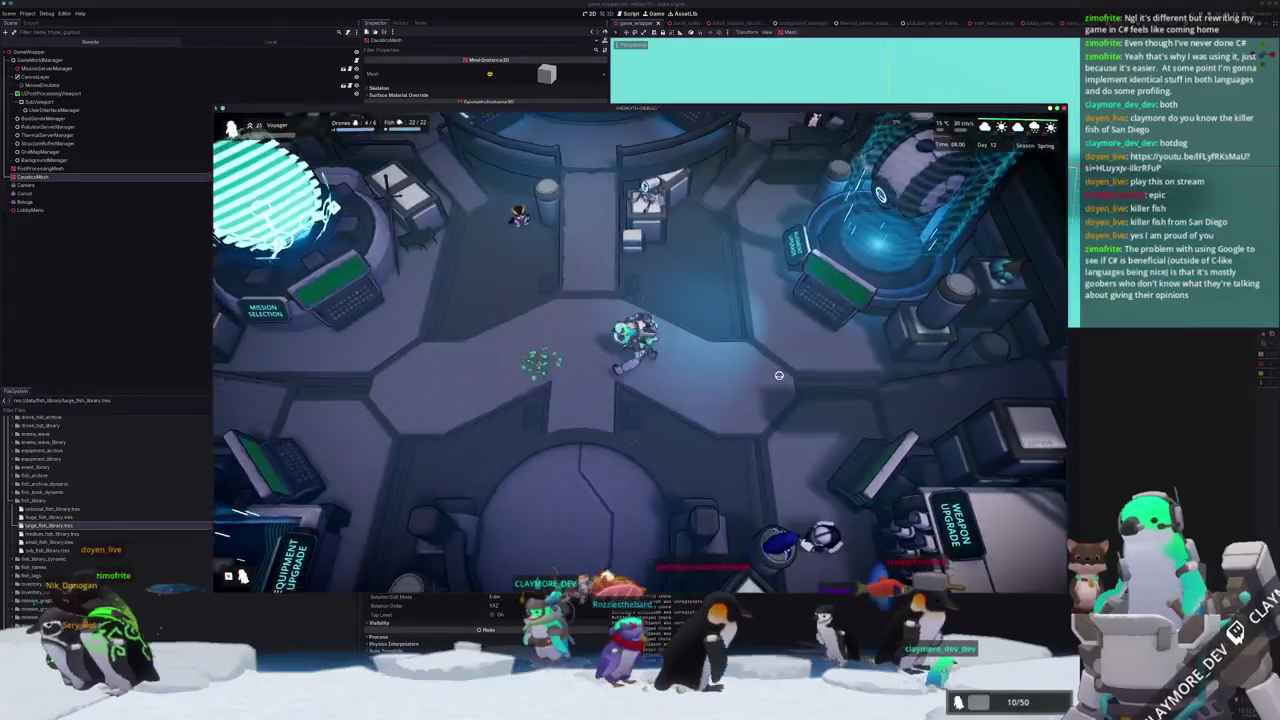
{"action": "key", "text": "s"}
{"action": "key", "text": "w"}
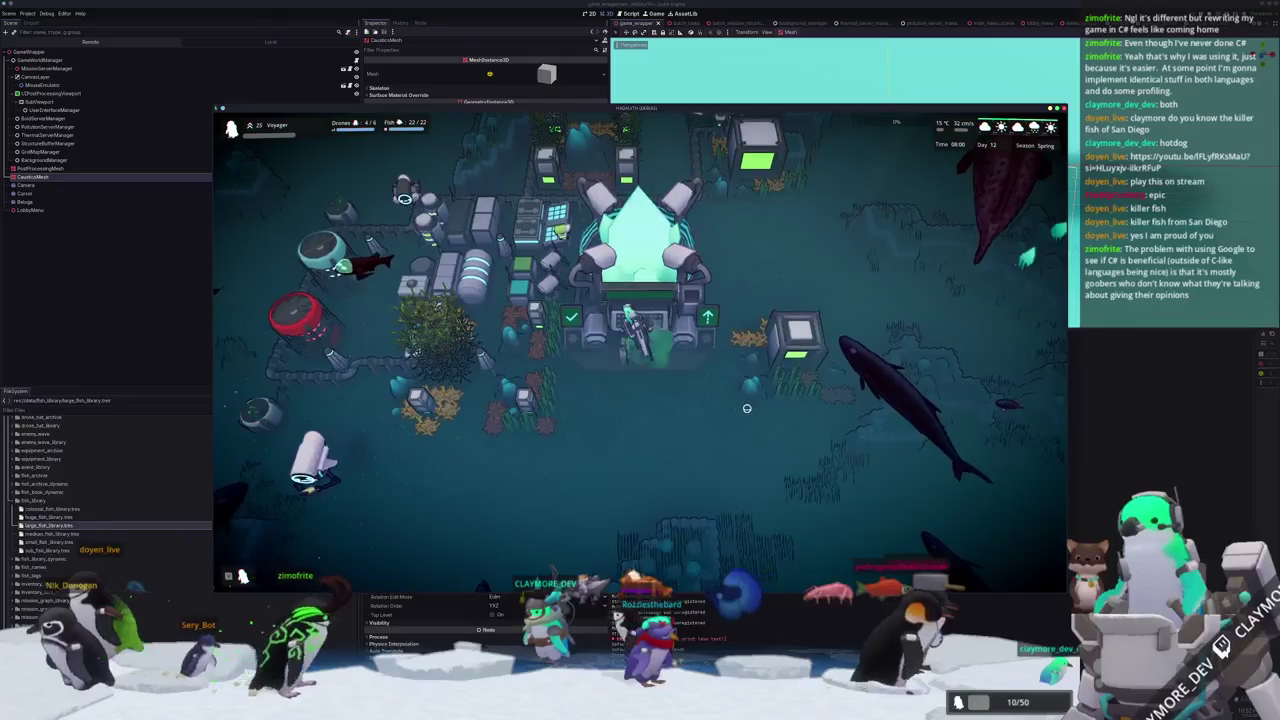
{"action": "key", "text": "s"}
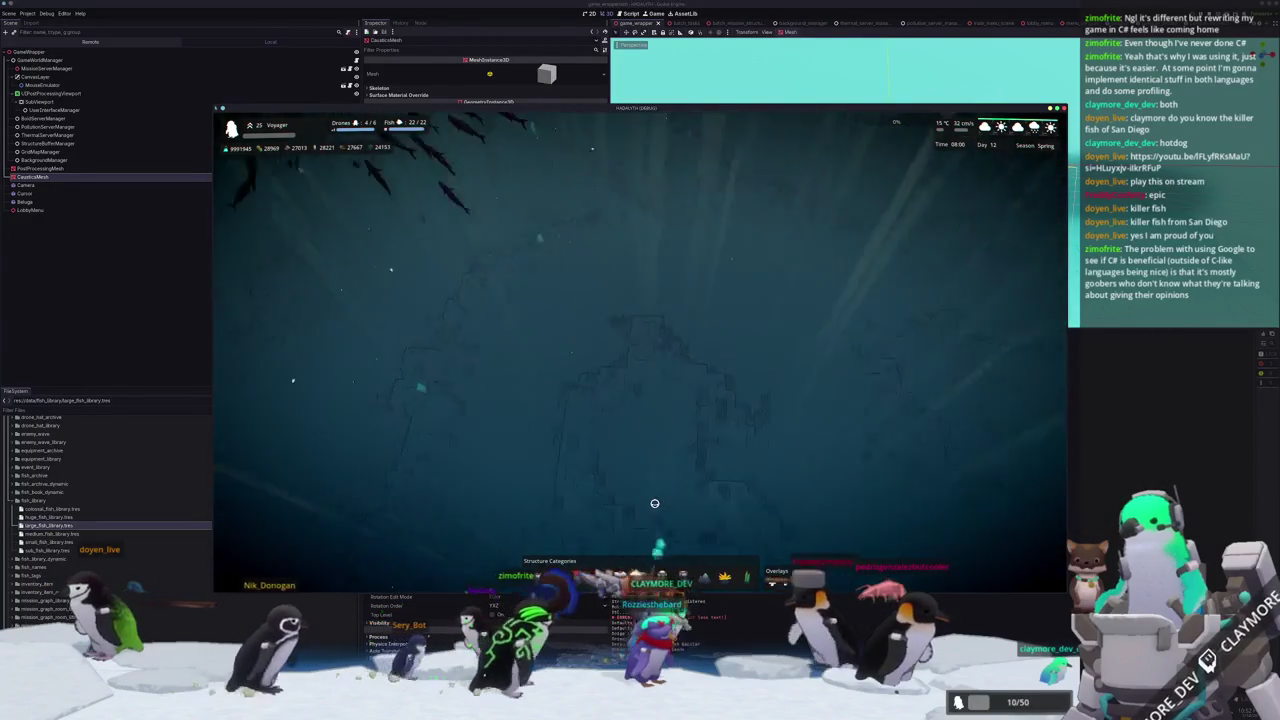
{"action": "key", "text": "s"}
{"action": "key", "text": "F8"}
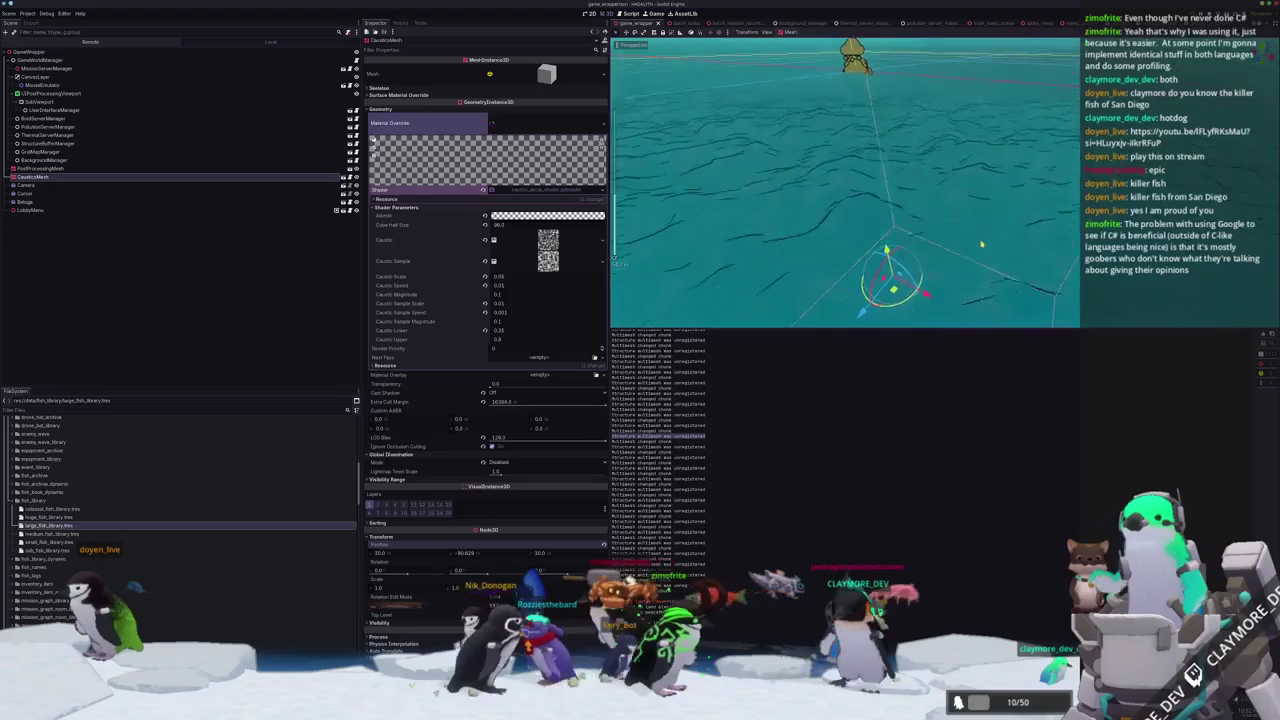
Look down on the water and open the caustic decal shader code.
{"action": "mouse_move", "coordinate": [982, 275]}
{"action": "middle_mouse_down"}
{"action": "mouse_move", "coordinate": [984, 258]}
{"action": "mouse_move", "coordinate": [1003, 255]}
{"action": "middle_mouse_up"}
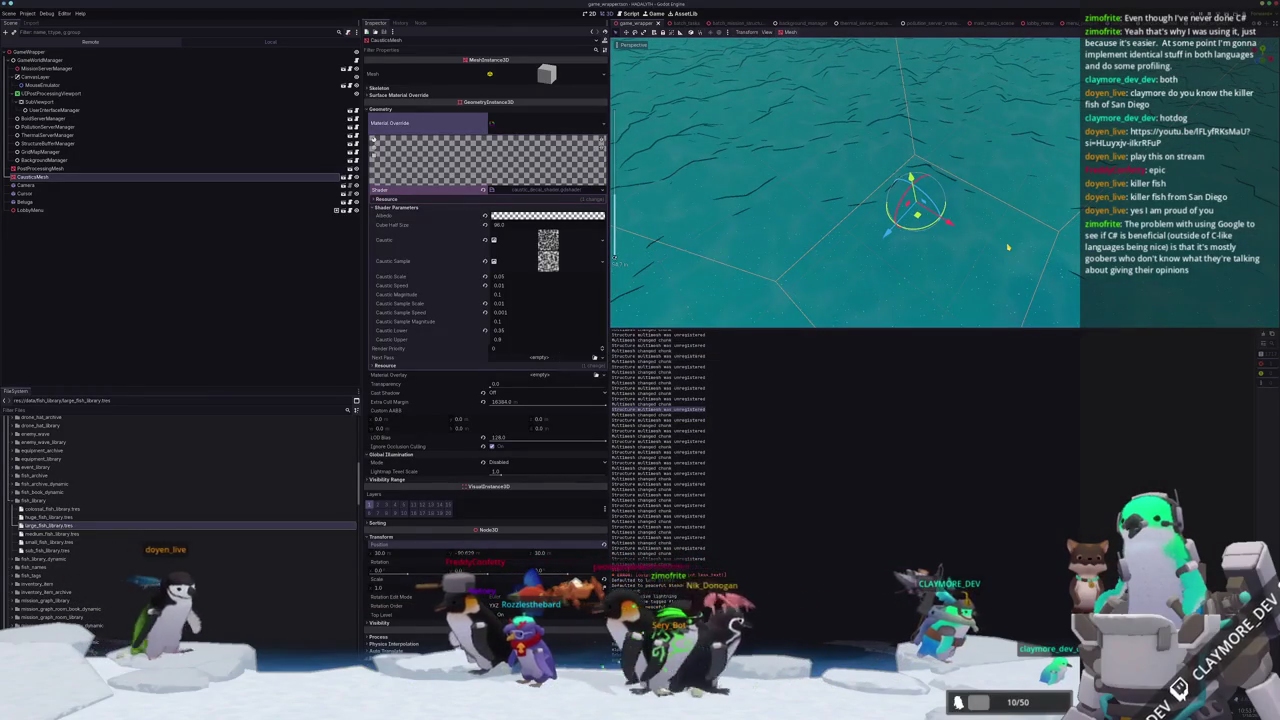
{"action": "scroll", "coordinate": [543, 188], "scroll_direction": "down", "scroll_amount": 1}
{"action": "left_click", "coordinate": [540, 189]}
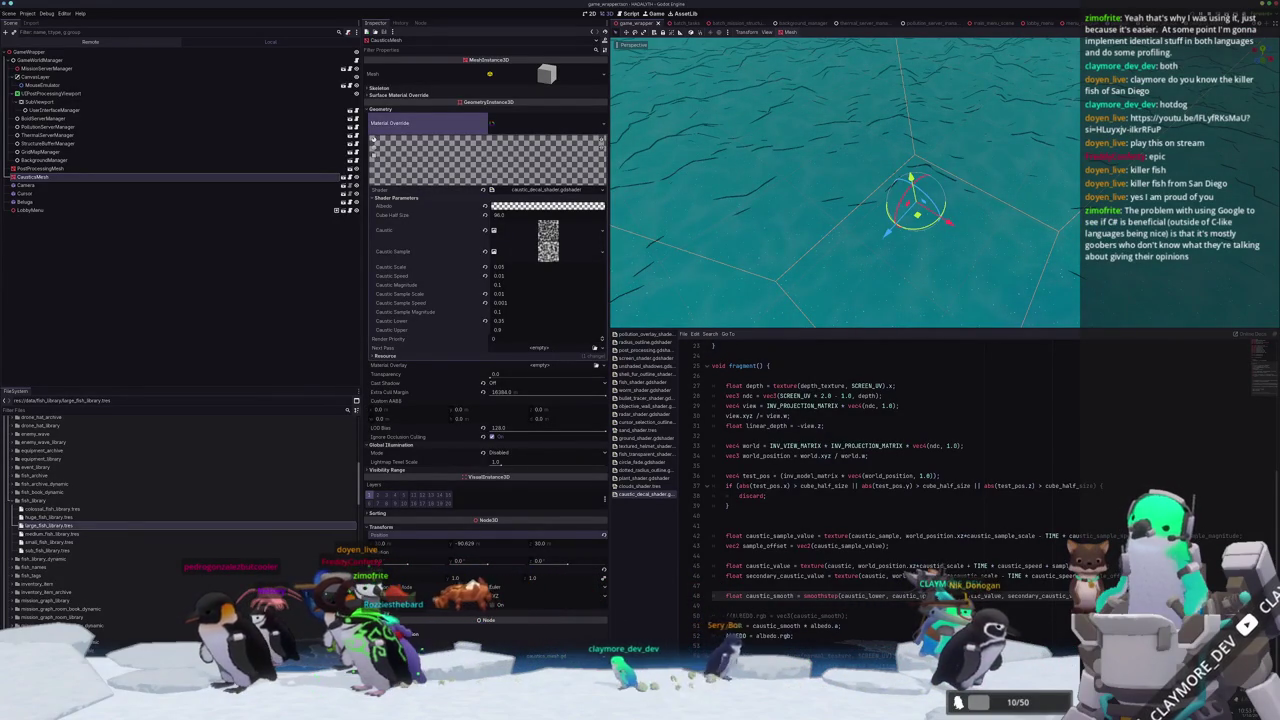
Raise the caustic material's Render Priority to 127 and run the game to test it.
{"action": "scroll", "coordinate": [900, 490], "scroll_direction": "up", "scroll_amount": 1}
{"action": "scroll", "coordinate": [900, 490], "scroll_direction": "up", "scroll_amount": 1}
{"action": "scroll", "coordinate": [900, 490], "scroll_direction": "up", "scroll_amount": 1}
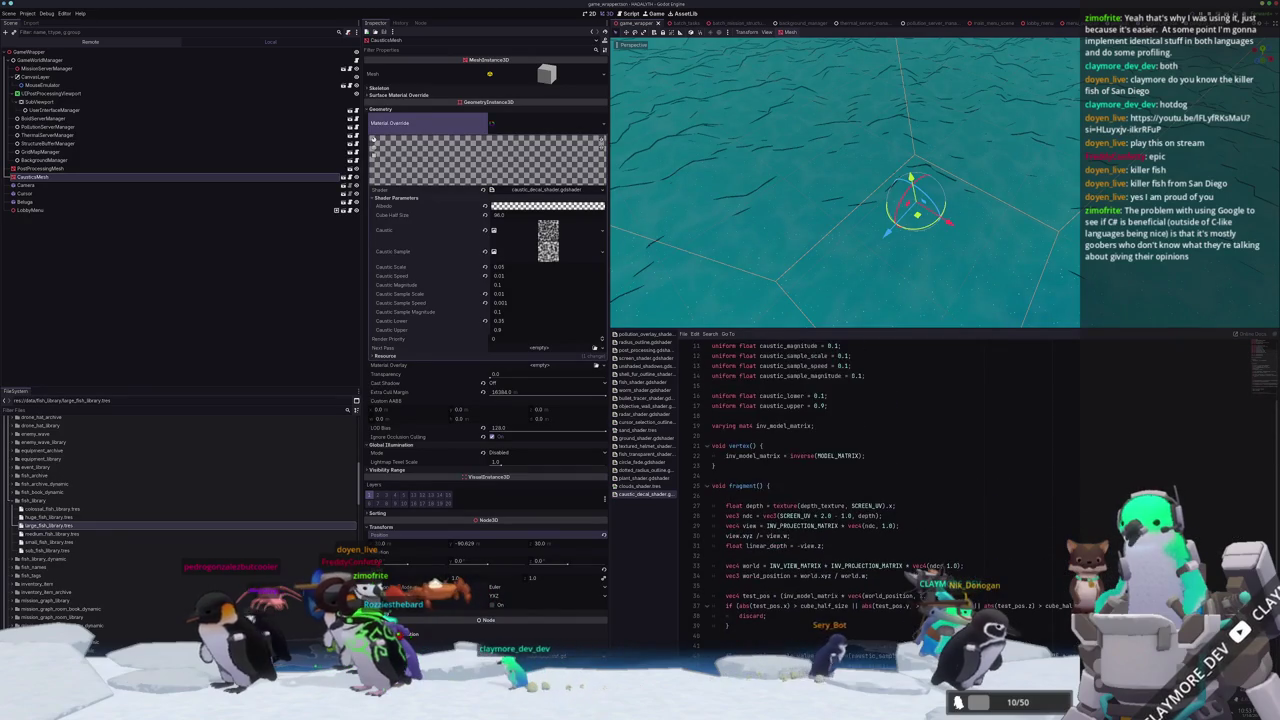
{"action": "scroll", "coordinate": [900, 490], "scroll_direction": "up", "scroll_amount": 1}
{"action": "scroll", "coordinate": [900, 490], "scroll_direction": "down", "scroll_amount": 3}
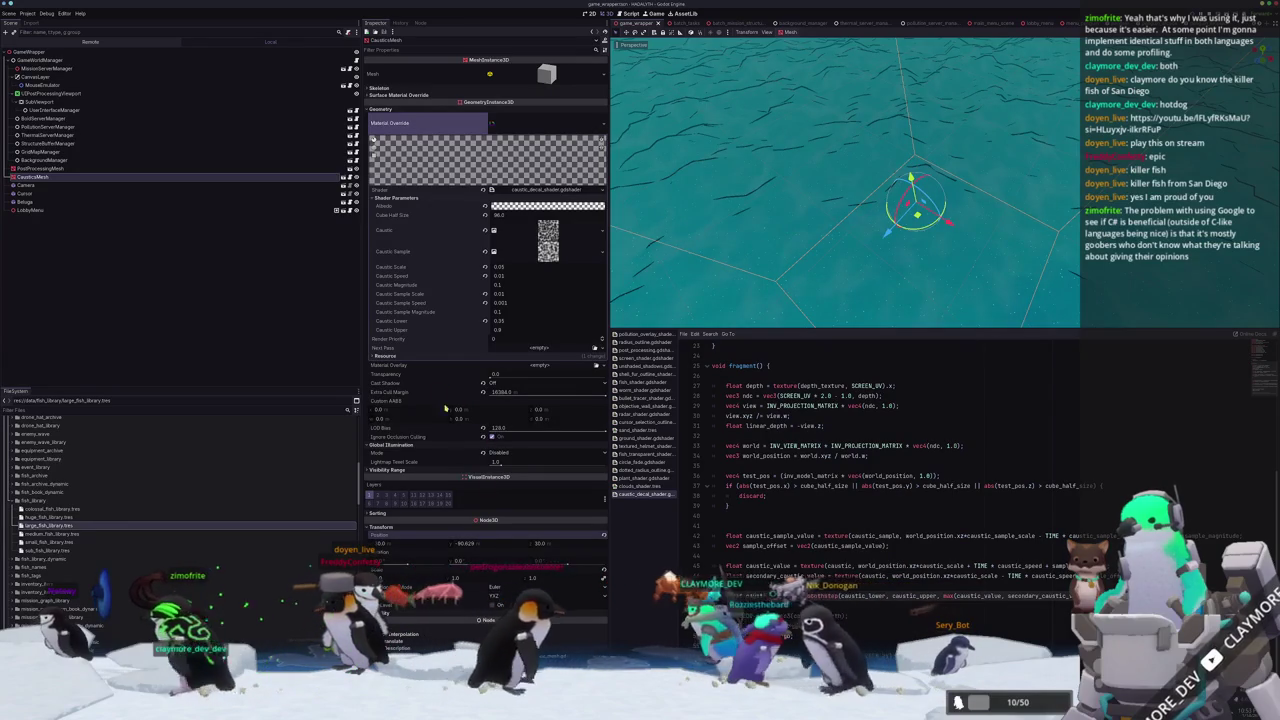
{"action": "left_click_drag", "start_coordinate": [495, 338], "coordinate": [580, 338]}
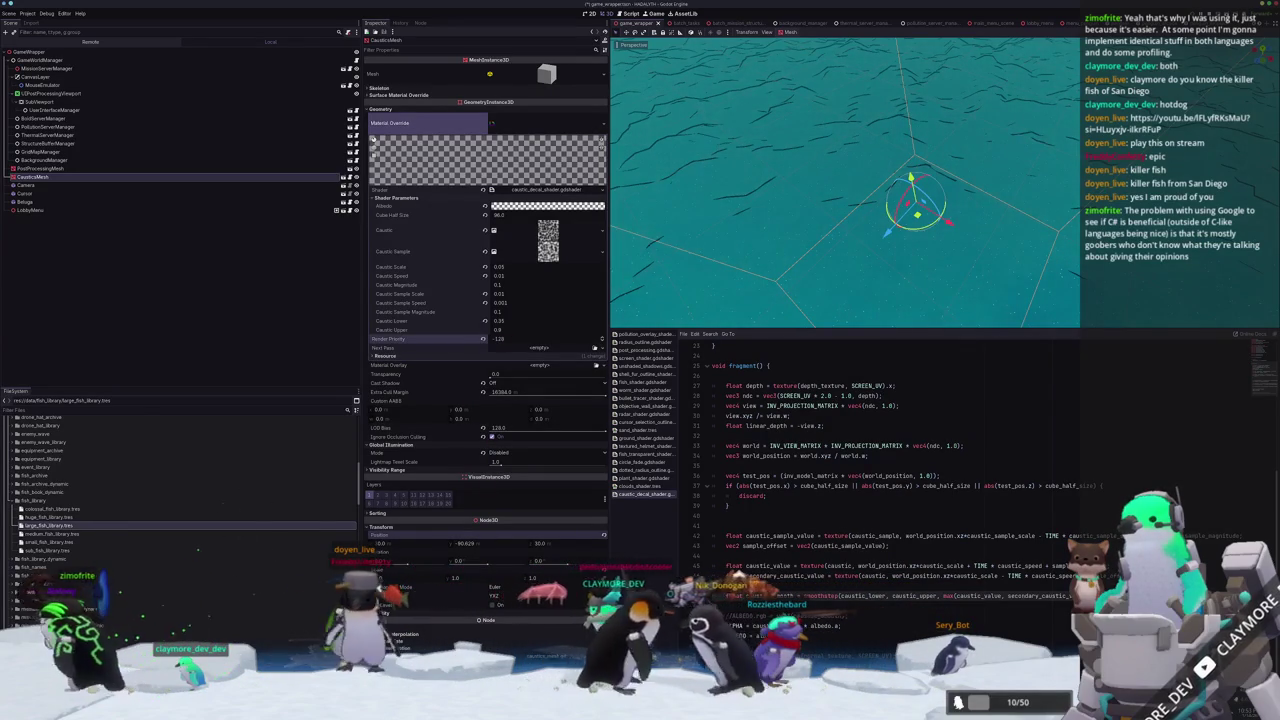
{"action": "key", "text": "F5"}
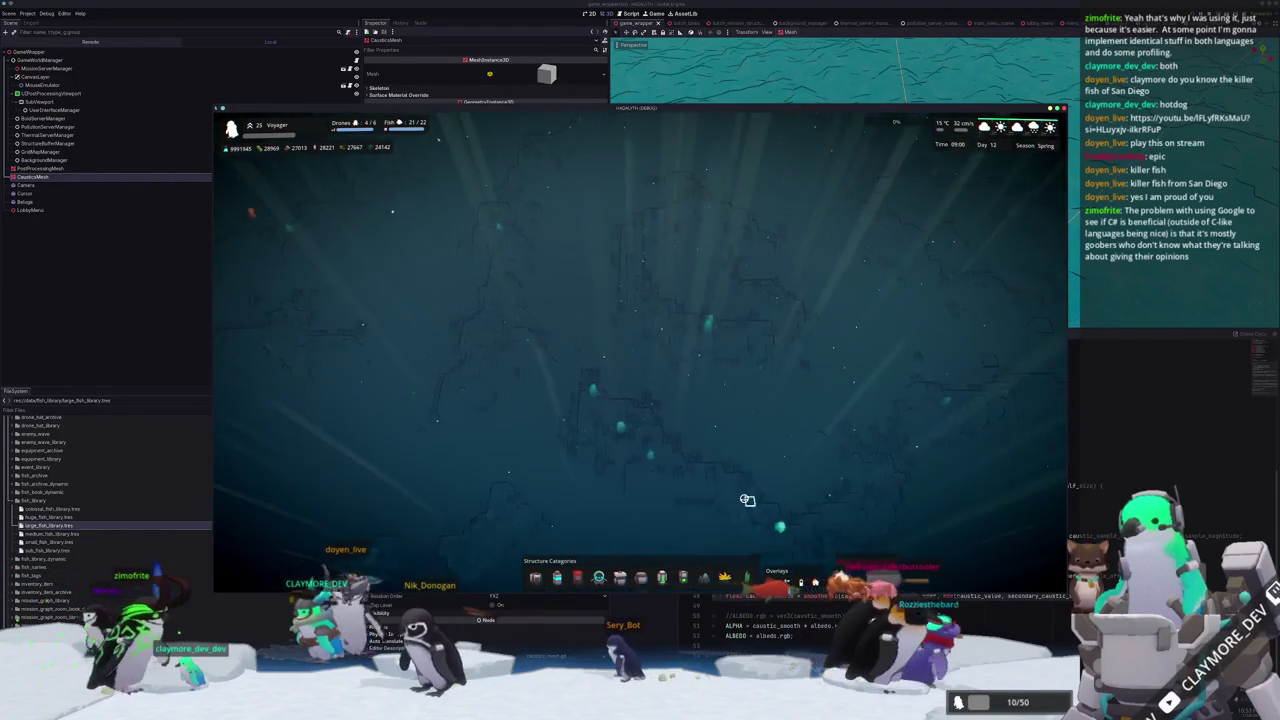
Stop the test run, view the caustics from another angle, then rerun and stop the game.
{"action": "key", "text": "F8"}
{"action": "right_click_drag", "start_coordinate": [614, 257], "coordinate": [614, 257]}
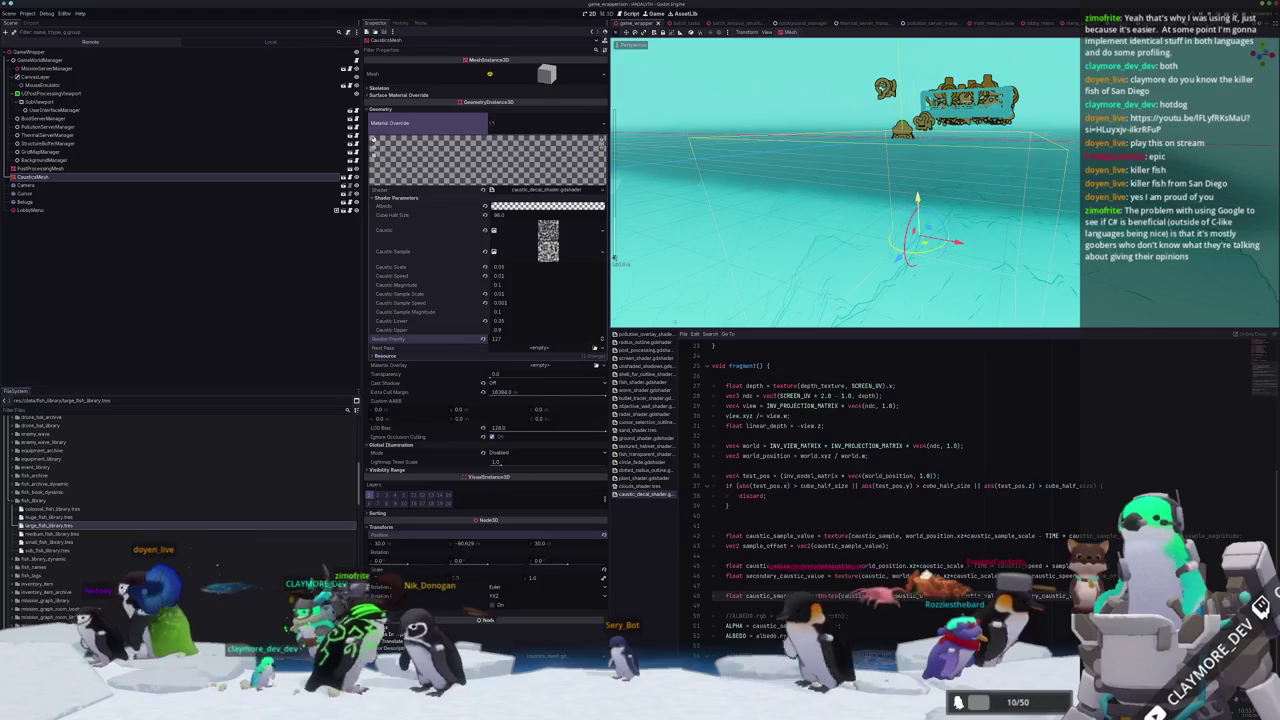
{"action": "key", "text": "F5"}
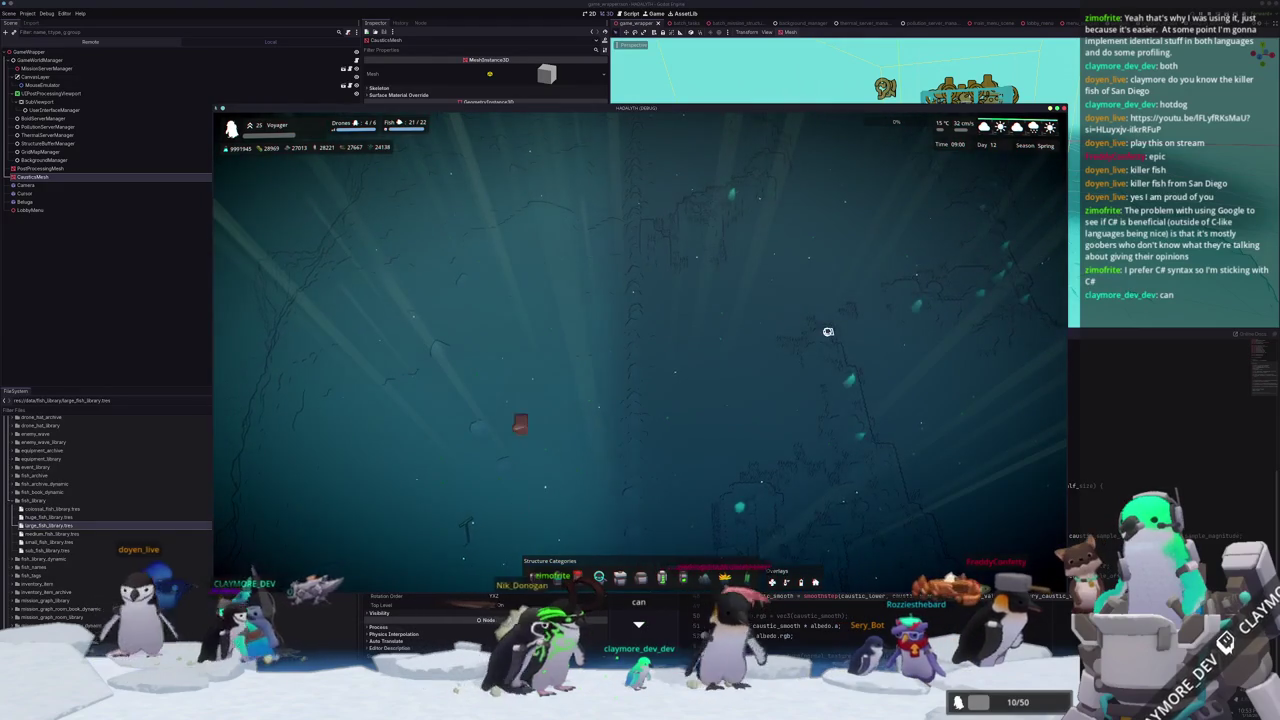
{"action": "key", "text": "F8"}
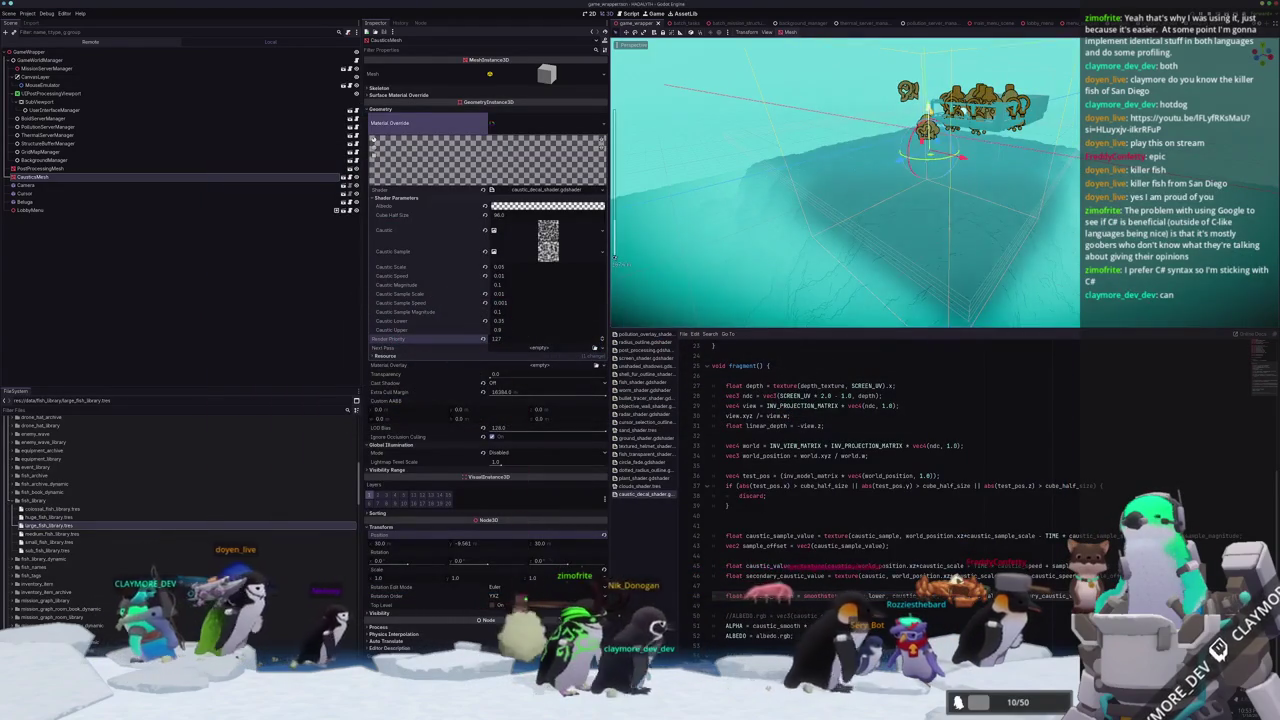
Select CausticsMesh in the Remote scene tree to inspect its live properties, then return to the game.
{"action": "left_click", "coordinate": [114, 45]}
{"action": "scroll", "coordinate": [101, 335], "scroll_direction": "down", "scroll_amount": 5}
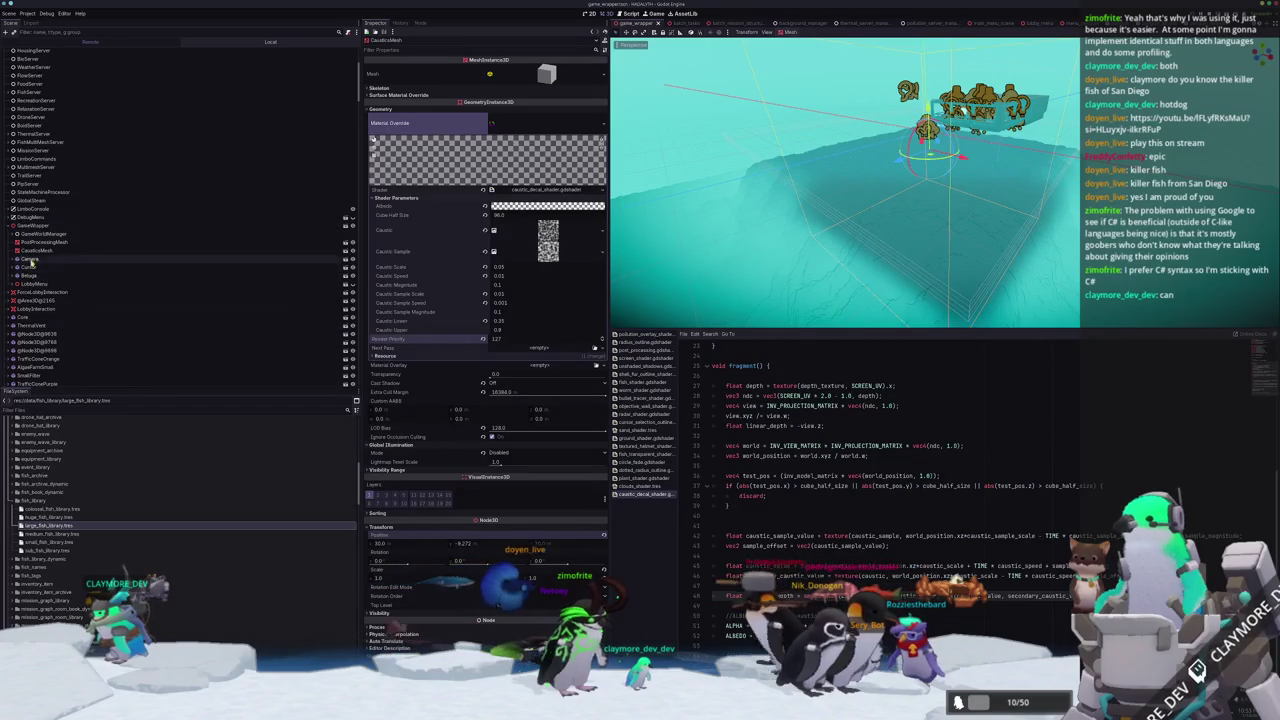
{"action": "left_click", "coordinate": [36, 251]}
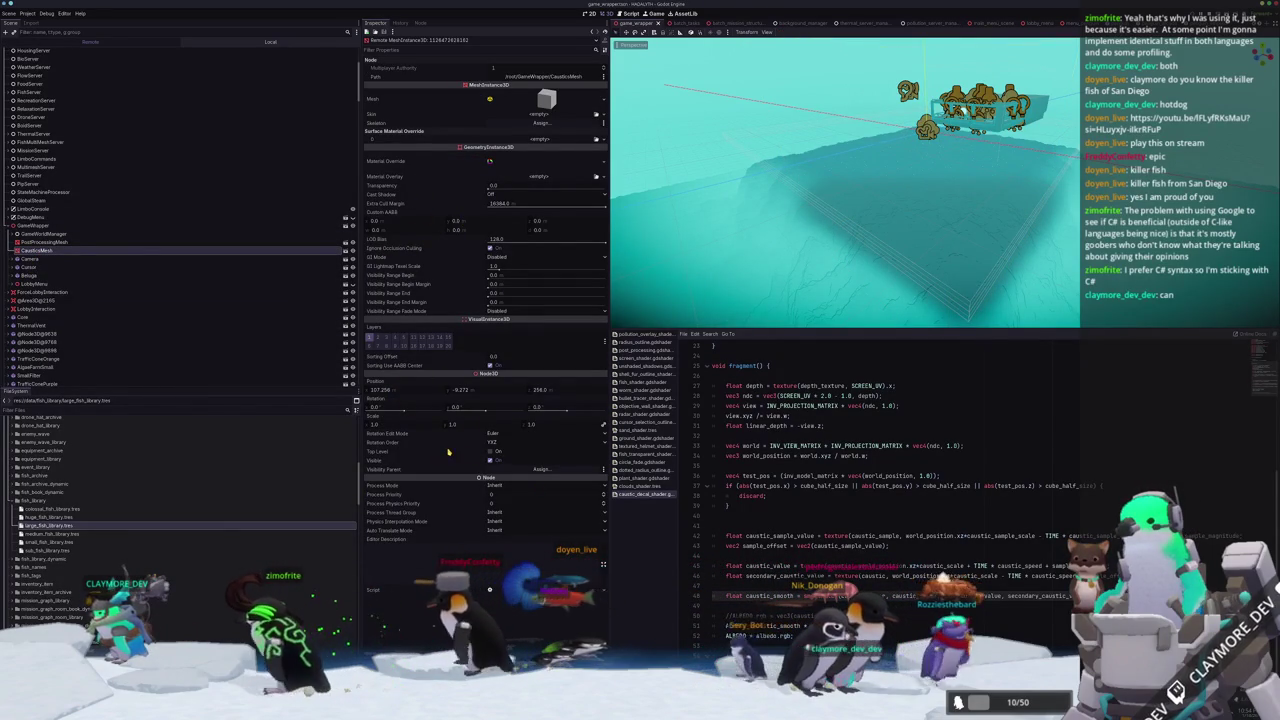
{"action": "key", "text": "alt+Tab"}
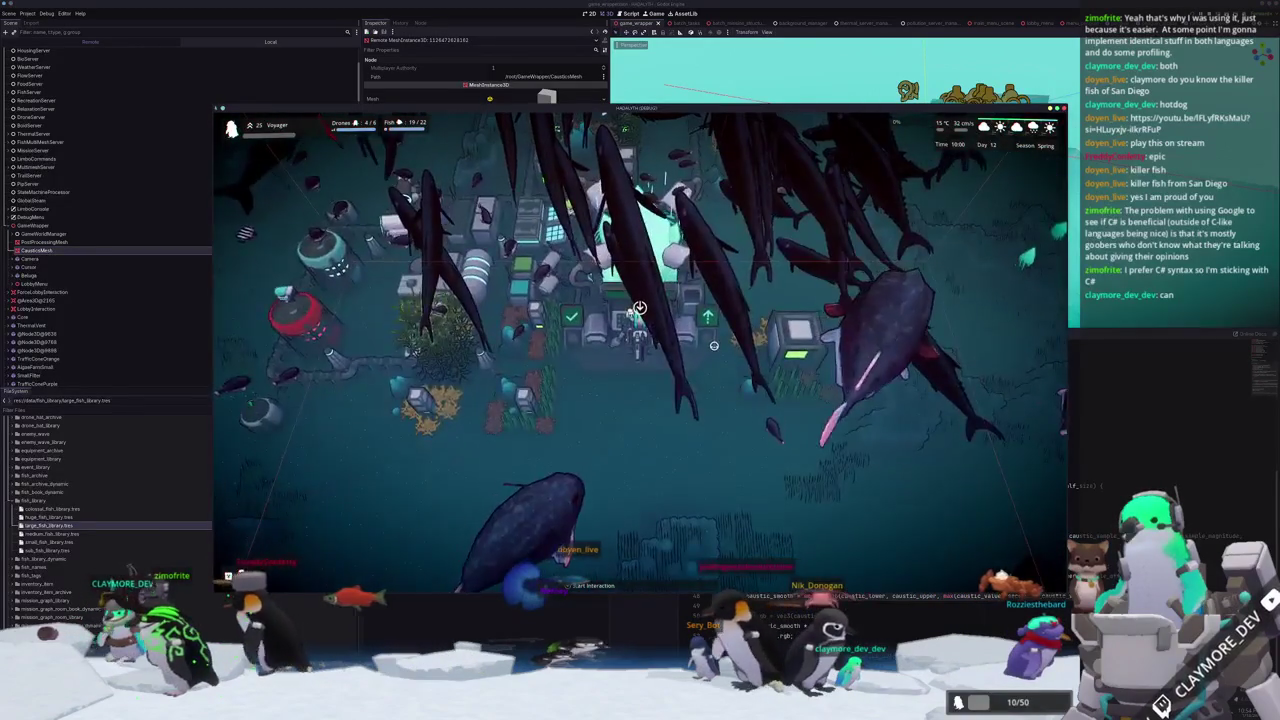
Swim the diver down, up and right around the base to check the caustics, then stop the game.
{"action": "key", "text": "s"}
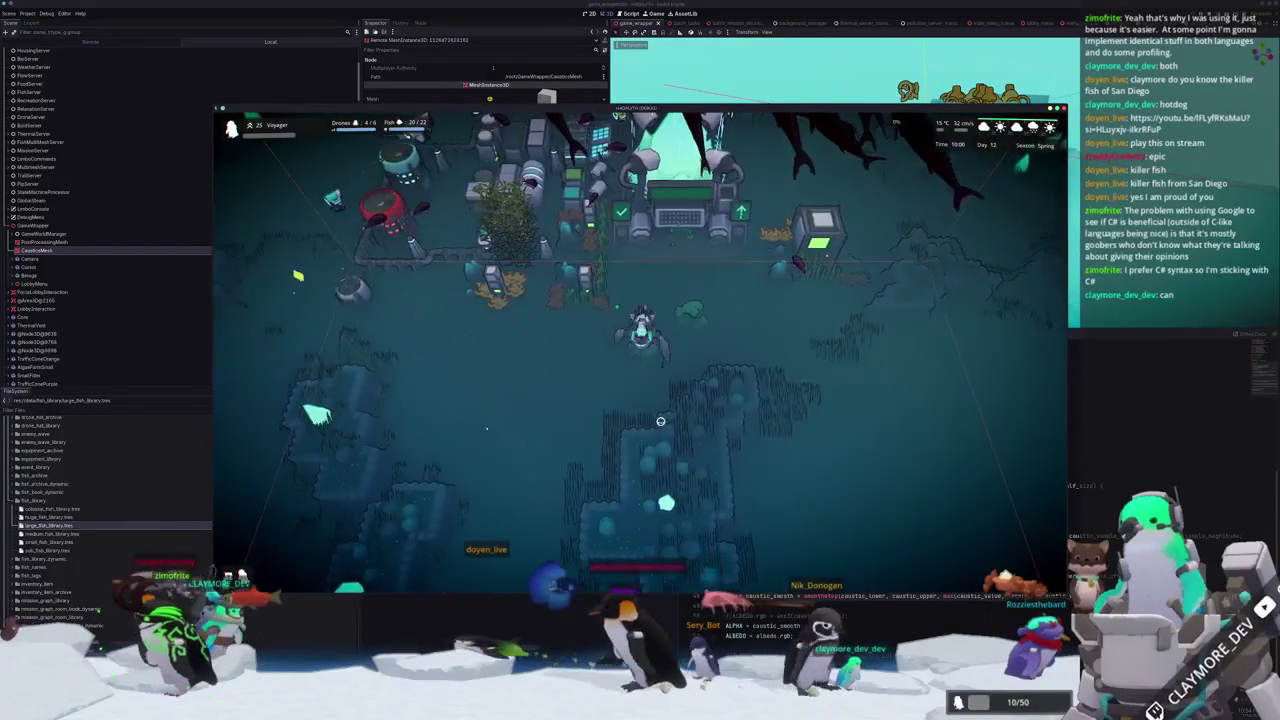
{"action": "key", "text": "w"}
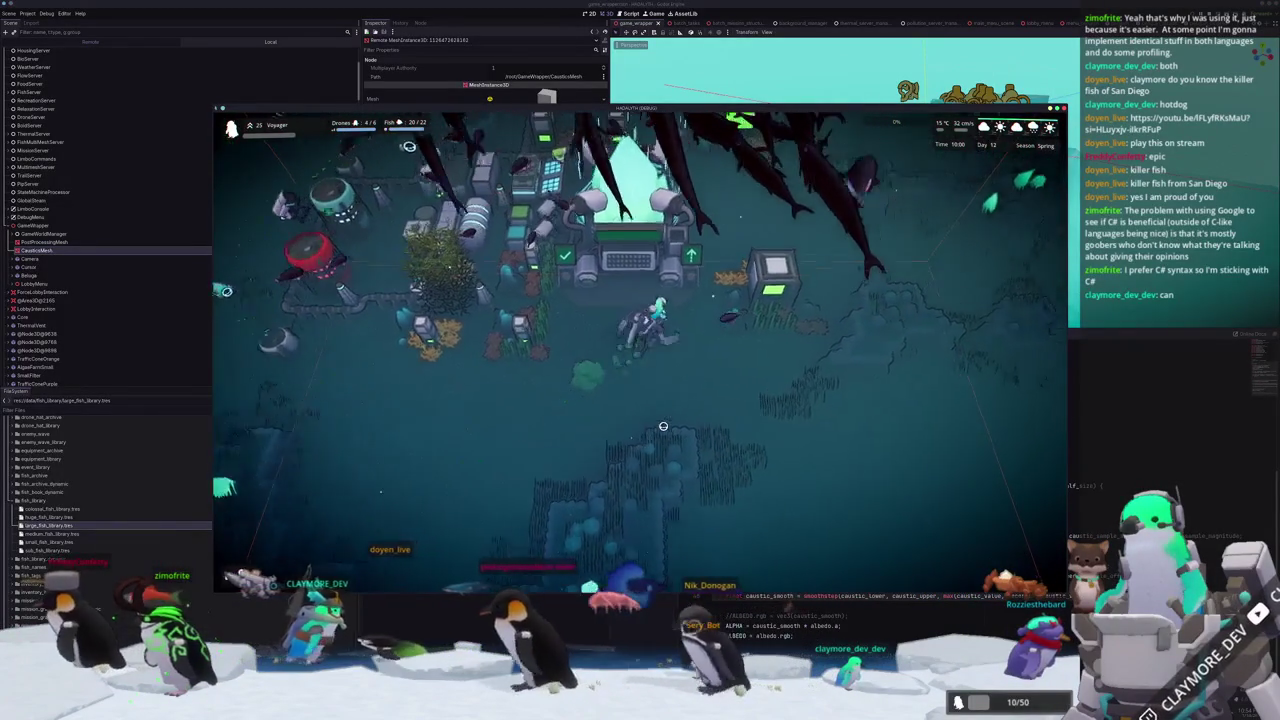
{"action": "key", "text": "d"}
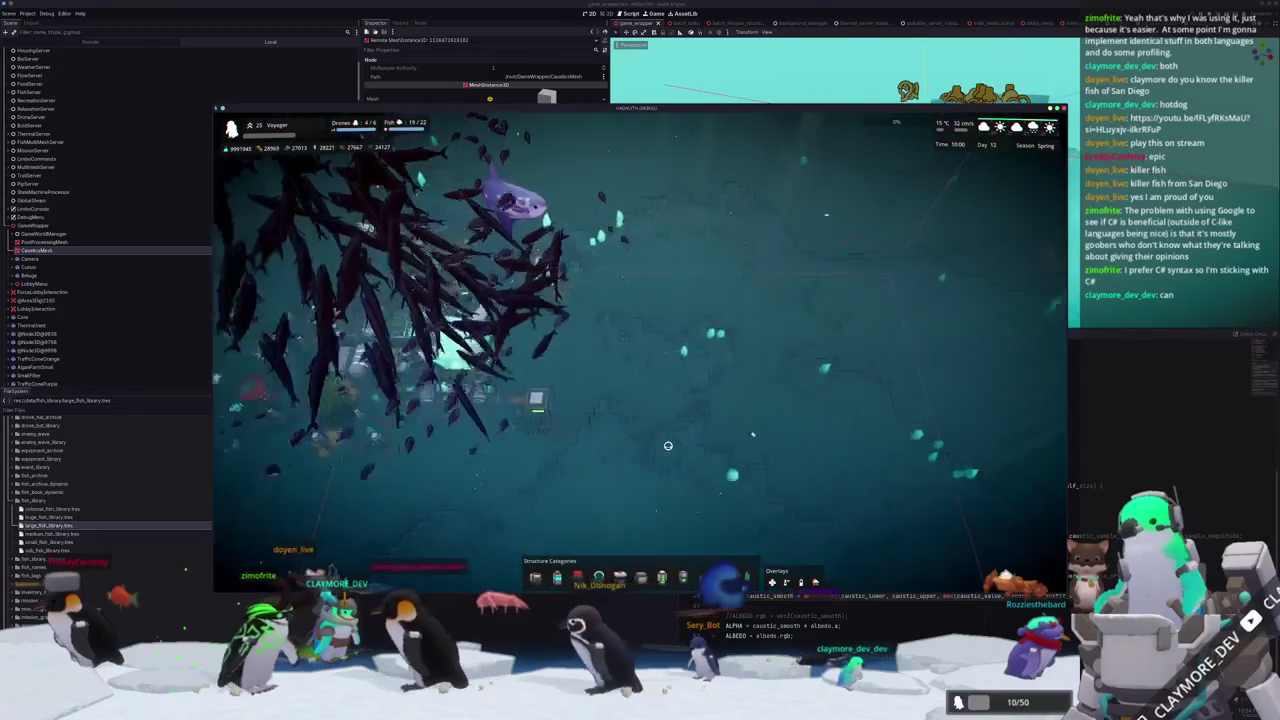
{"action": "key", "text": "d"}
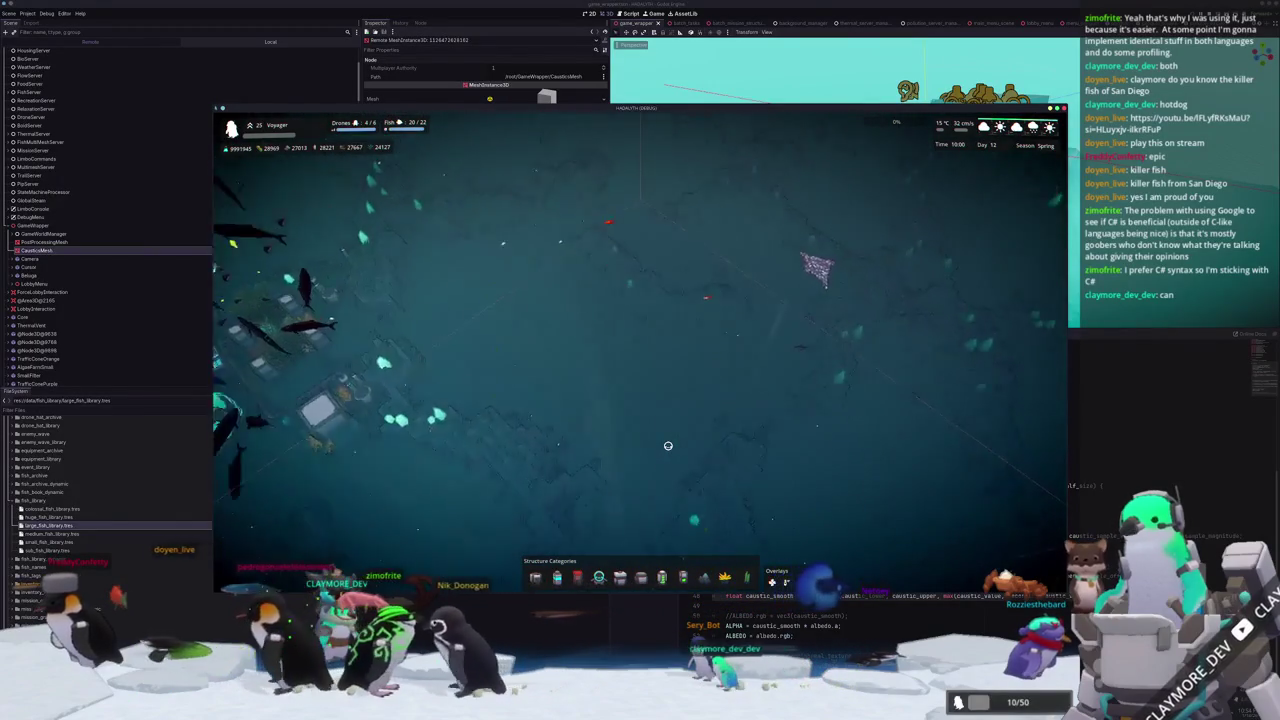
{"action": "key", "text": "w"}
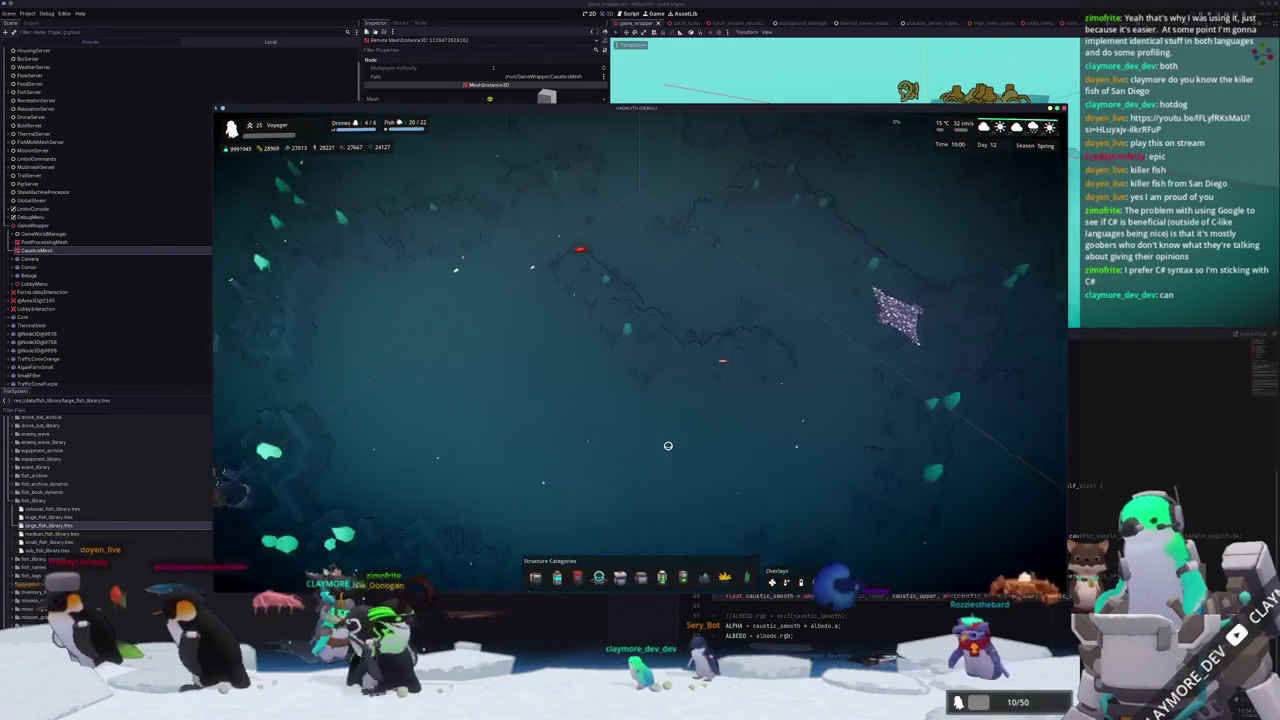
{"action": "key", "text": "F8"}
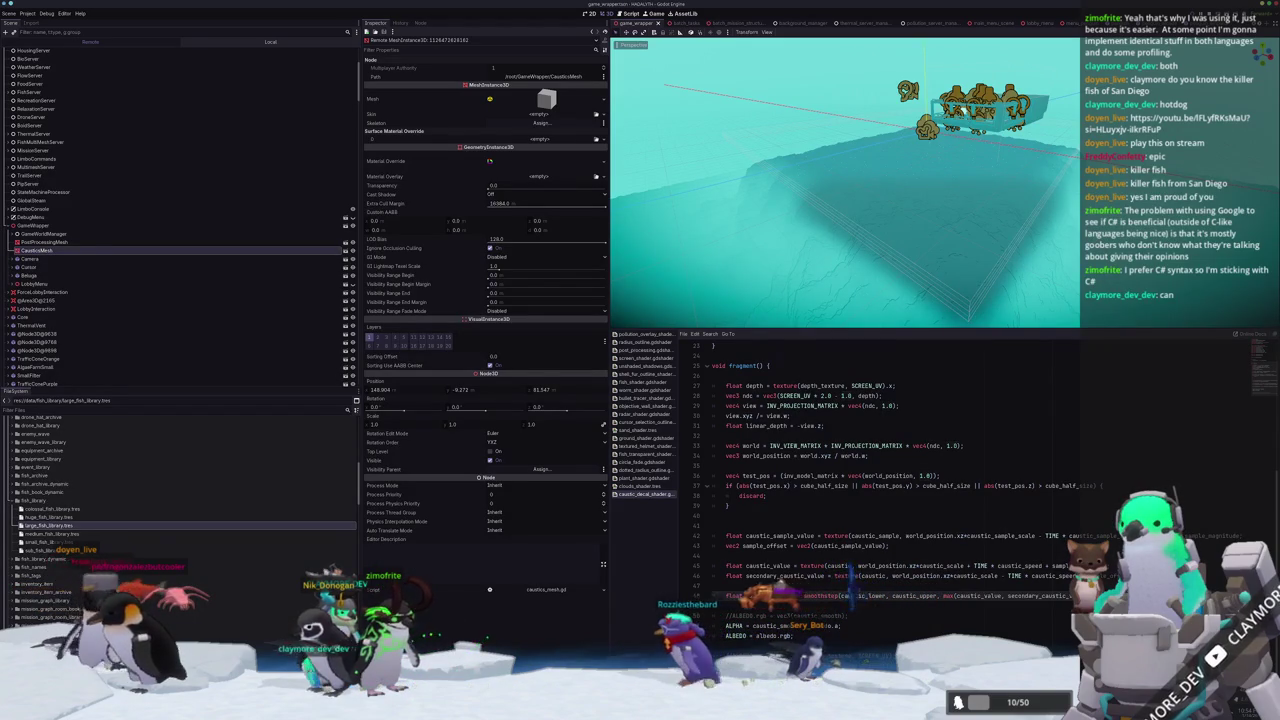
Zoom in and tilt the viewport to a low angle across the water surface.
{"action": "scroll", "coordinate": [937, 214], "scroll_direction": "up", "scroll_amount": 5}
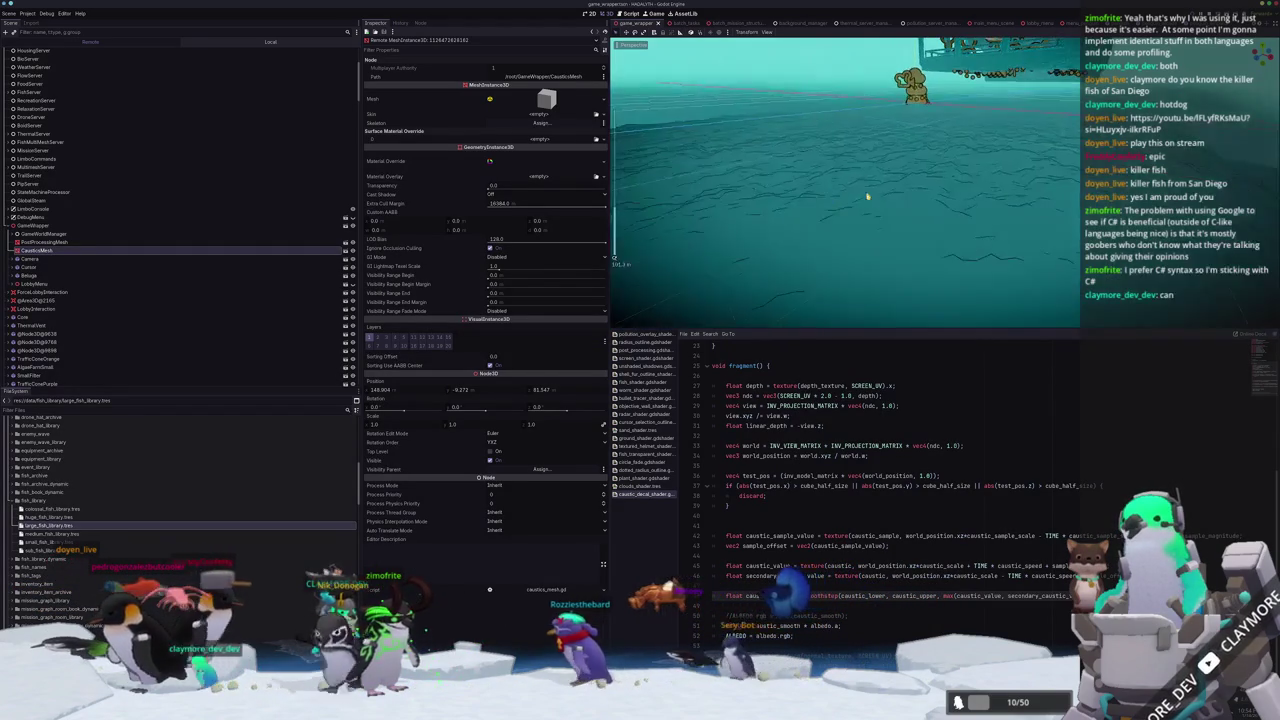
{"action": "scroll", "coordinate": [860, 233], "scroll_direction": "up", "scroll_amount": 3}
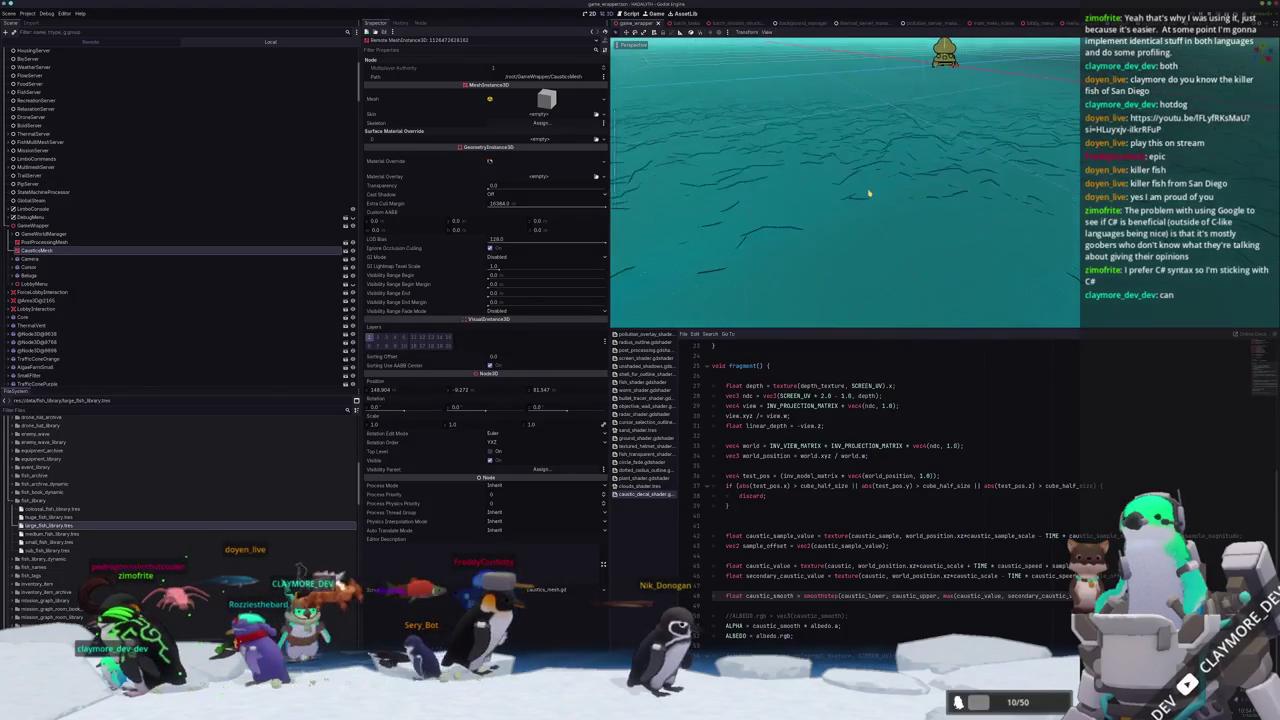
{"action": "mouse_move", "coordinate": [873, 236]}
{"action": "middle_mouse_down"}
{"action": "mouse_move", "coordinate": [875, 211]}
{"action": "mouse_move", "coordinate": [849, 189]}
{"action": "middle_mouse_up"}
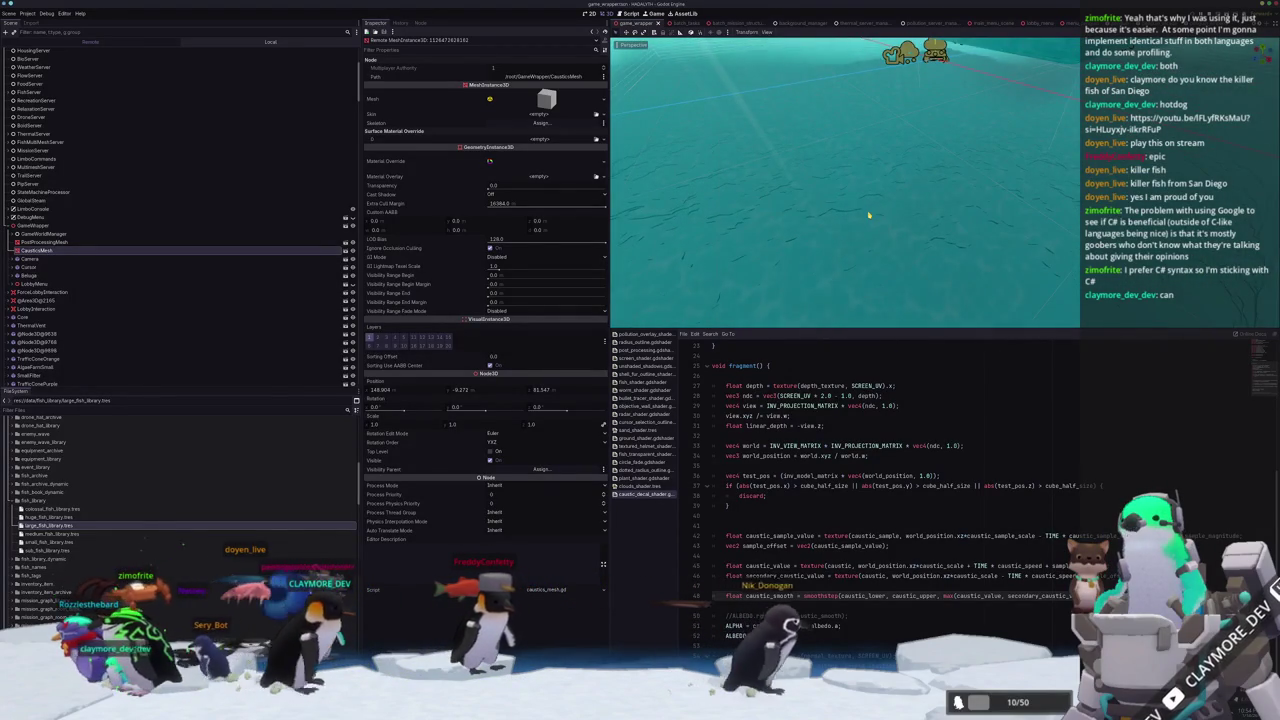
{"action": "mouse_move", "coordinate": [869, 215]}
{"action": "middle_mouse_down"}
{"action": "mouse_move", "coordinate": [873, 237]}
{"action": "mouse_move", "coordinate": [877, 226]}
{"action": "middle_mouse_up"}
{"action": "scroll", "coordinate": [877, 226], "scroll_direction": "down", "scroll_amount": 2}
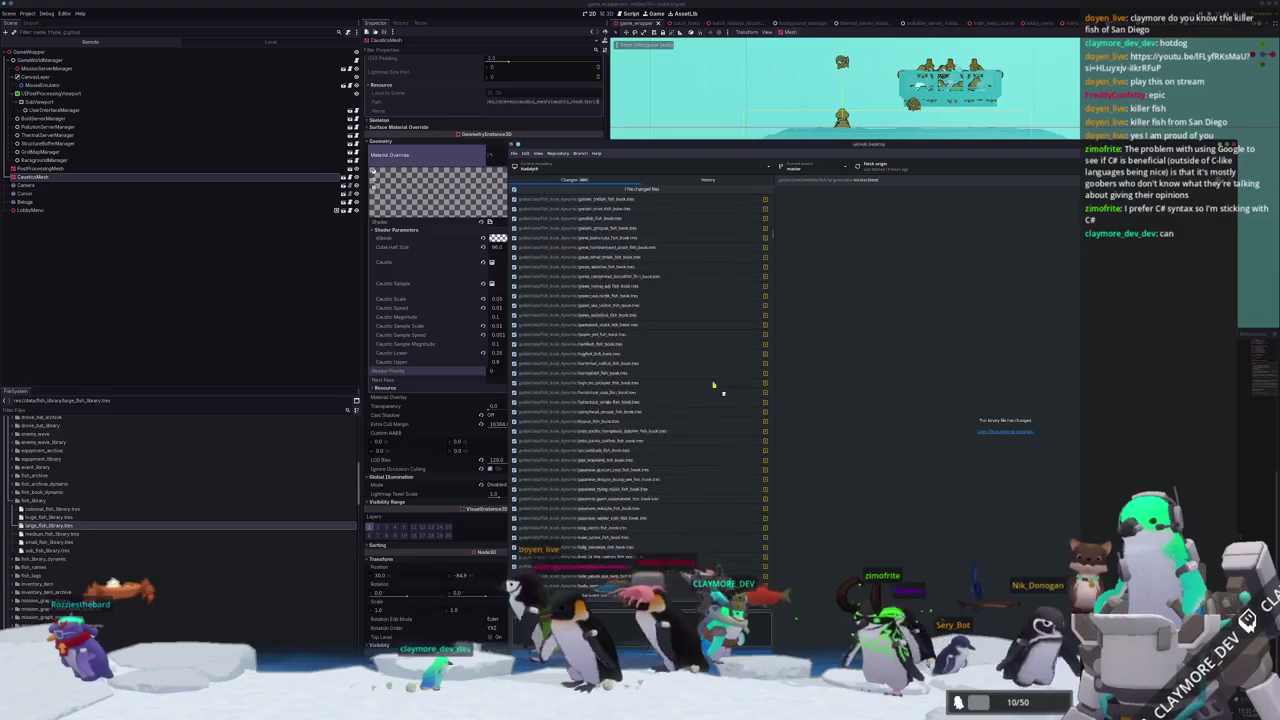
Preview a scene file's changes in GitHub Desktop, expanding the mesh's transform properties.
{"action": "left_click_drag", "start_coordinate": [772, 236], "coordinate": [762, 530]}
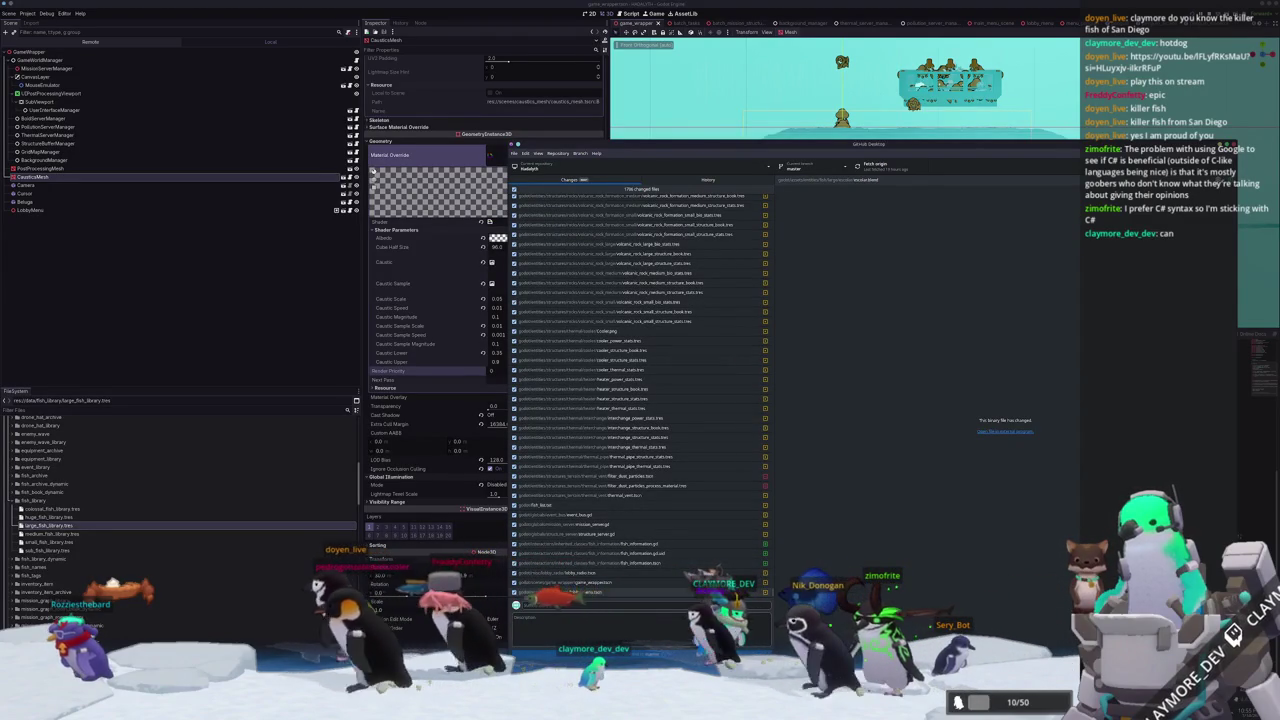
{"action": "left_click", "coordinate": [581, 593]}
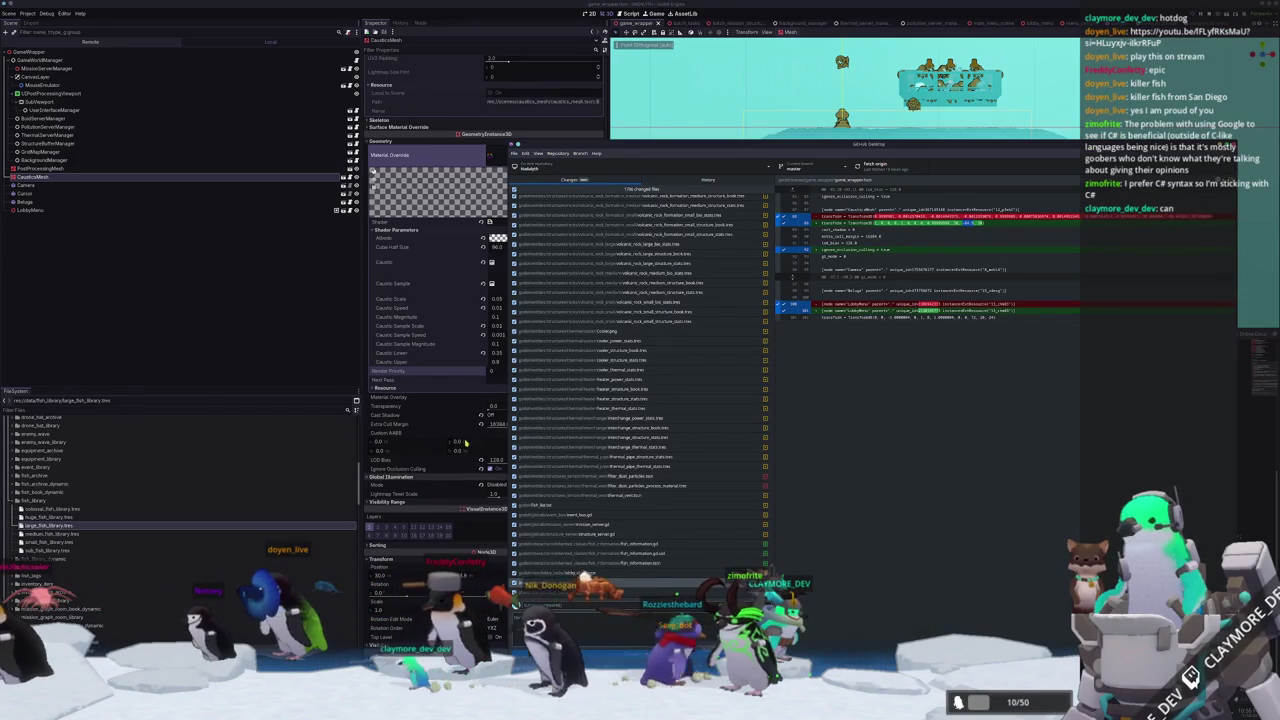
{"action": "left_click", "coordinate": [380, 559]}
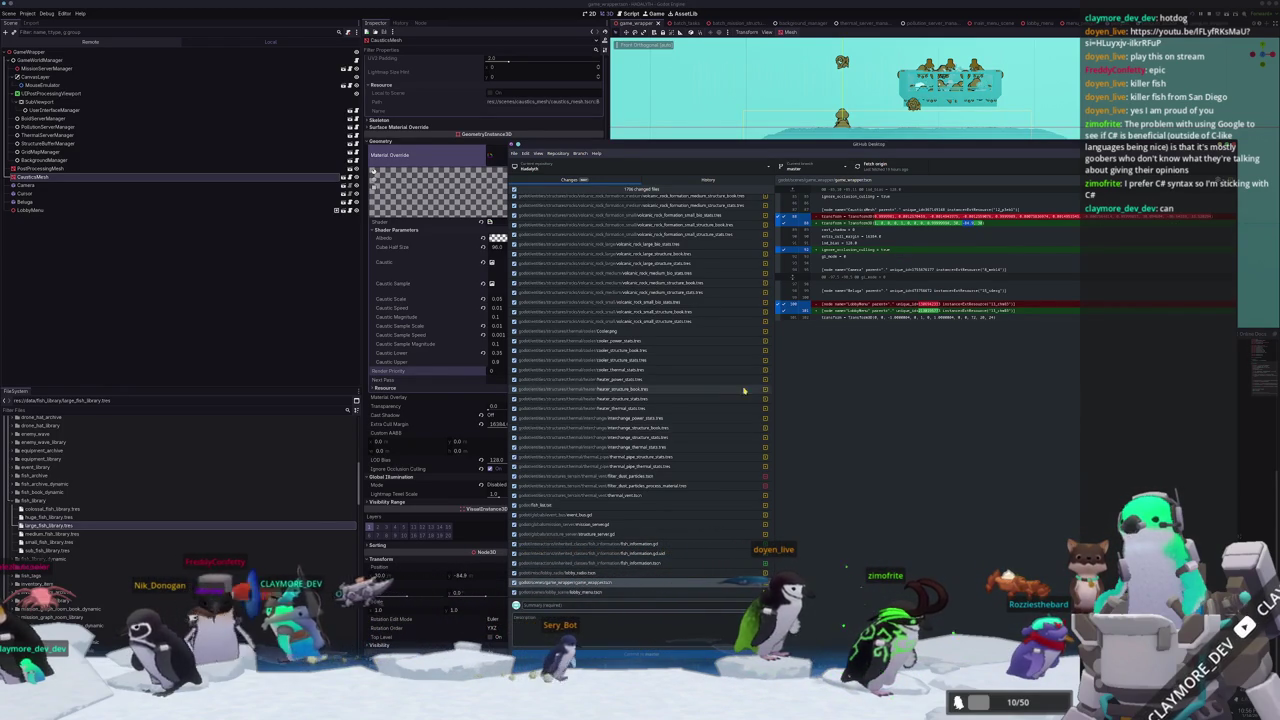
{"action": "scroll", "coordinate": [645, 533], "scroll_direction": "up", "scroll_amount": 6}
{"action": "scroll", "coordinate": [645, 533], "scroll_direction": "up", "scroll_amount": 3}
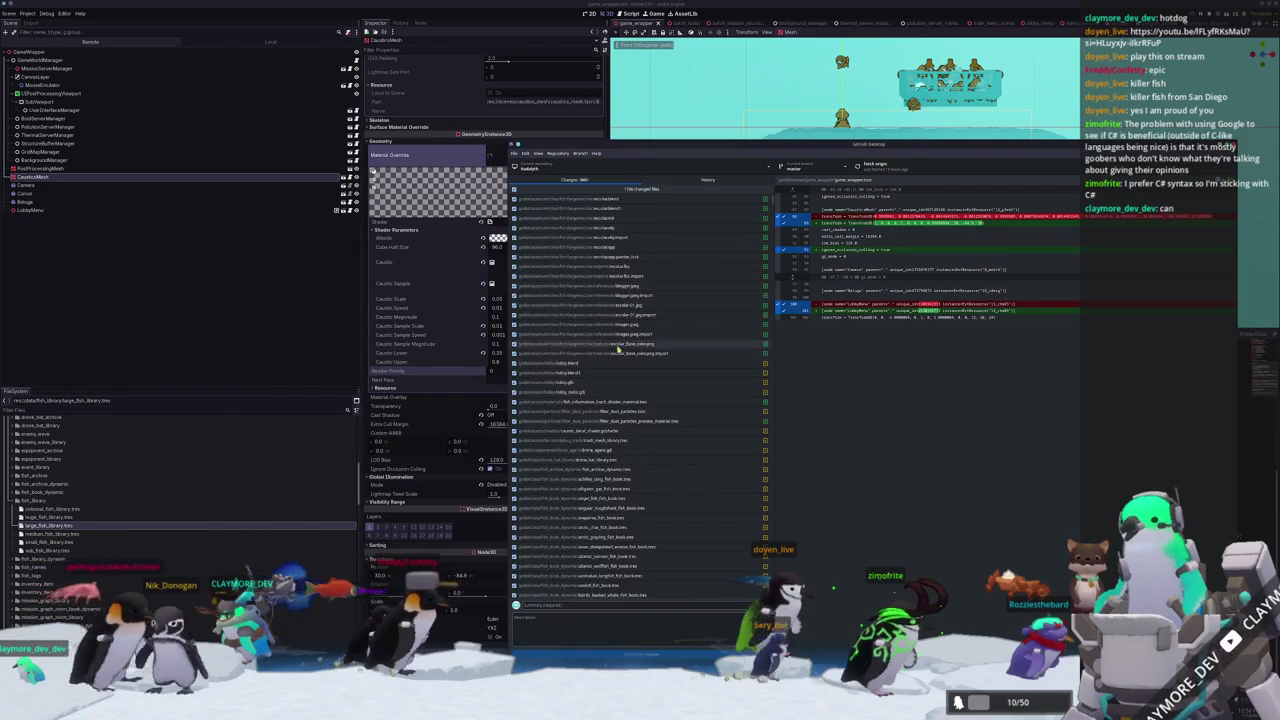
View the caustic_decal_shader.gdshader diff, then return to Godot in an angled perspective view.
{"action": "left_click", "coordinate": [623, 433]}
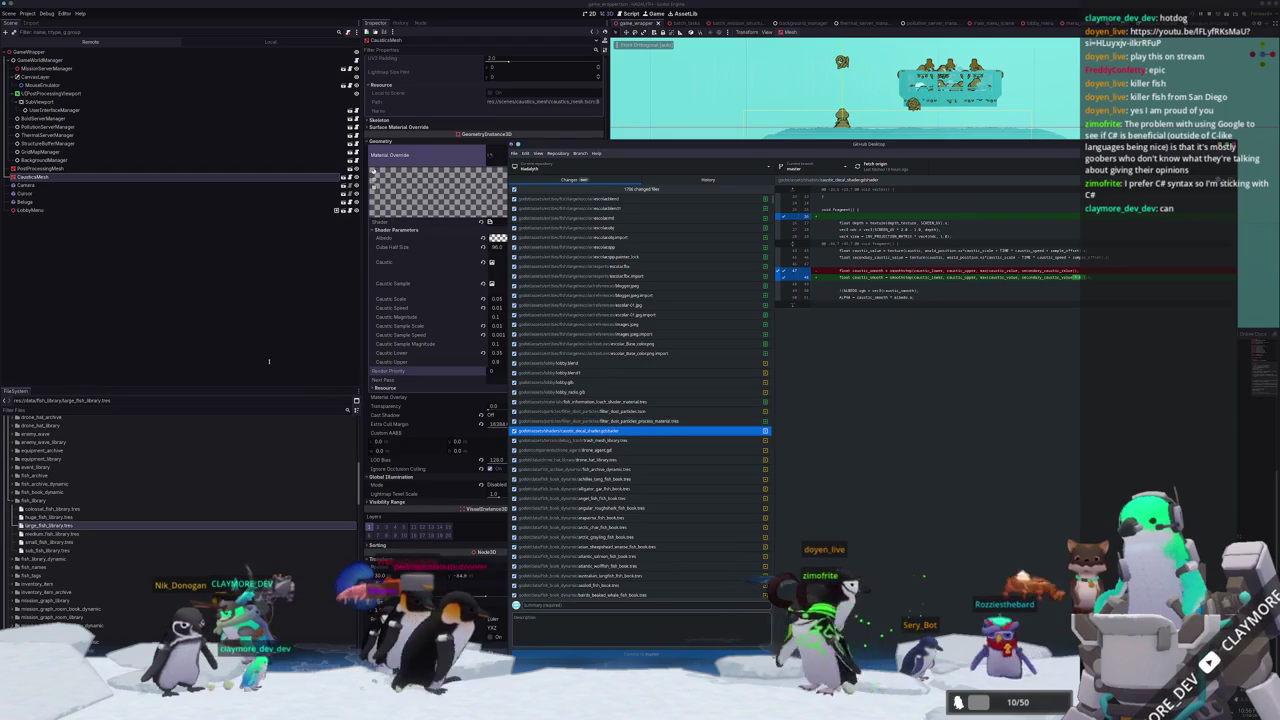
{"action": "left_click", "coordinate": [498, 170]}
{"action": "mouse_move", "coordinate": [860, 190]}
{"action": "middle_mouse_down"}
{"action": "mouse_move", "coordinate": [825, 200]}
{"action": "mouse_move", "coordinate": [825, 240]}
{"action": "middle_mouse_up"}
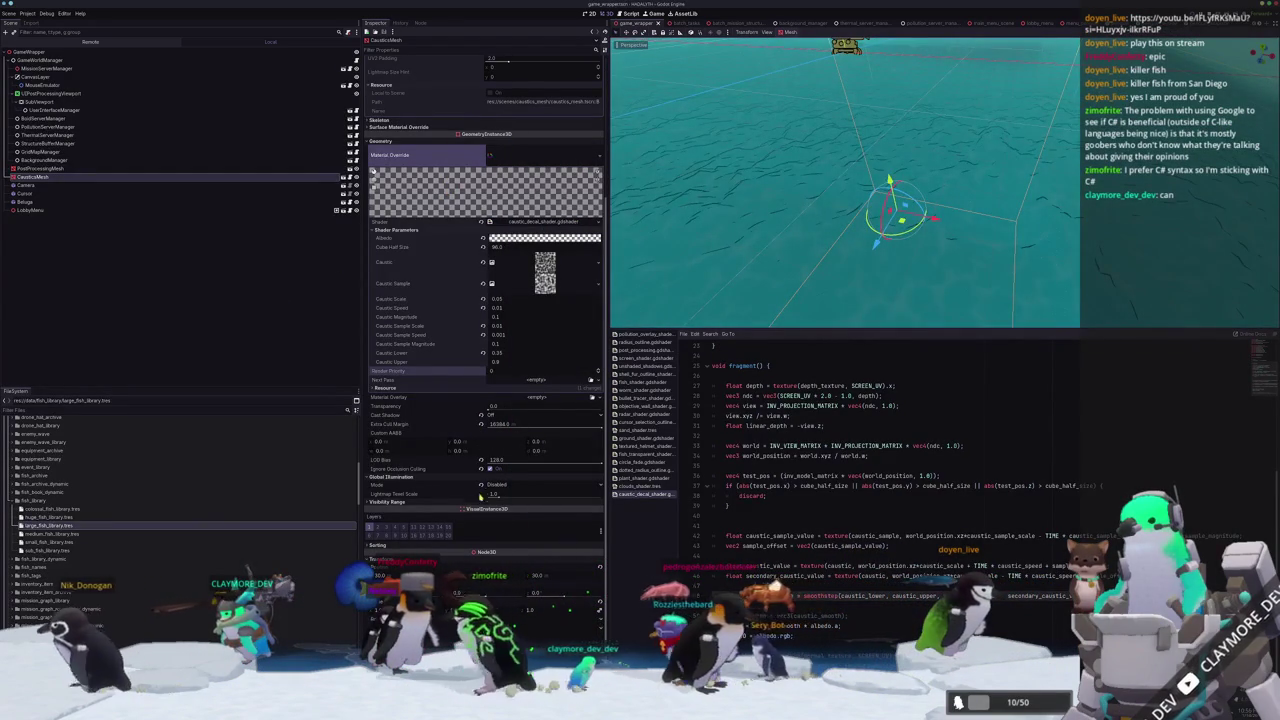
Orbit around the caustics mesh and scroll through the top of the caustic shader.
{"action": "middle_click_drag", "start_coordinate": [825, 240], "coordinate": [778, 286]}
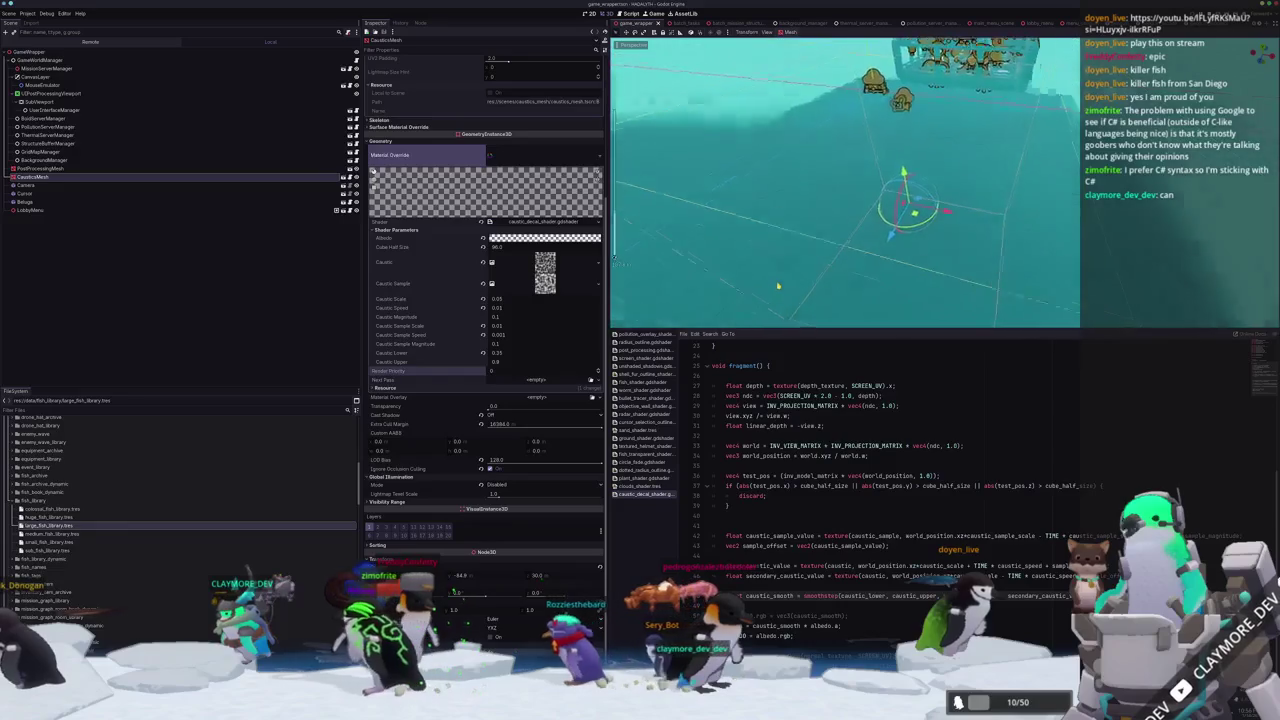
{"action": "mouse_move", "coordinate": [778, 286]}
{"action": "middle_mouse_down"}
{"action": "mouse_move", "coordinate": [803, 267]}
{"action": "mouse_move", "coordinate": [760, 300]}
{"action": "middle_mouse_up"}
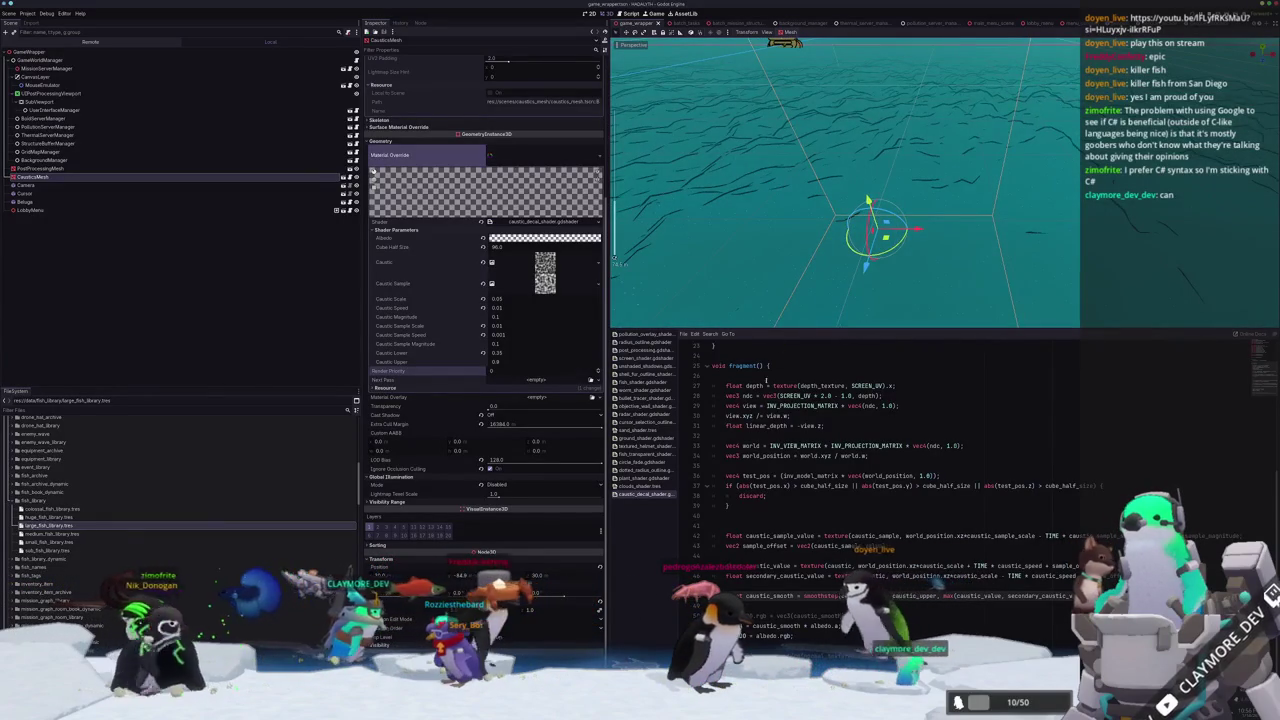
{"action": "scroll", "coordinate": [765, 380], "scroll_direction": "up", "scroll_amount": 7}
{"action": "left_click", "coordinate": [747, 395]}
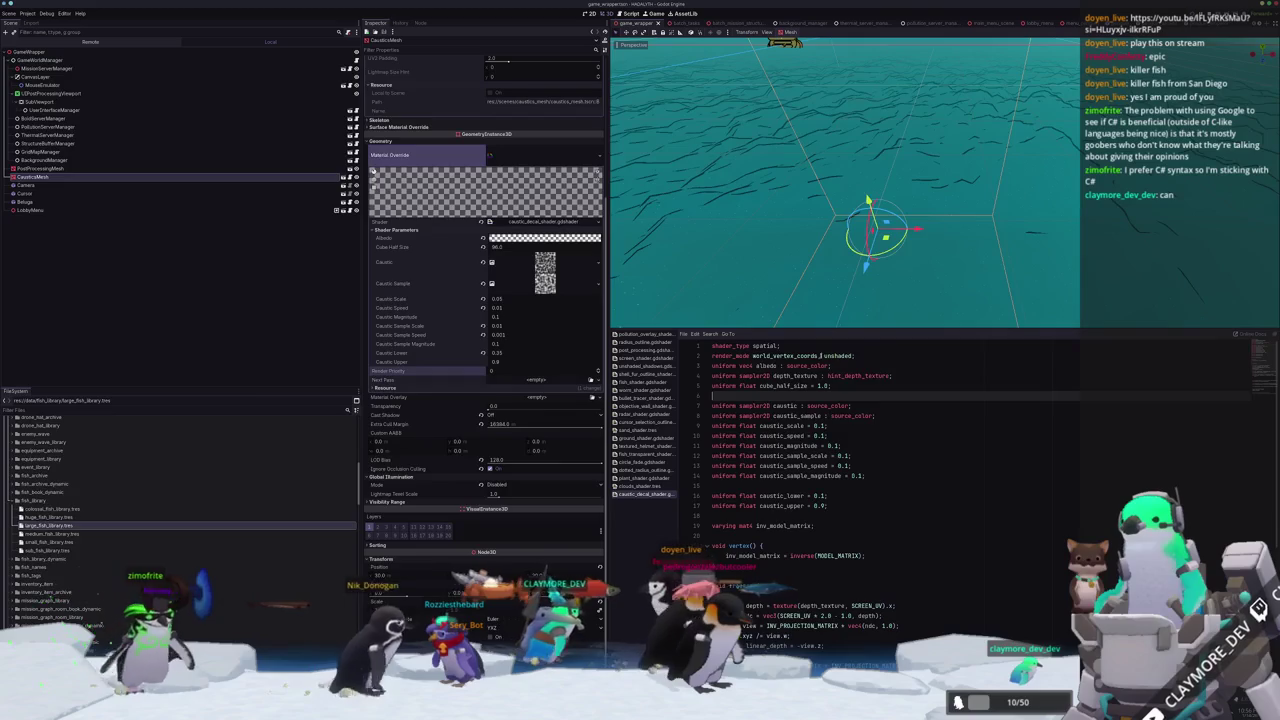
{"action": "scroll", "coordinate": [826, 413], "scroll_direction": "down", "scroll_amount": 3}
{"action": "scroll", "coordinate": [826, 413], "scroll_direction": "down", "scroll_amount": 2}
{"action": "scroll", "coordinate": [826, 413], "scroll_direction": "down", "scroll_amount": 3}
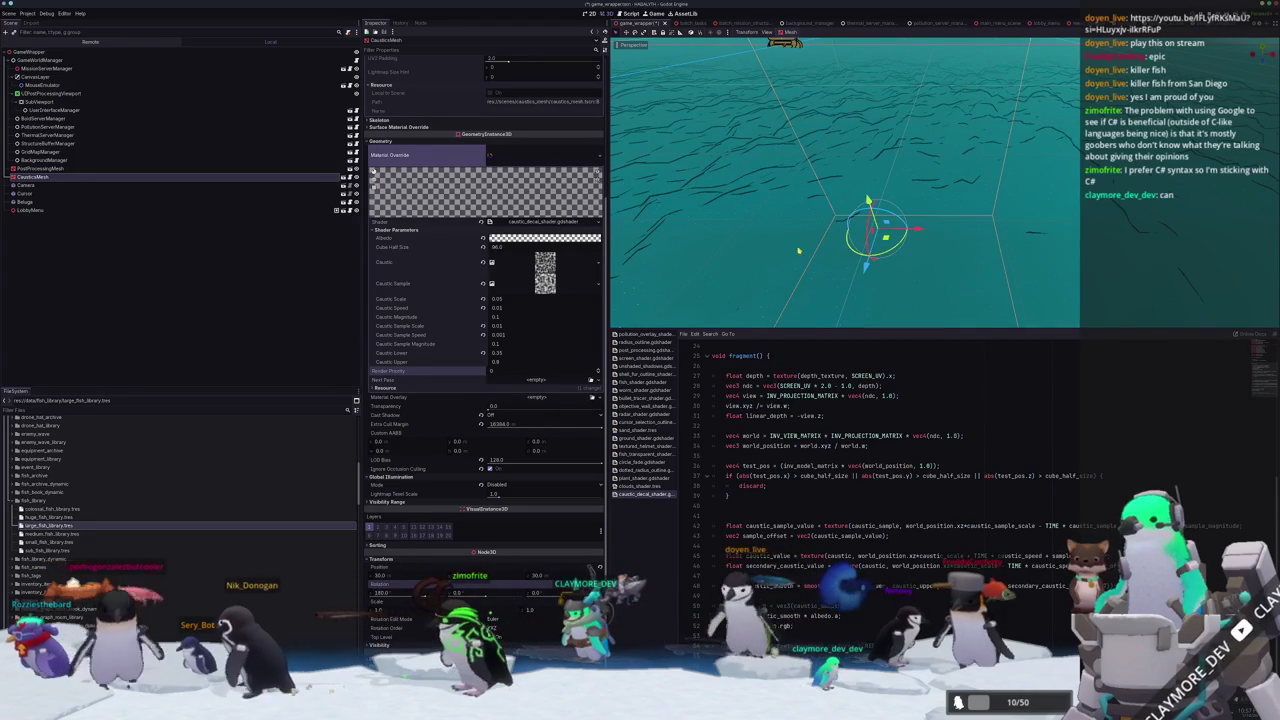
Rotate CausticsMesh to about -90 degrees around its vertical axis.
{"action": "left_click_drag", "start_coordinate": [866, 238], "coordinate": [866, 234]}
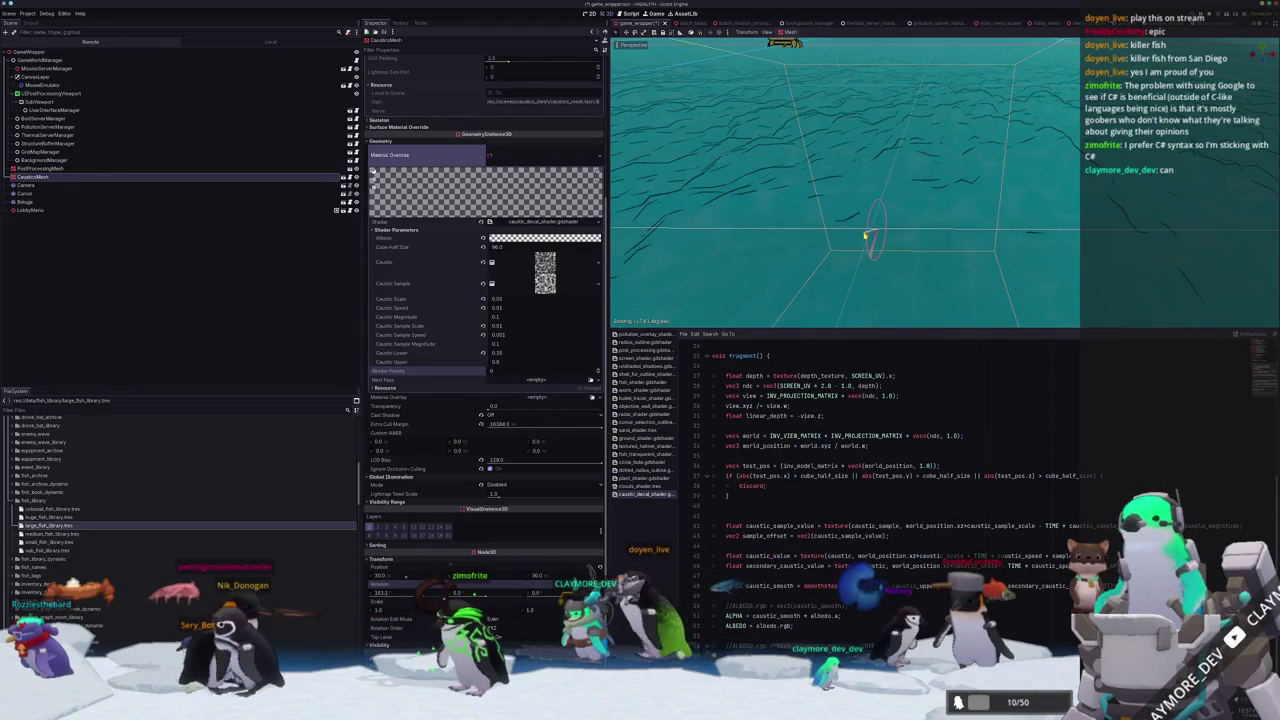
{"action": "mouse_move", "coordinate": [866, 234]}
{"action": "middle_mouse_down"}
{"action": "mouse_move", "coordinate": [833, 290]}
{"action": "mouse_move", "coordinate": [899, 252]}
{"action": "middle_mouse_up"}
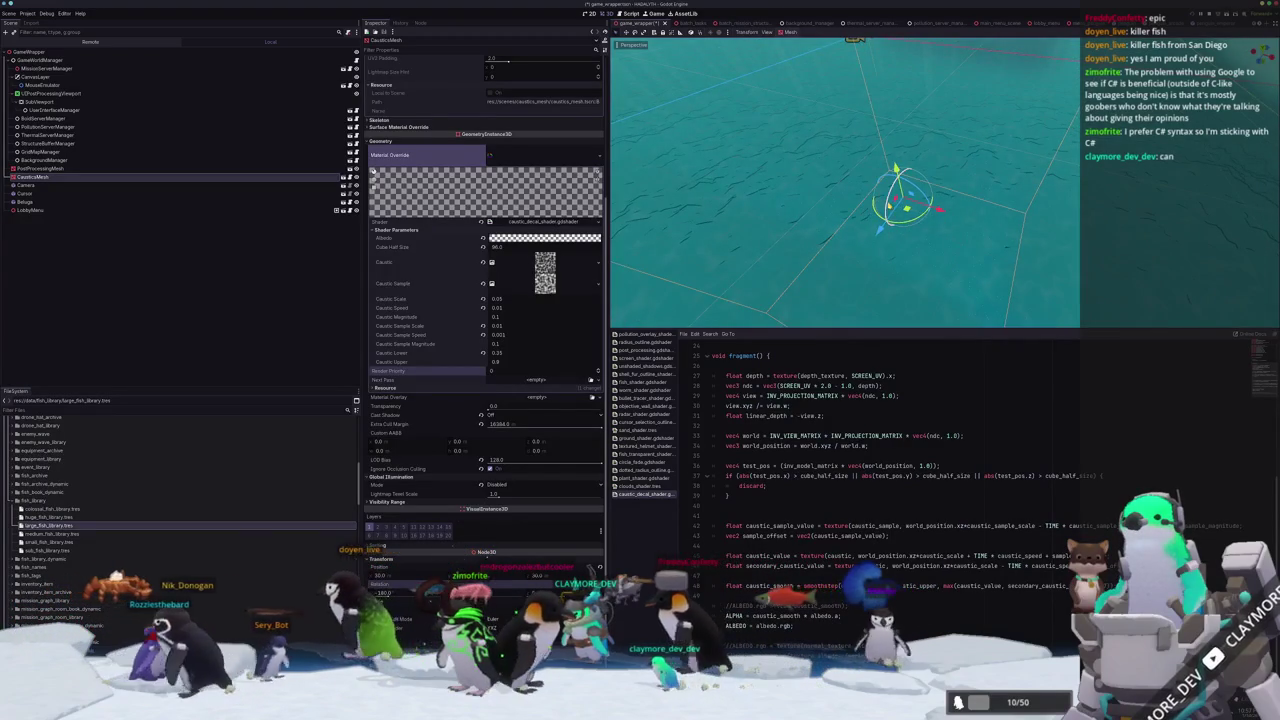
{"action": "left_click_drag", "start_coordinate": [897, 172], "coordinate": [896, 194]}
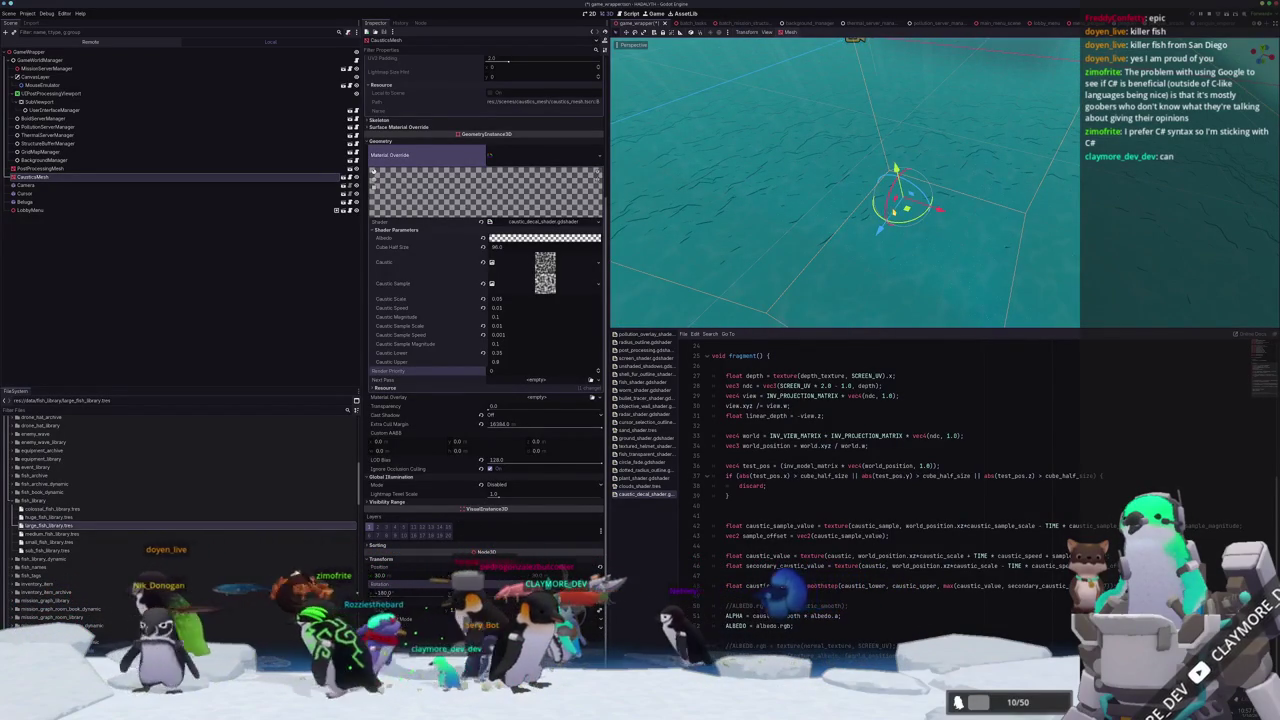
{"action": "left_click_drag", "start_coordinate": [897, 170], "coordinate": [937, 177]}
{"action": "left_click_drag", "start_coordinate": [926, 238], "coordinate": [900, 262]}
{"action": "middle_click_drag", "start_coordinate": [900, 262], "coordinate": [886, 246]}
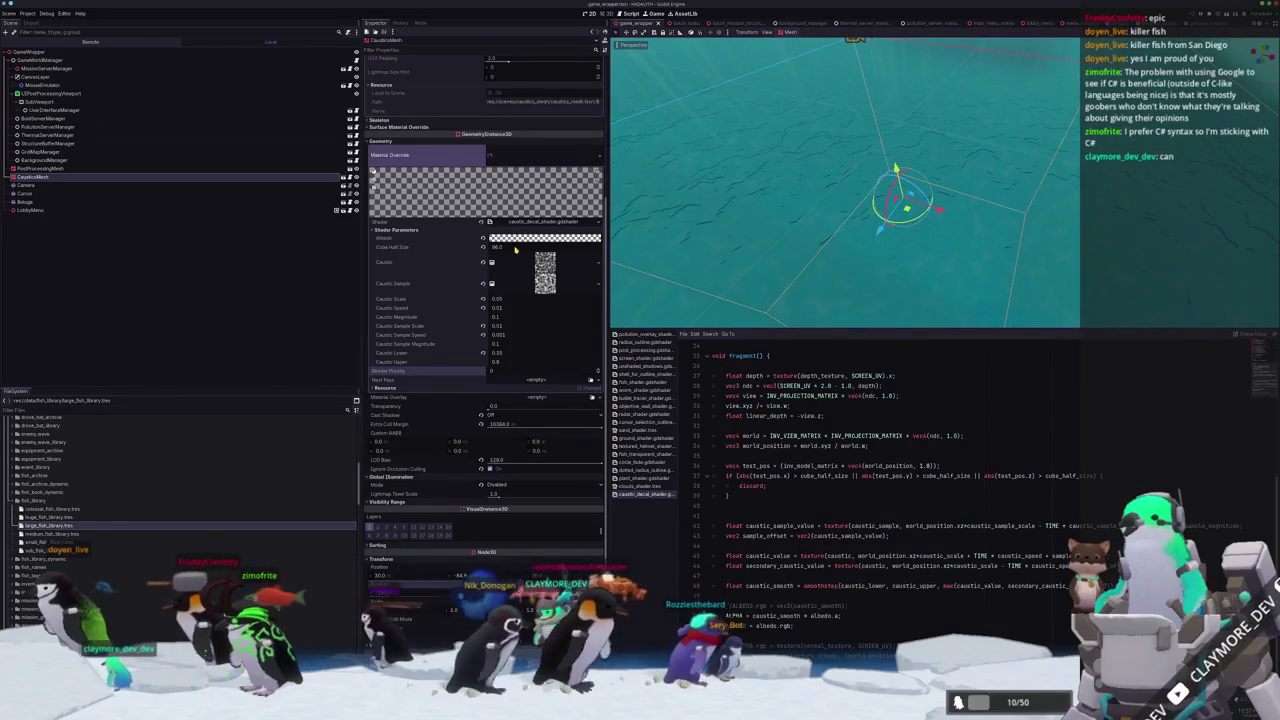
{"action": "scroll", "coordinate": [406, 151], "scroll_direction": "up", "scroll_amount": 4}
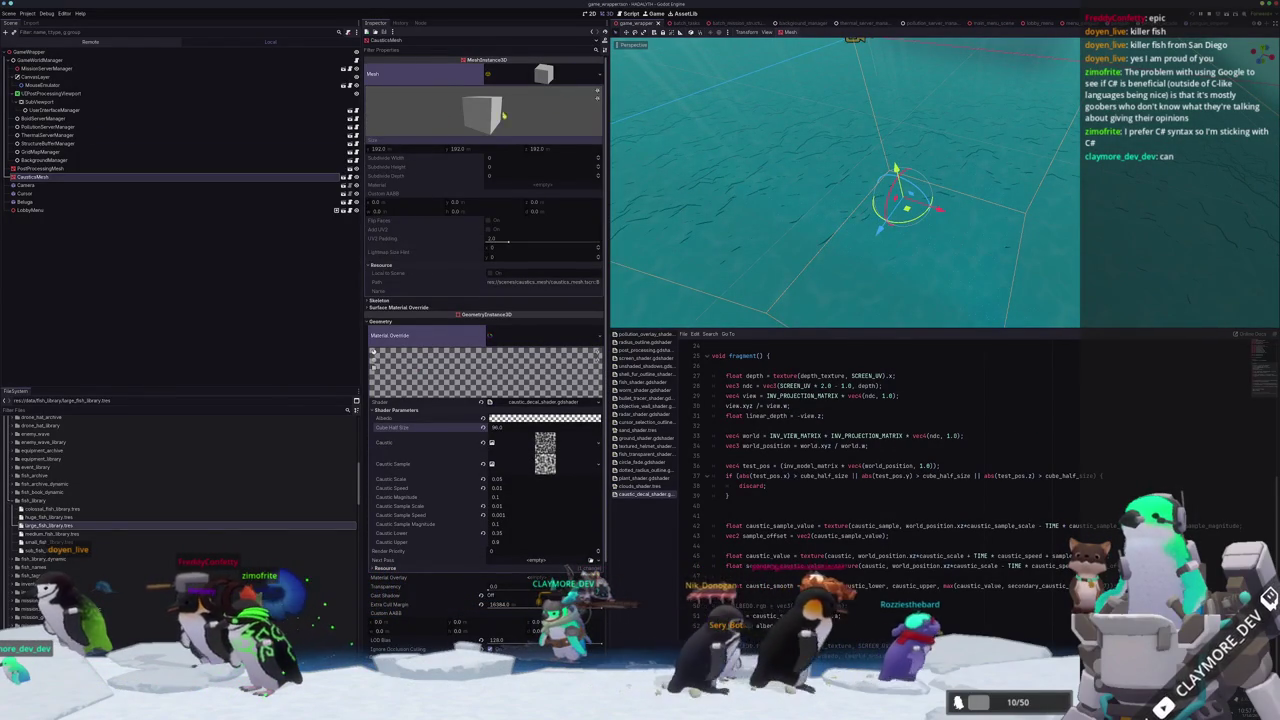
In caustics_mesh.tscn, set the BoxMesh size to 128 and Cube Half Size to 64, then stop the game.
{"action": "key", "text": "ctrl+Tab"}
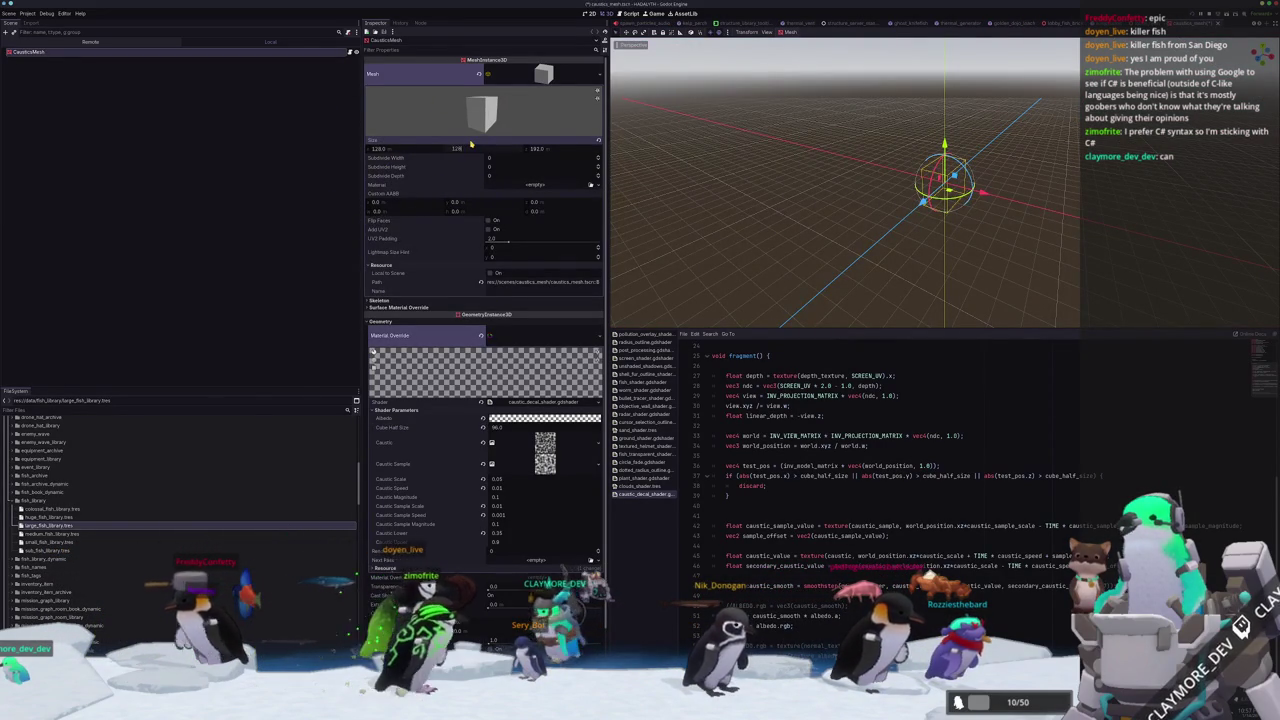
{"action": "left_click", "coordinate": [540, 148]}
{"action": "type", "text": "128"}
{"action": "key", "text": "Return"}
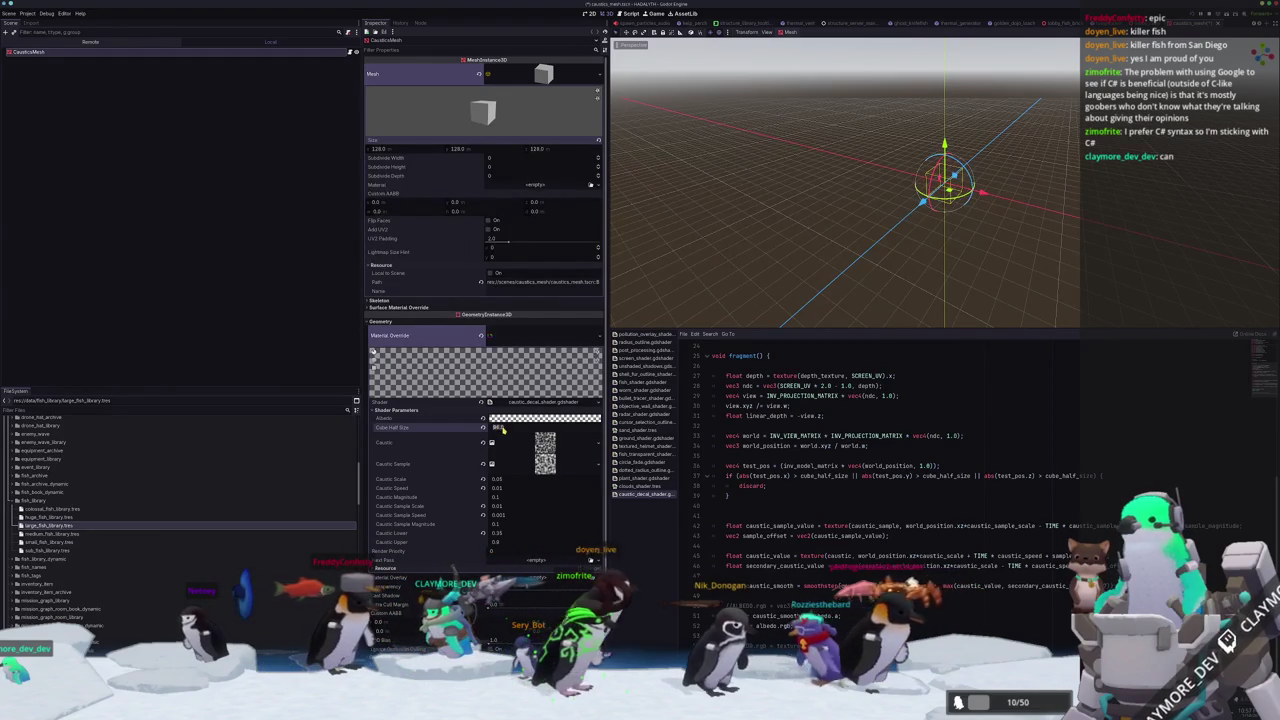
{"action": "key", "text": "Return"}
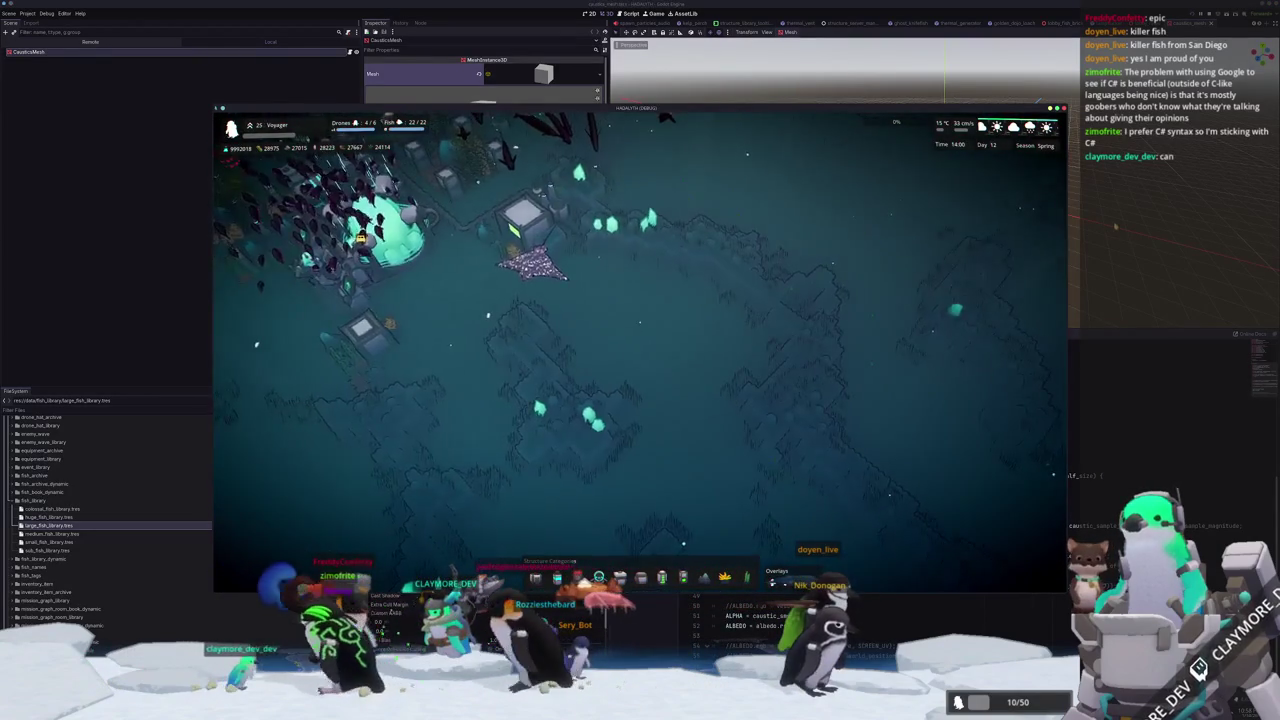
{"action": "key", "text": "F8"}
{"action": "key", "text": "alt+shift+o"}
{"action": "type", "text": "game"}
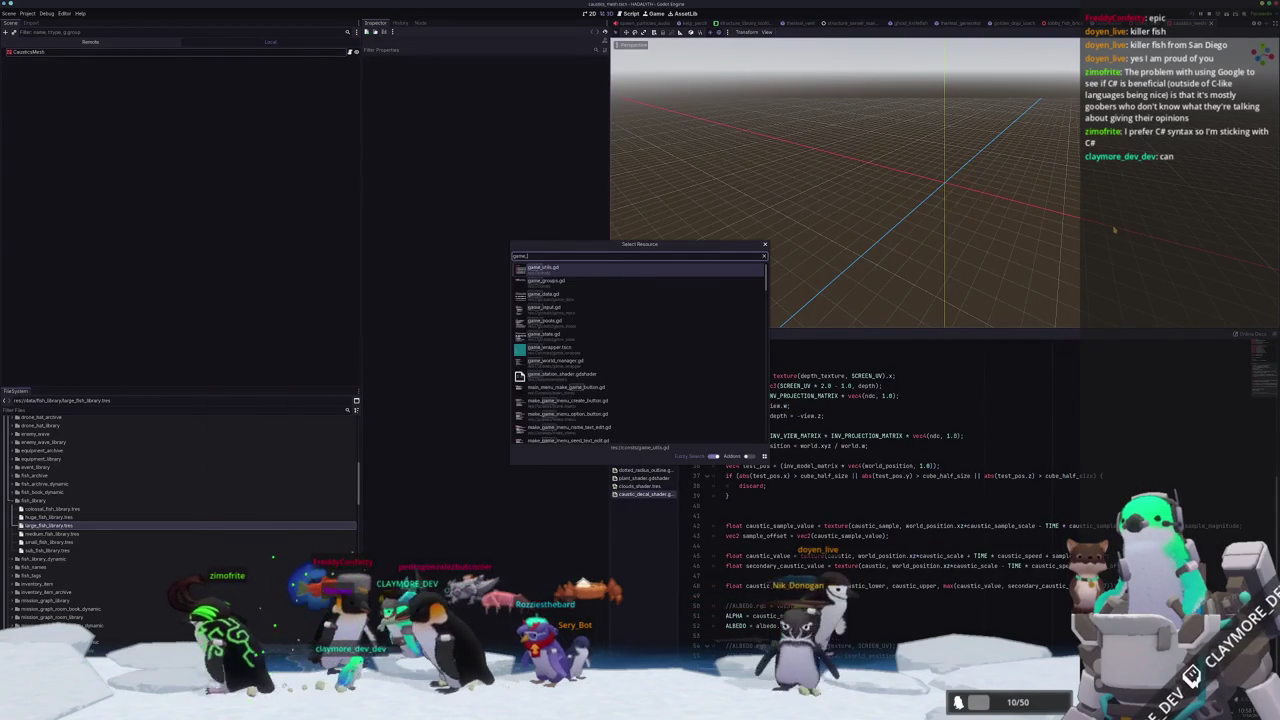
Open game_wrapper.tscn from the '_wr' resource search and switch to a front view.
{"action": "type", "text": "_wr"}
{"action": "key", "text": "Return"}
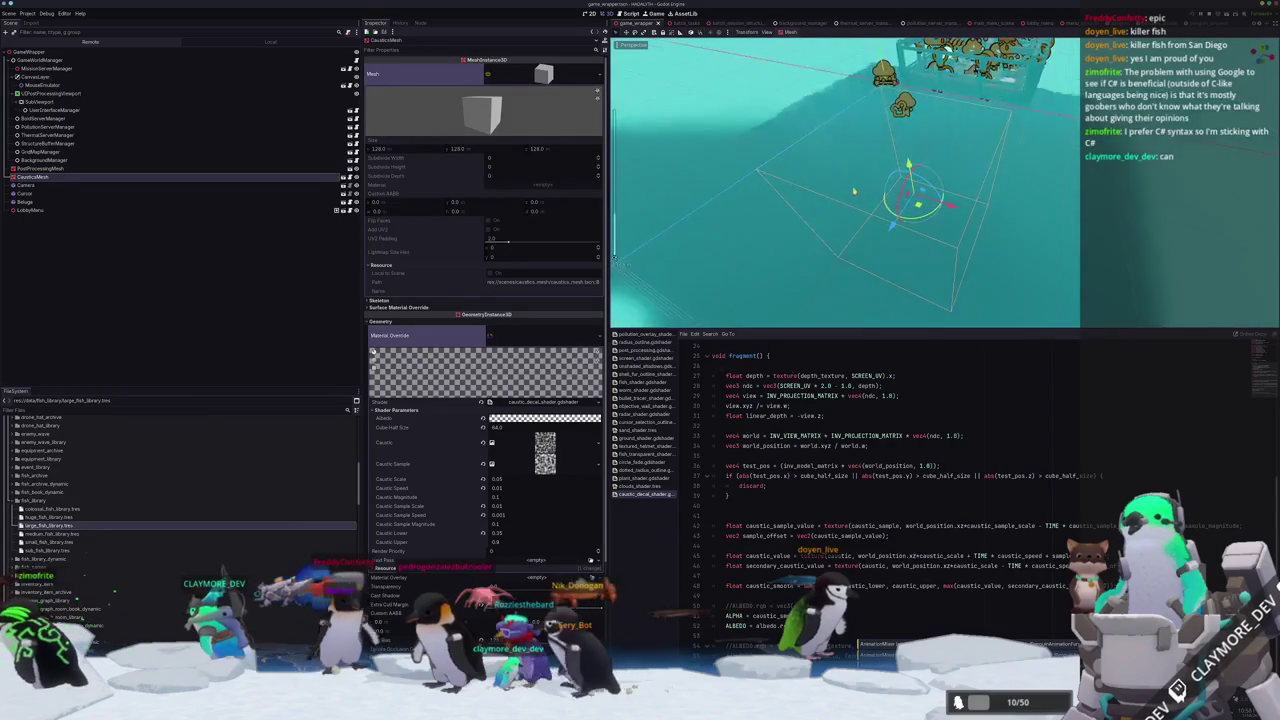
{"action": "key", "text": "KP_1"}
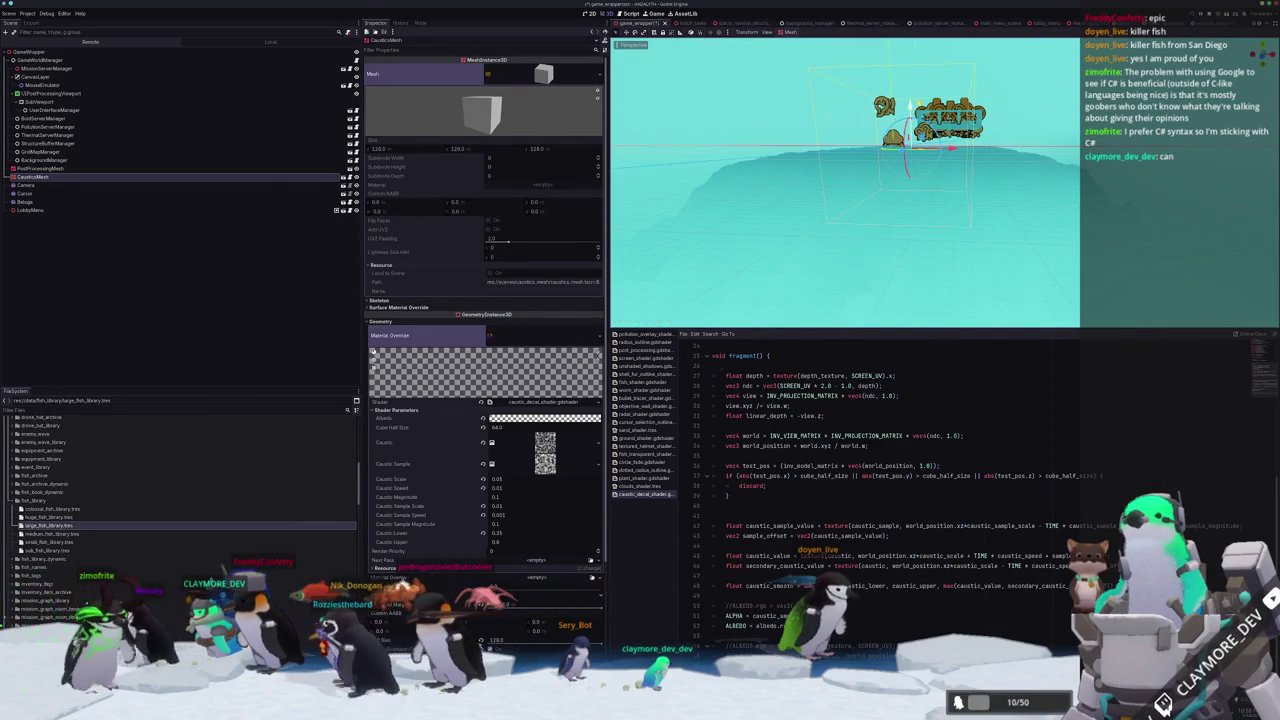
Test-run the game with the resized caustics, centring on the base, then close it and orbit higher.
{"action": "key", "text": "F5"}
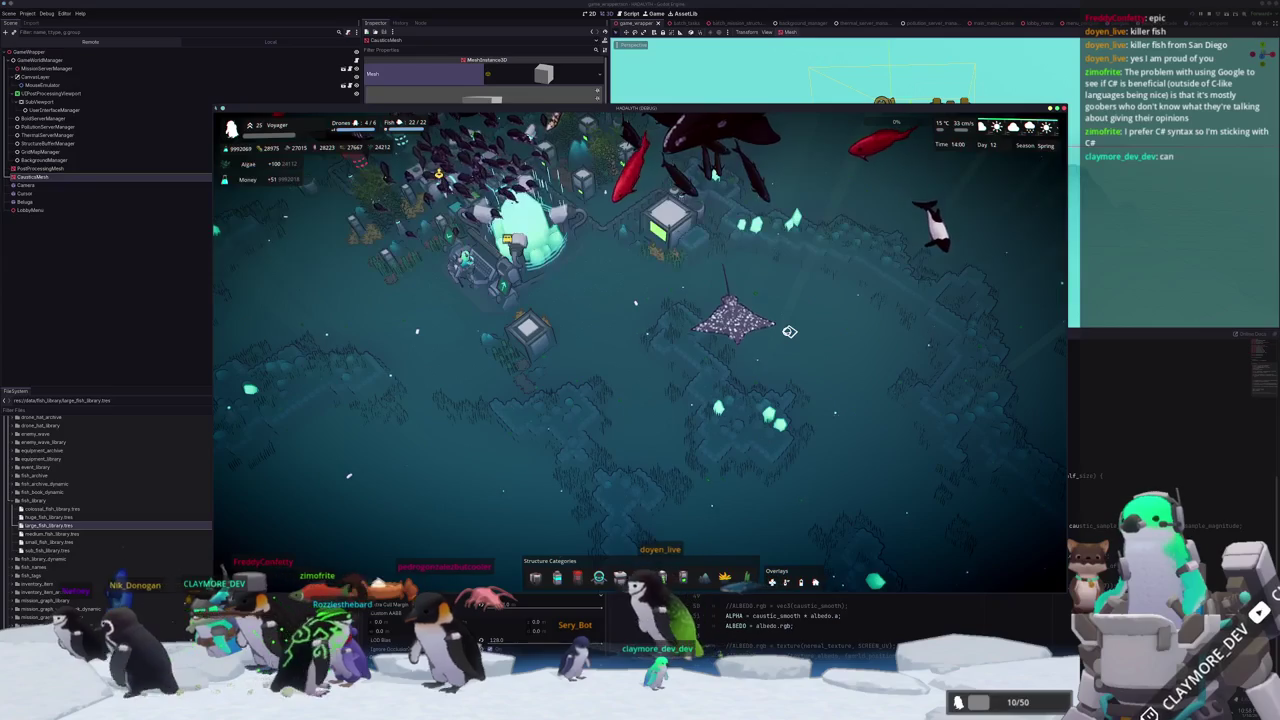
{"action": "key", "text": "space"}
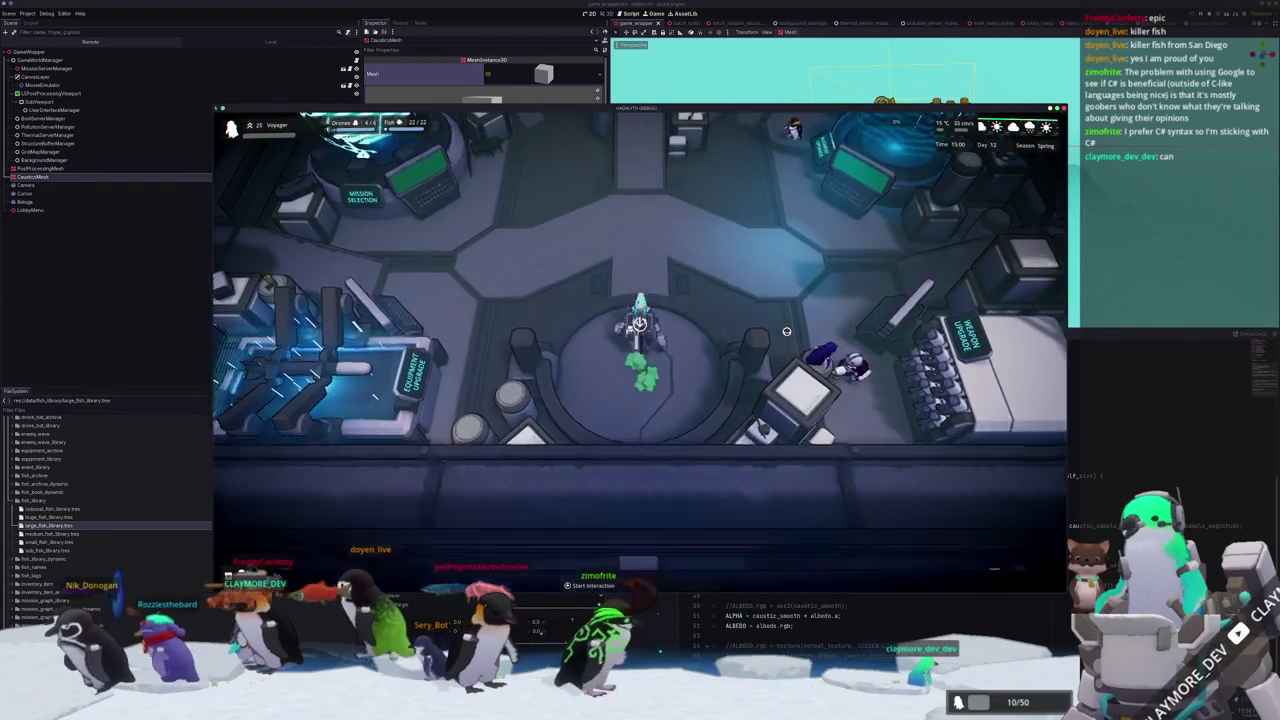
{"action": "key", "text": "F8"}
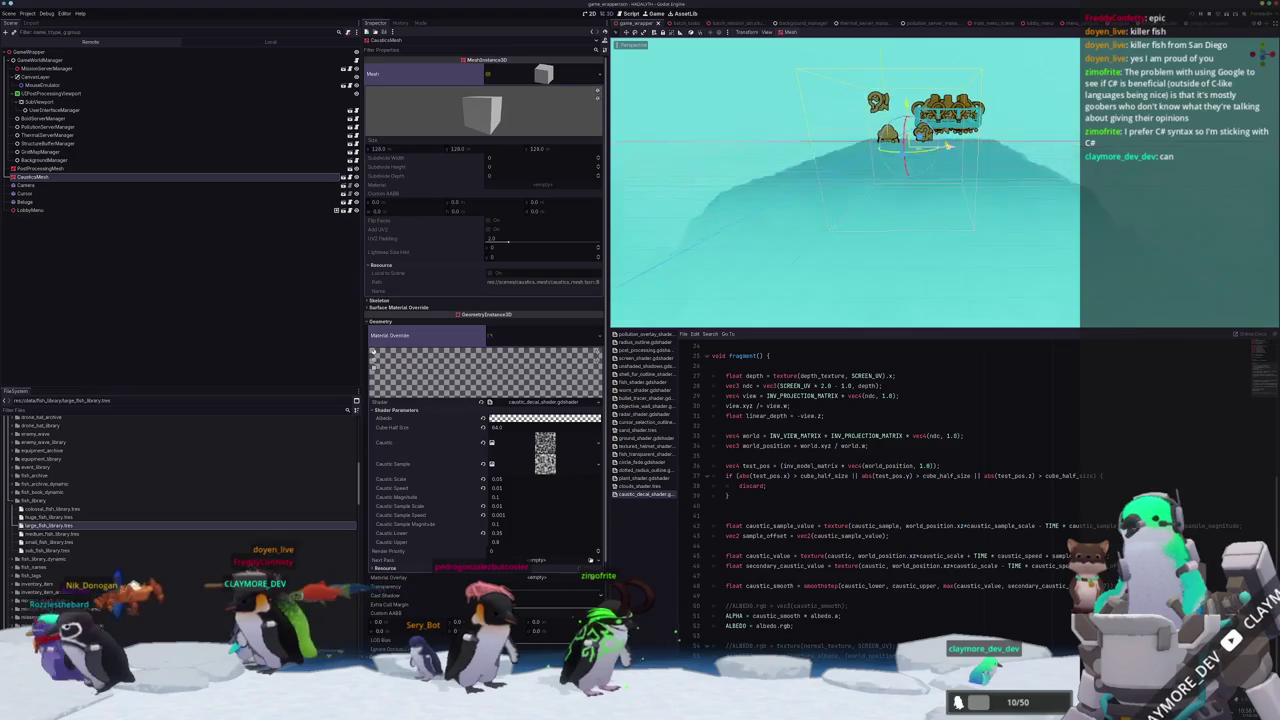
{"action": "key", "text": "alt+Tab"}
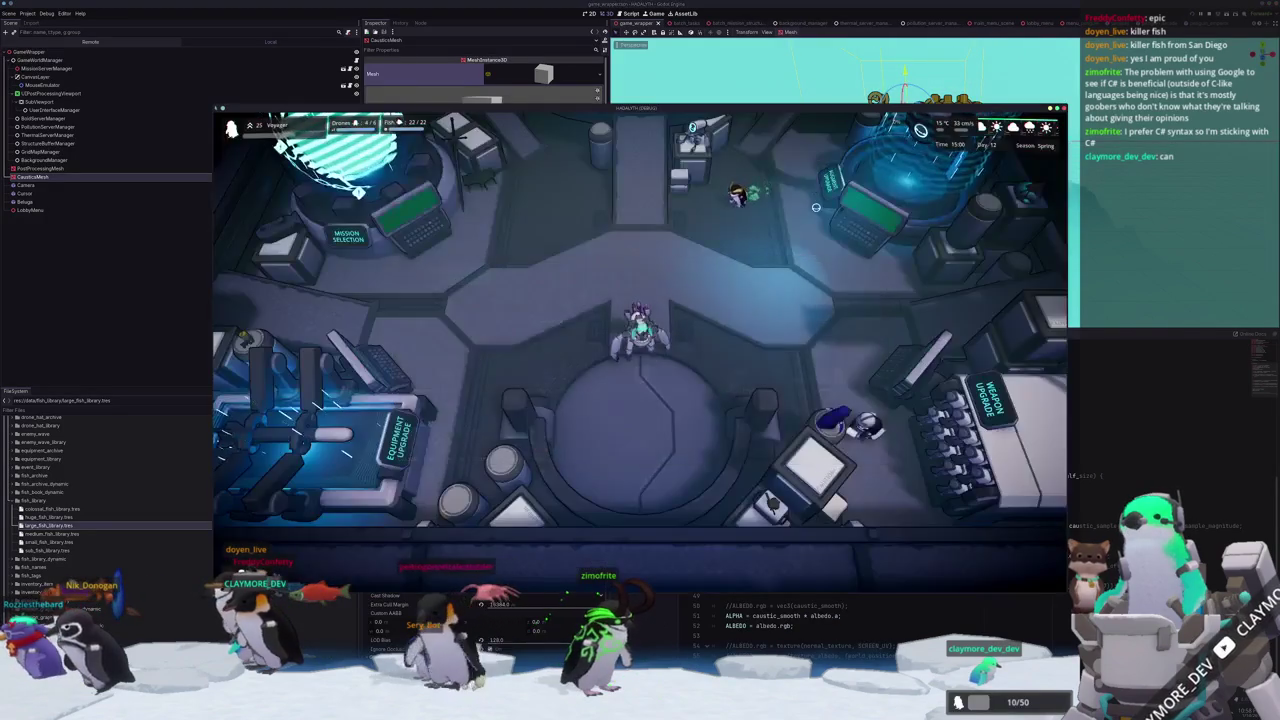
{"action": "key", "text": "alt+Tab"}
{"action": "mouse_move", "coordinate": [883, 160]}
{"action": "middle_mouse_down"}
{"action": "mouse_move", "coordinate": [842, 193]}
{"action": "mouse_move", "coordinate": [850, 160]}
{"action": "mouse_move", "coordinate": [861, 163]}
{"action": "middle_mouse_up"}
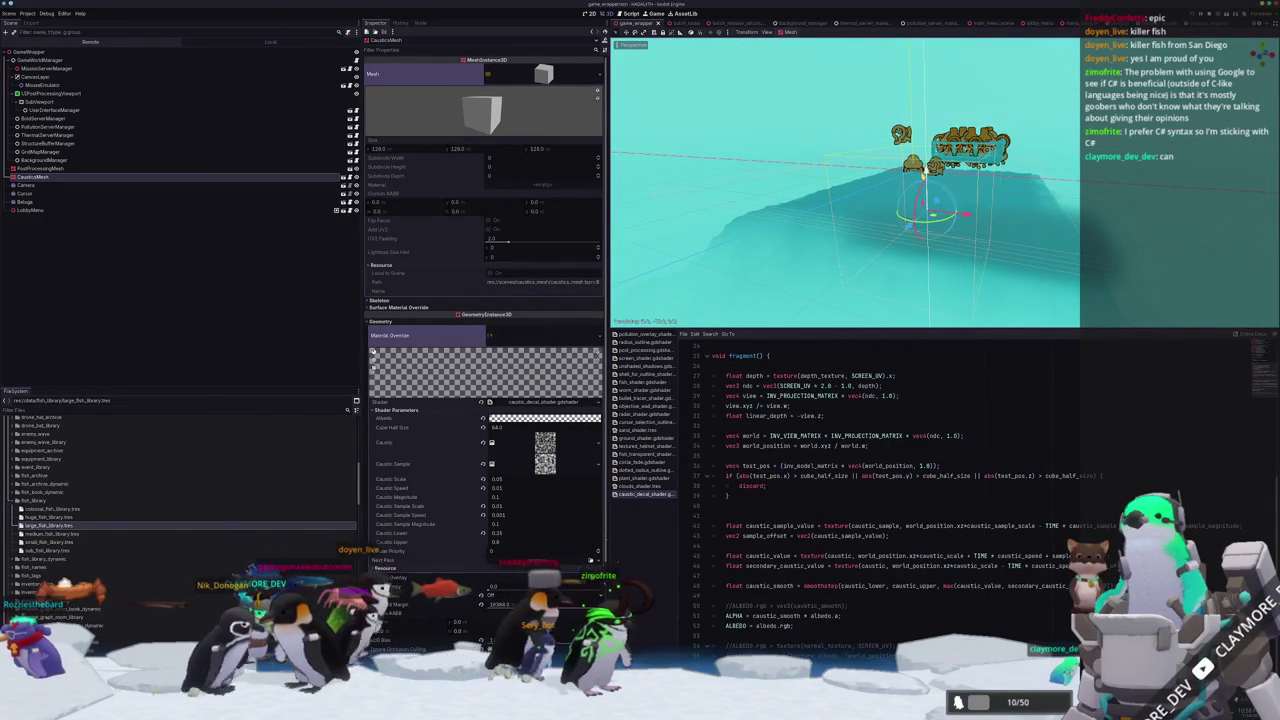
Open the Albedo colour picker and do a quick test run of the game.
{"action": "left_click", "coordinate": [531, 419]}
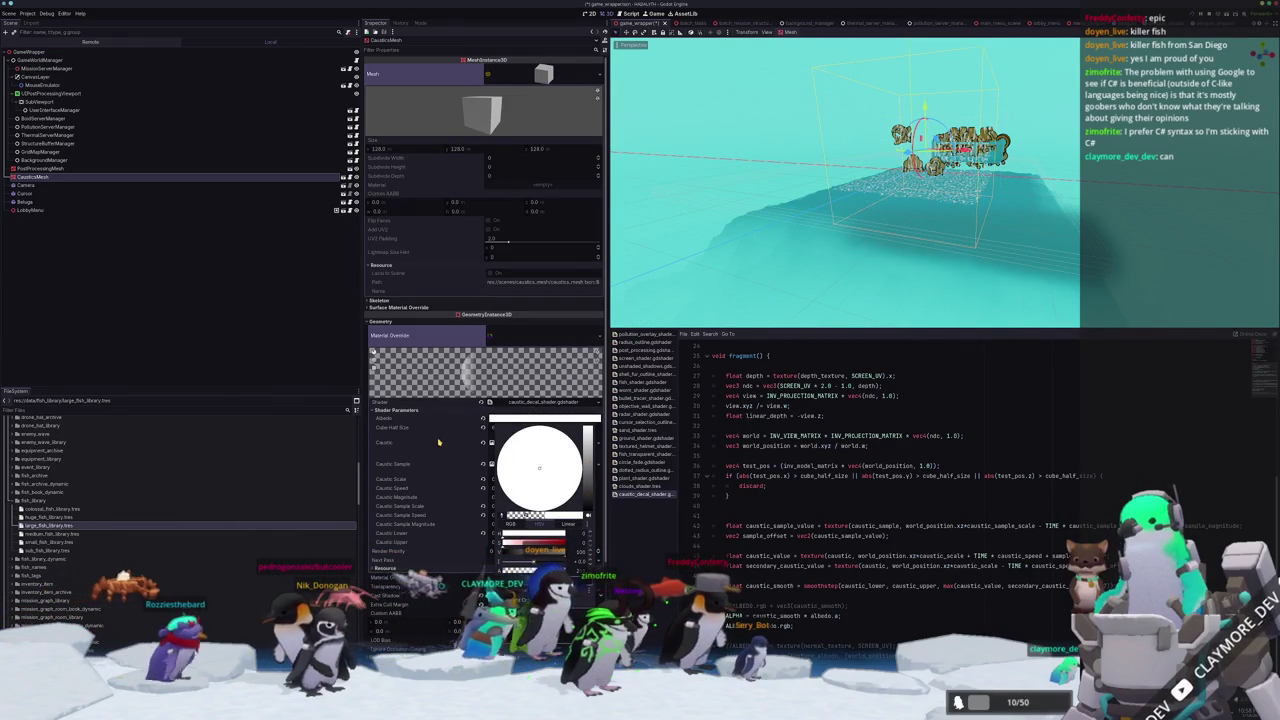
{"action": "key", "text": "F5"}
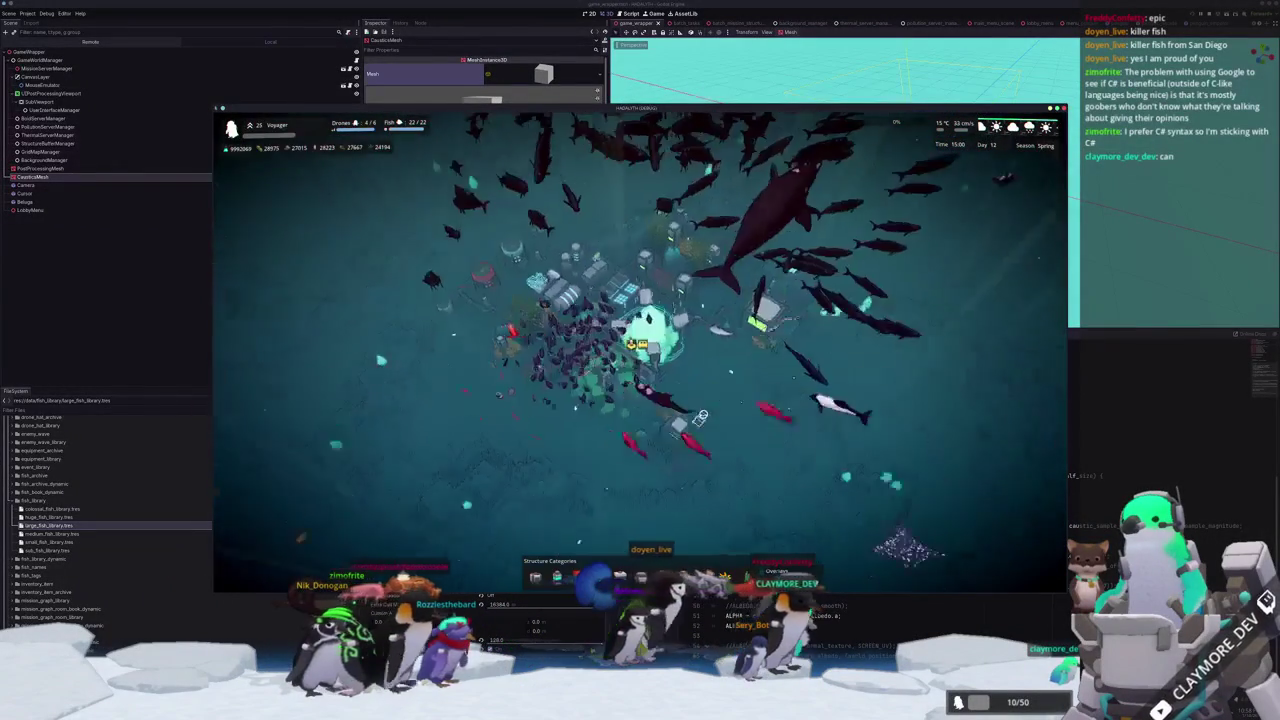
{"action": "key", "text": "F8"}
Move the view inside the caustics tank, lower the caustic decal, and test-run the game twice.
{"action": "mouse_move", "coordinate": [850, 180]}
{"action": "middle_mouse_down"}
{"action": "mouse_move", "coordinate": [880, 150]}
{"action": "mouse_move", "coordinate": [860, 230]}
{"action": "middle_mouse_up"}
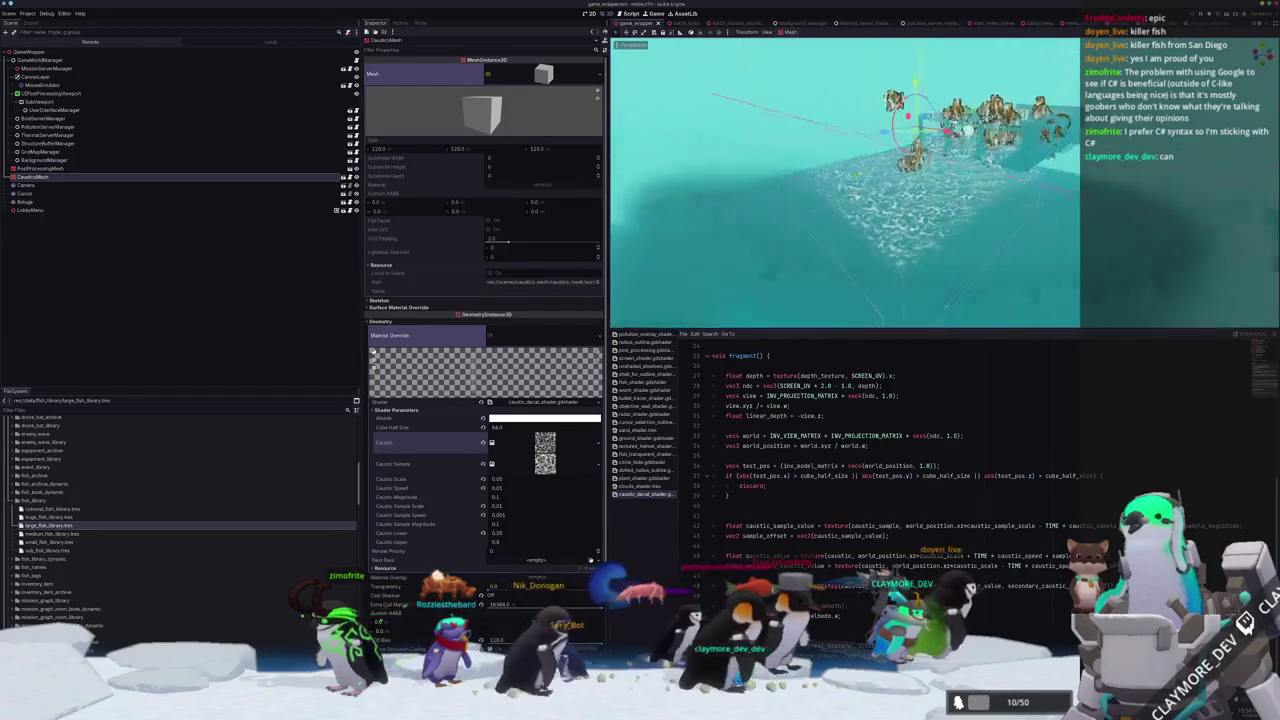
{"action": "mouse_move", "coordinate": [858, 173]}
{"action": "middle_mouse_down"}
{"action": "mouse_move", "coordinate": [848, 203]}
{"action": "mouse_move", "coordinate": [897, 222]}
{"action": "mouse_move", "coordinate": [895, 260]}
{"action": "middle_mouse_up"}
{"action": "key", "text": "g"}
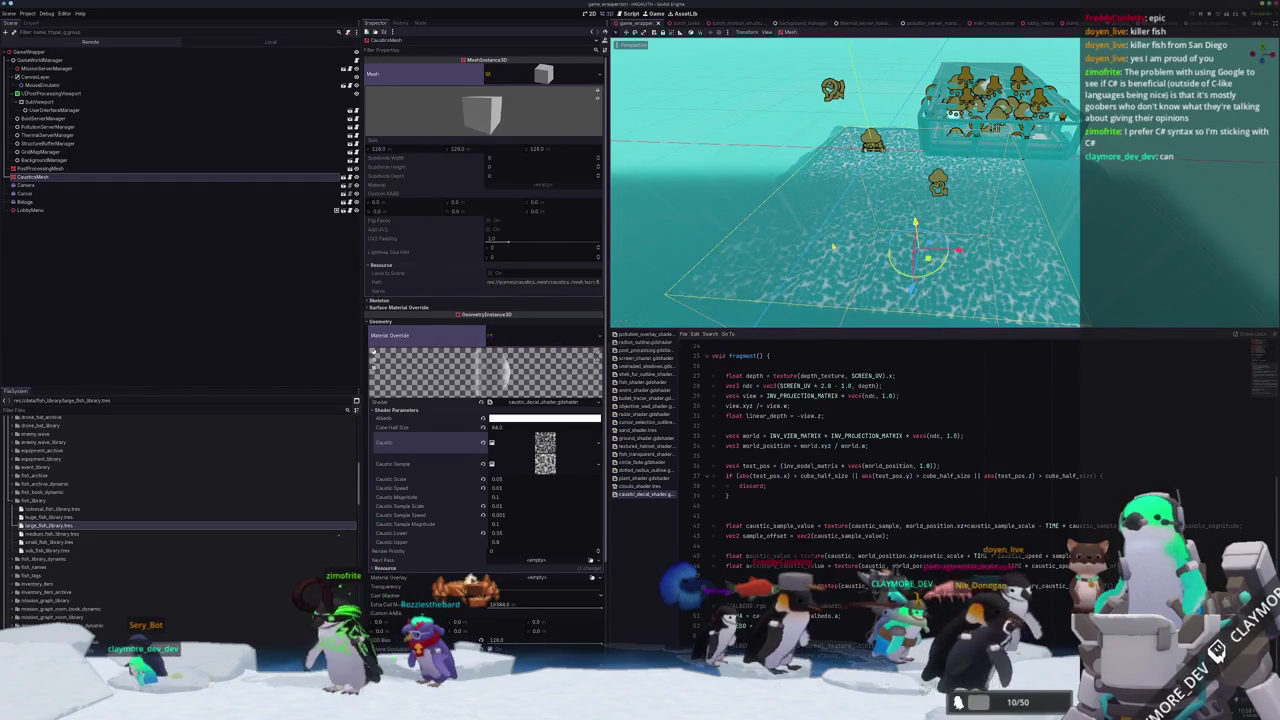
{"action": "key", "text": "F5"}
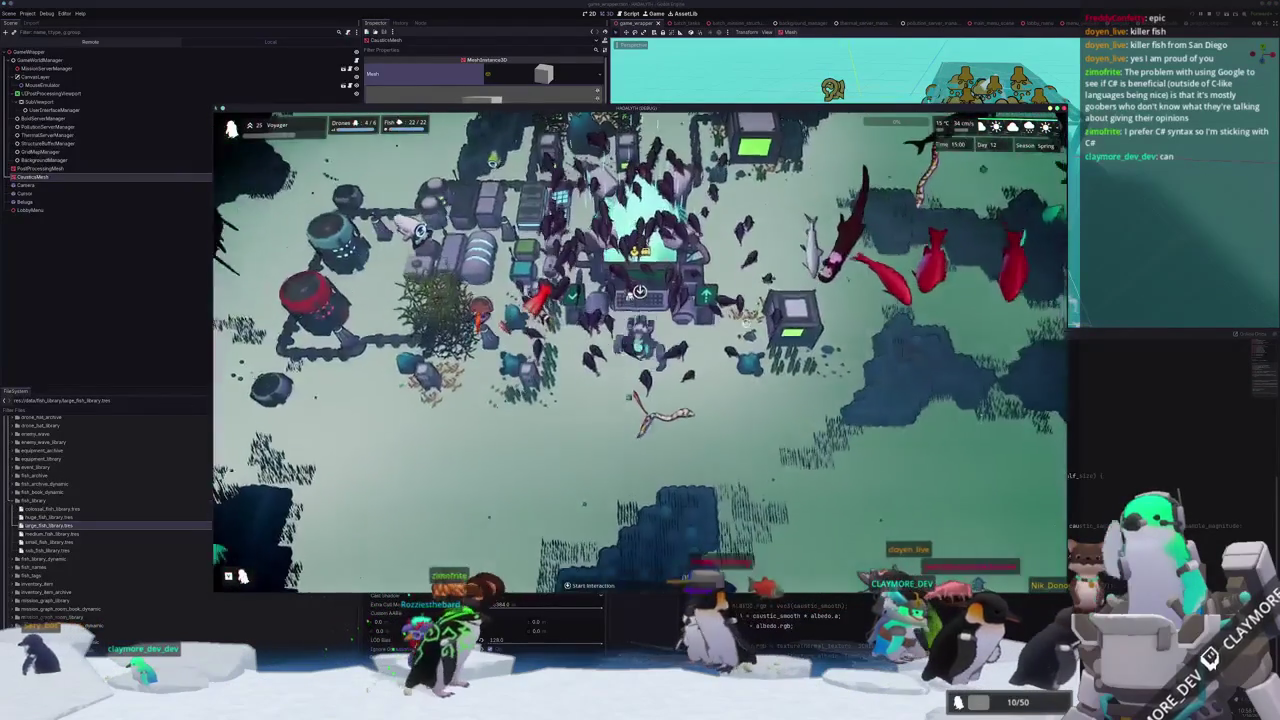
{"action": "key", "text": "F8"}
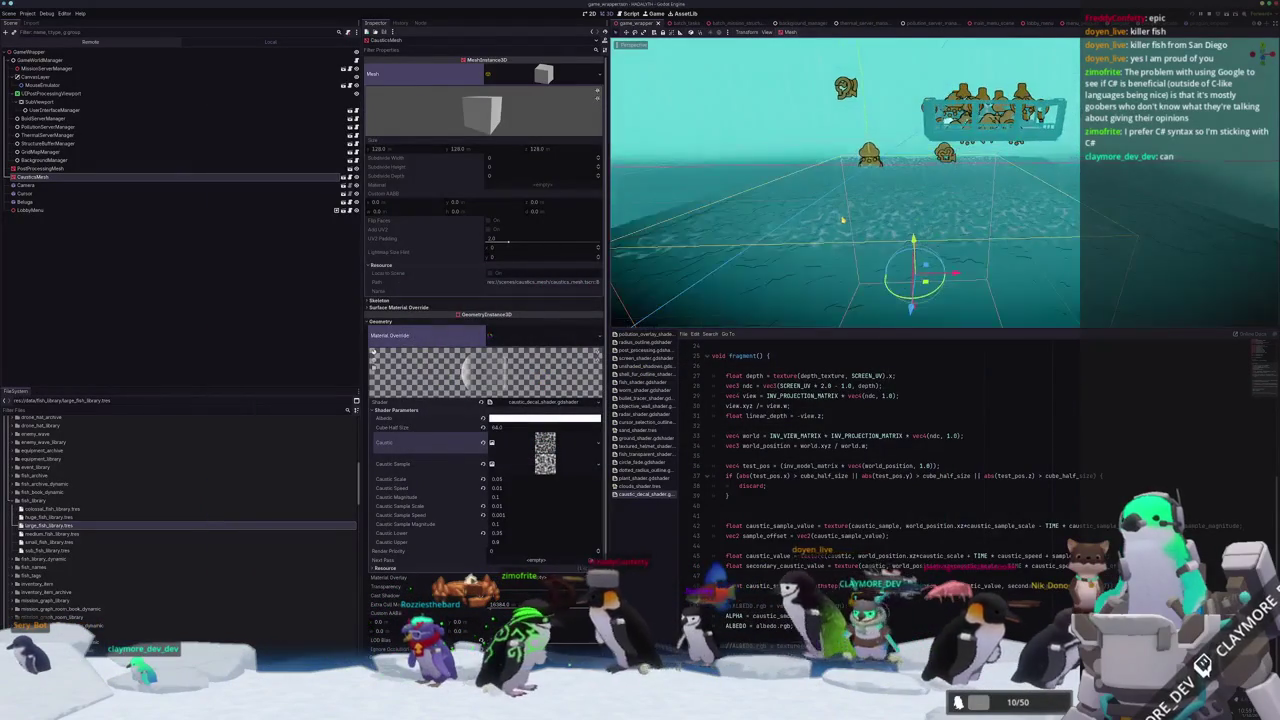
{"action": "key", "text": "F5"}
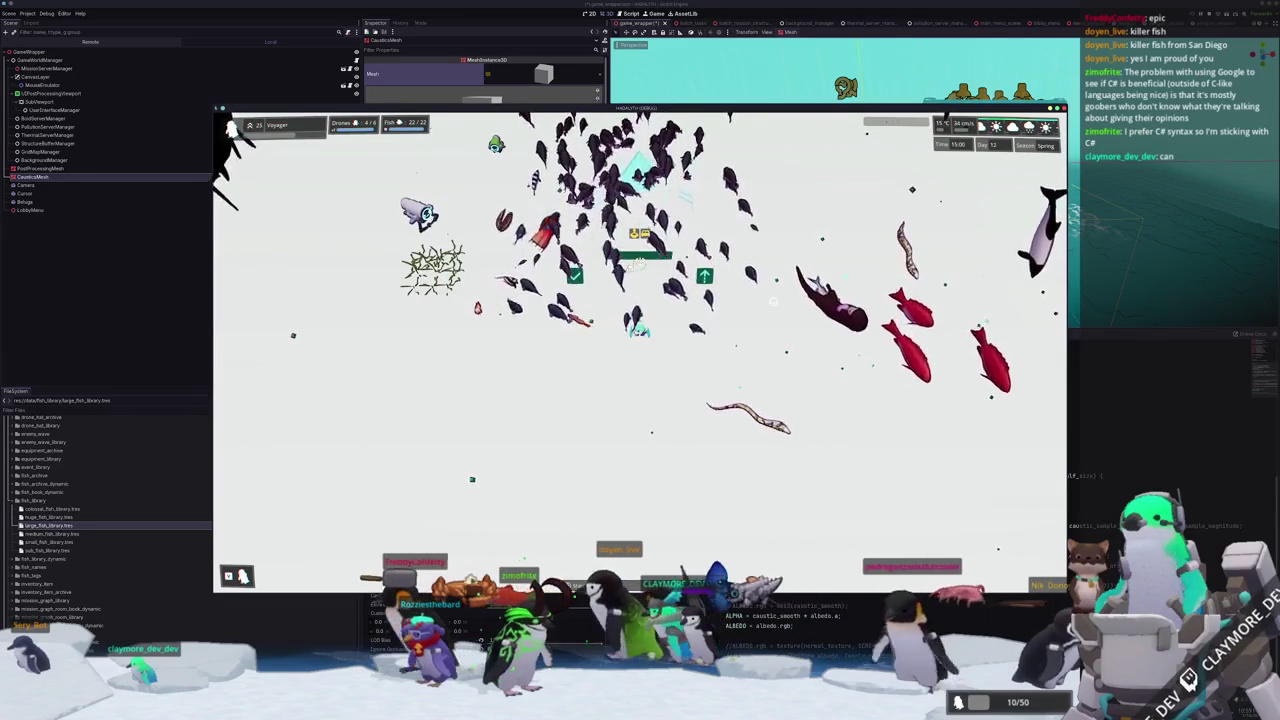
{"action": "key", "text": "F8"}
Set the Albedo colour's alpha to 0, then test it in-game by moving the player.
{"action": "left_click", "coordinate": [537, 420]}
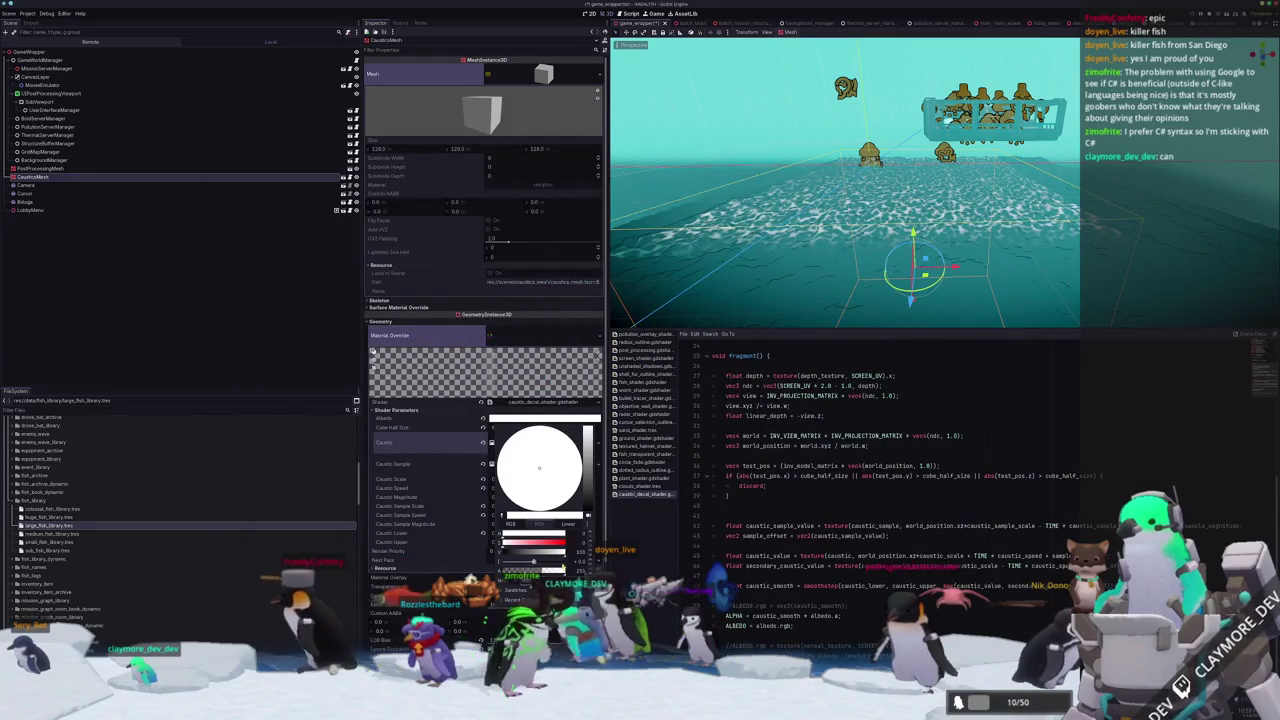
{"action": "left_click_drag", "start_coordinate": [562, 570], "coordinate": [505, 570]}
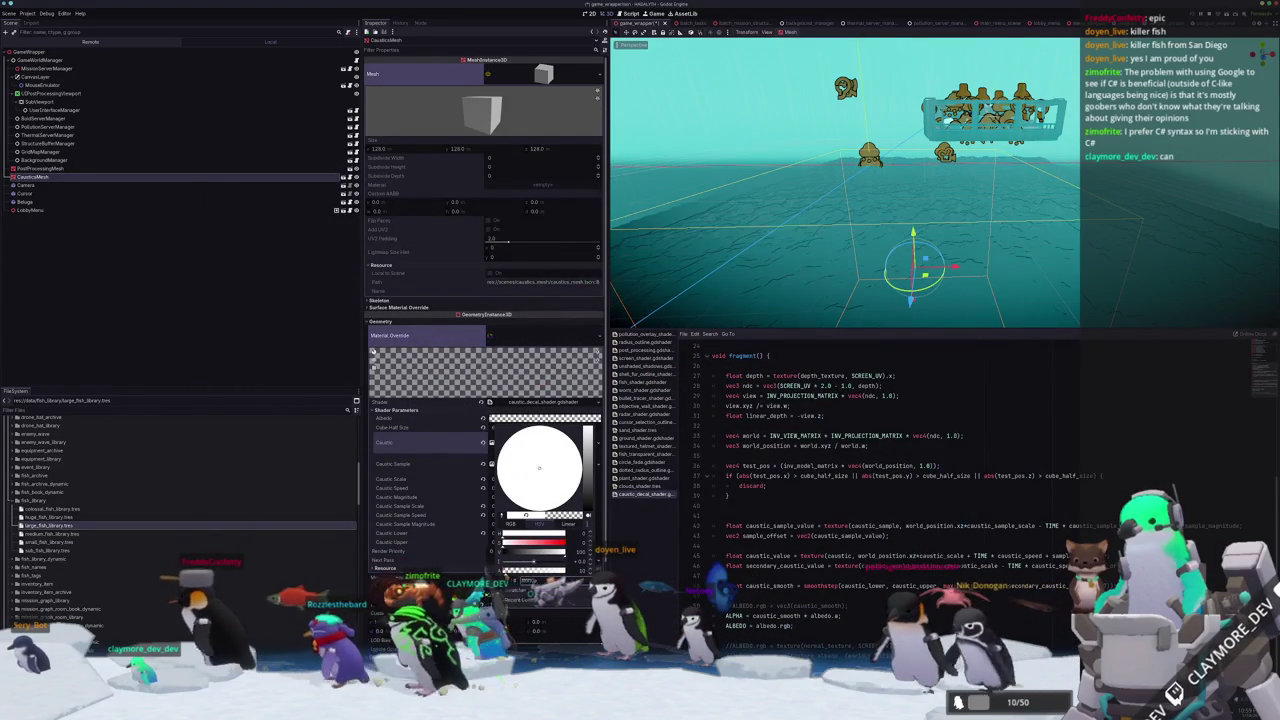
{"action": "key", "text": "F5"}
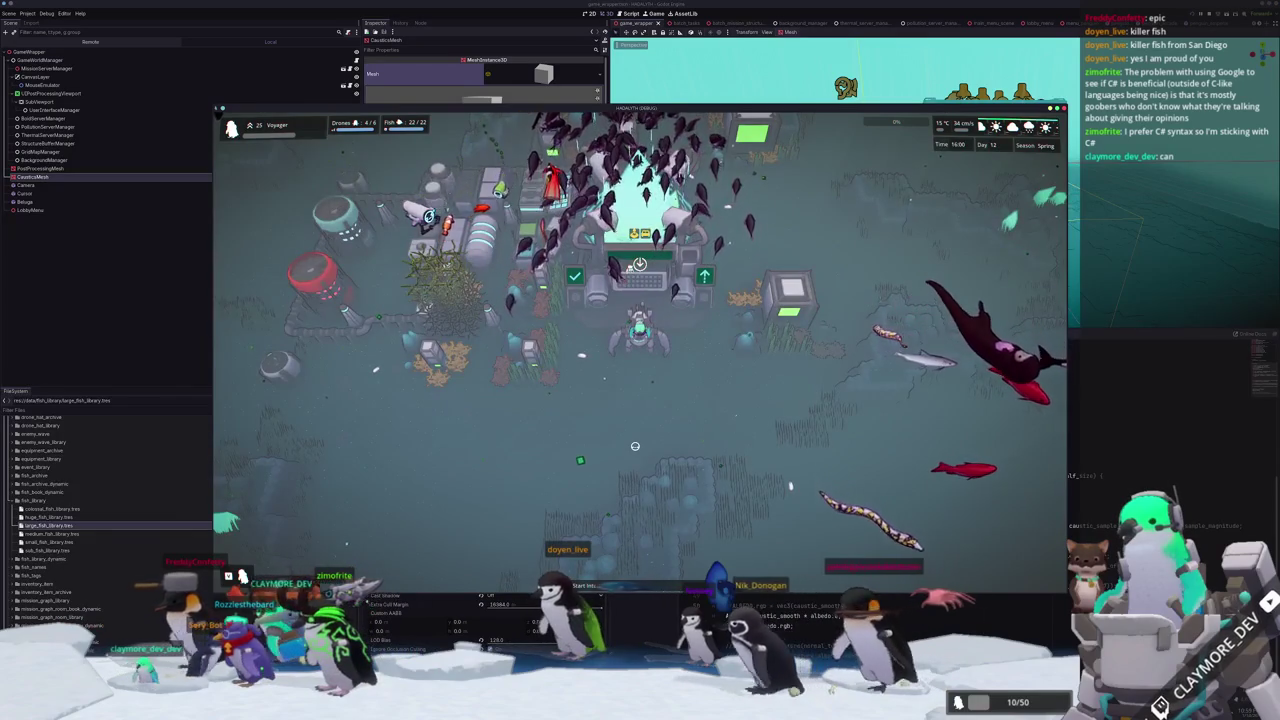
{"action": "key", "text": "s"}
{"action": "key", "text": "F8"}
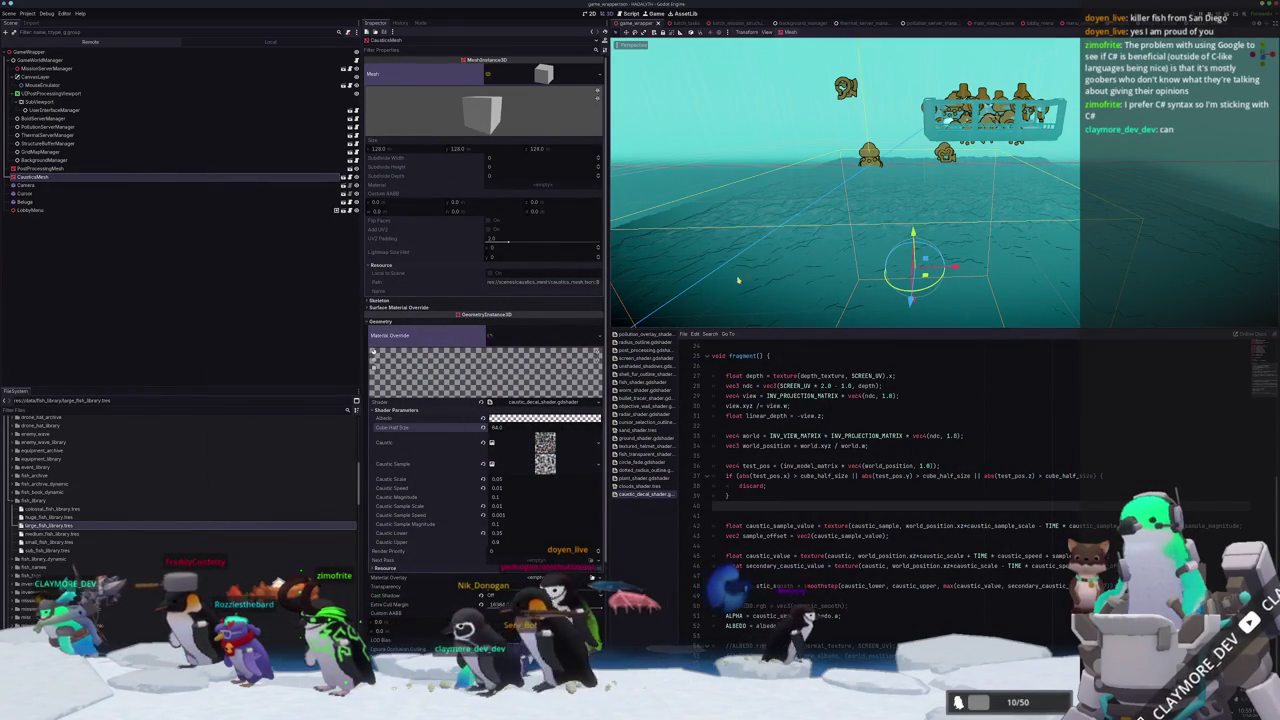
{"action": "key", "text": "F5"}
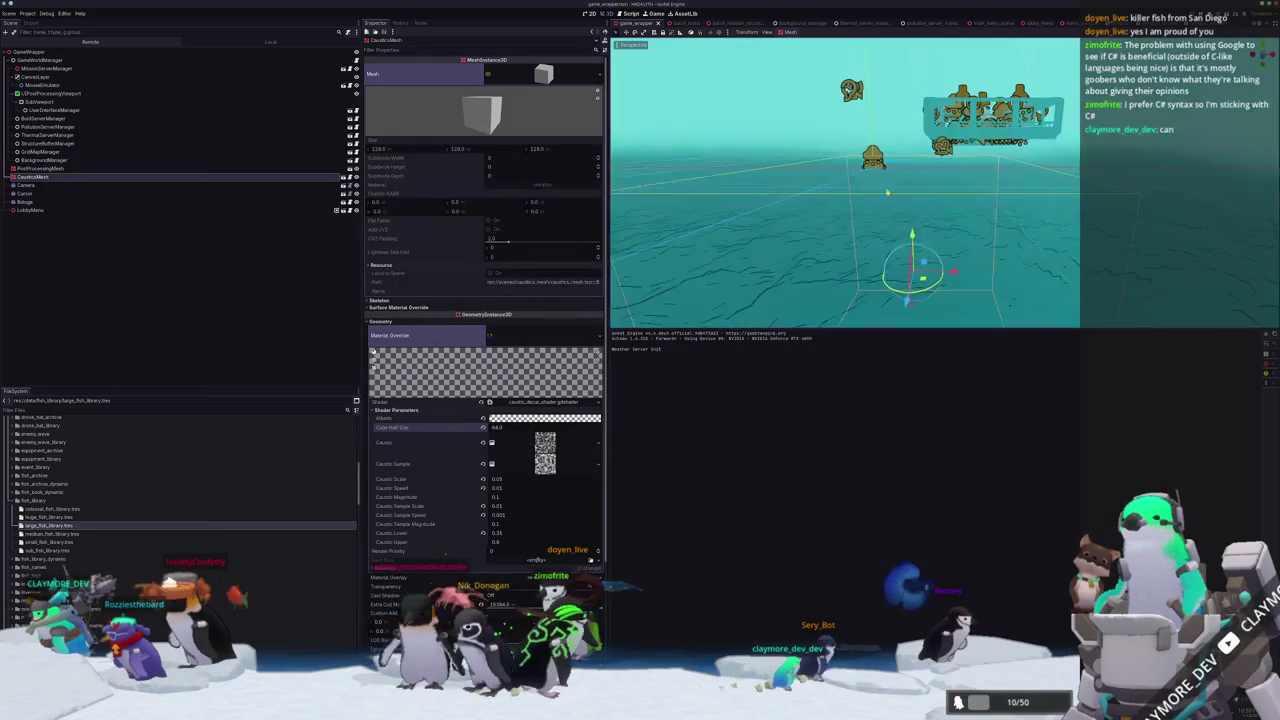
Reposition the caustics mesh along Y, lowering it in the front orthographic view.
{"action": "left_click_drag", "start_coordinate": [911, 236], "coordinate": [912, 222]}
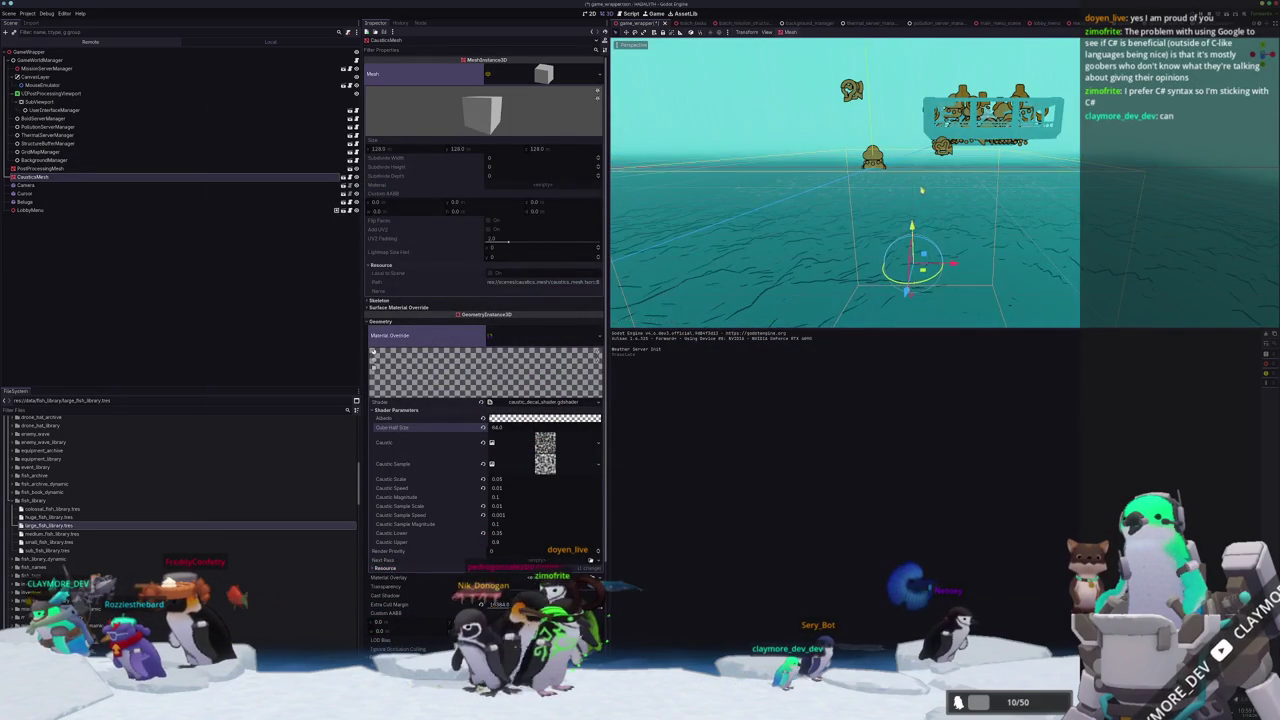
{"action": "middle_click_drag", "start_coordinate": [924, 191], "coordinate": [889, 193]}
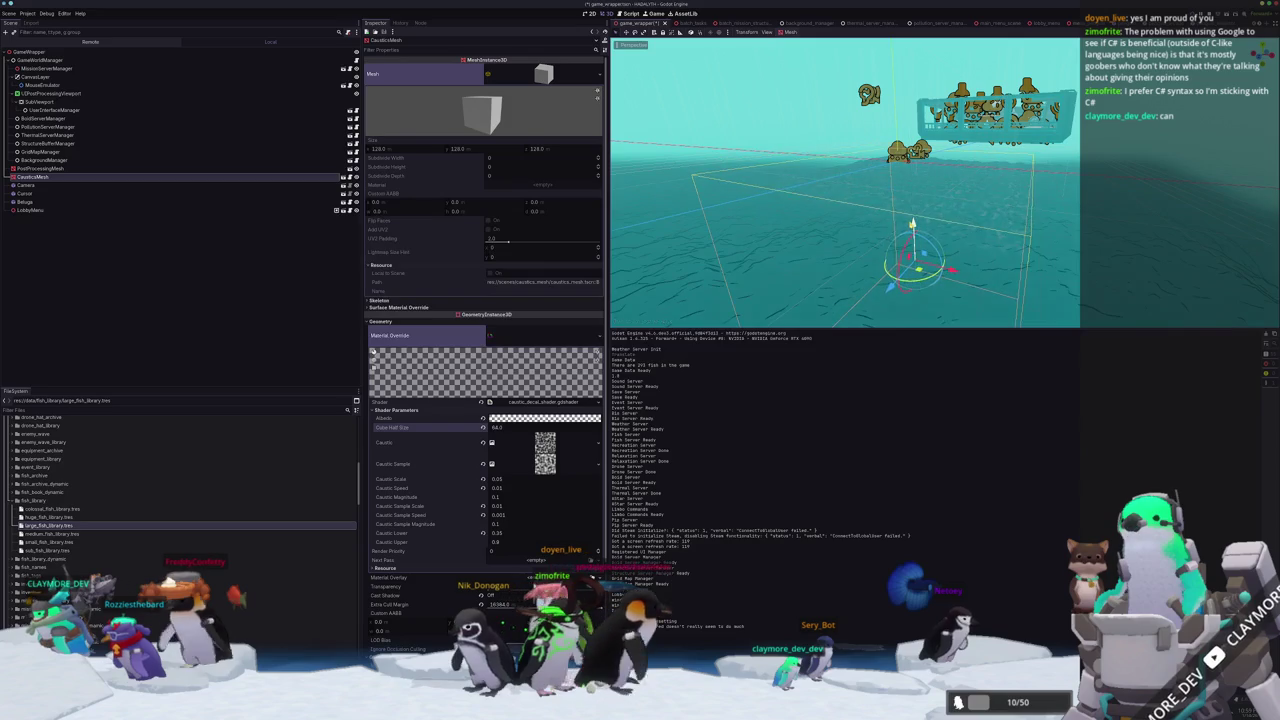
{"action": "key", "text": "KP_1"}
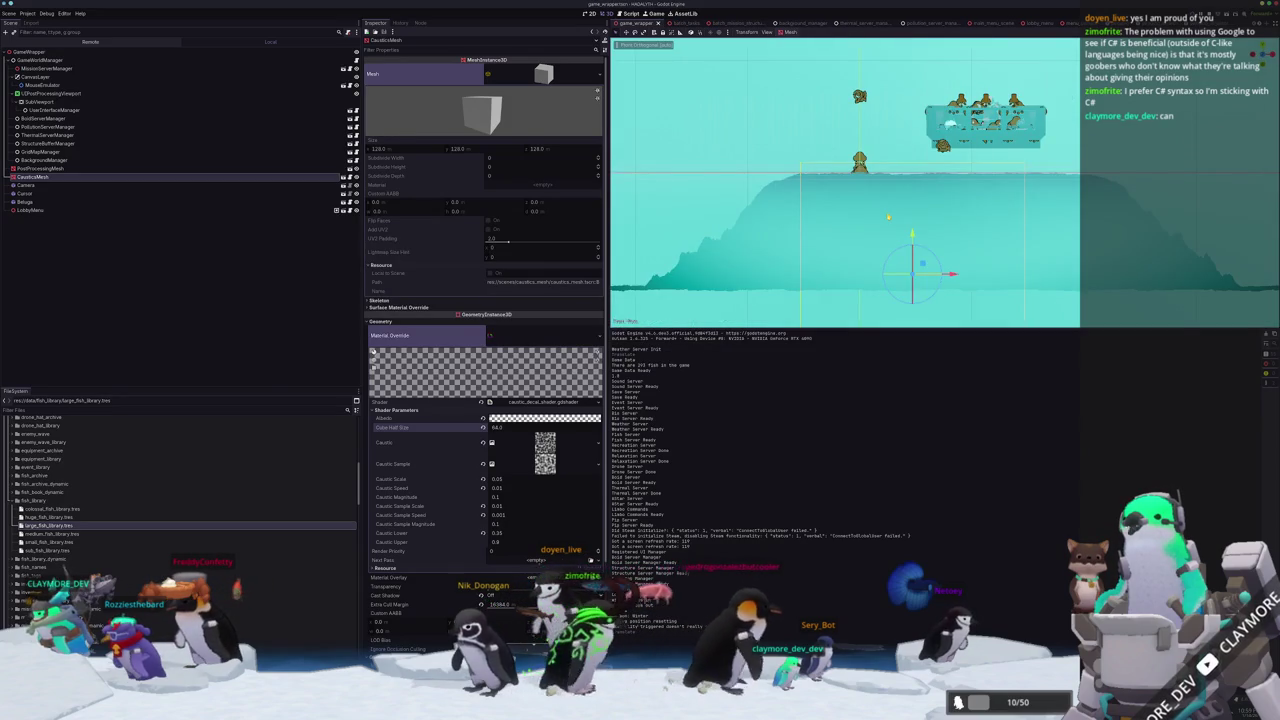
{"action": "scroll", "coordinate": [912, 250], "scroll_direction": "up", "scroll_amount": 2}
{"action": "left_click_drag", "start_coordinate": [912, 268], "coordinate": [905, 315]}
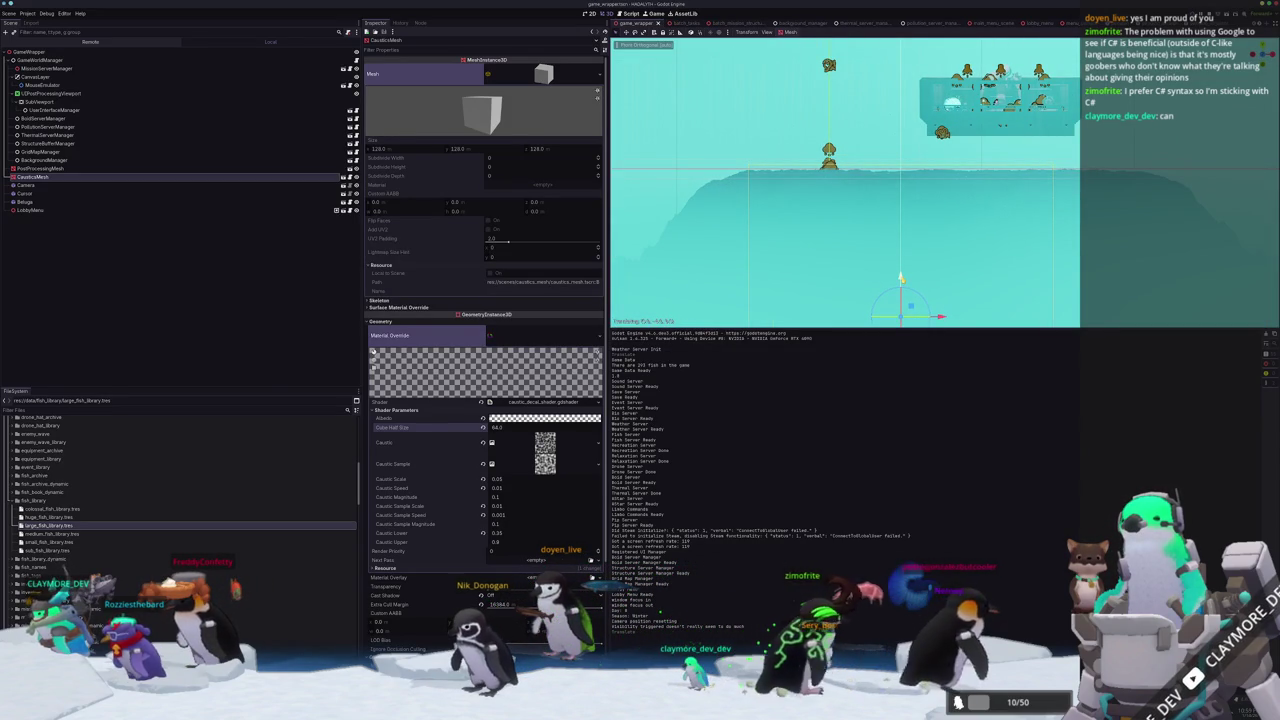
{"action": "left_click", "coordinate": [901, 279]}
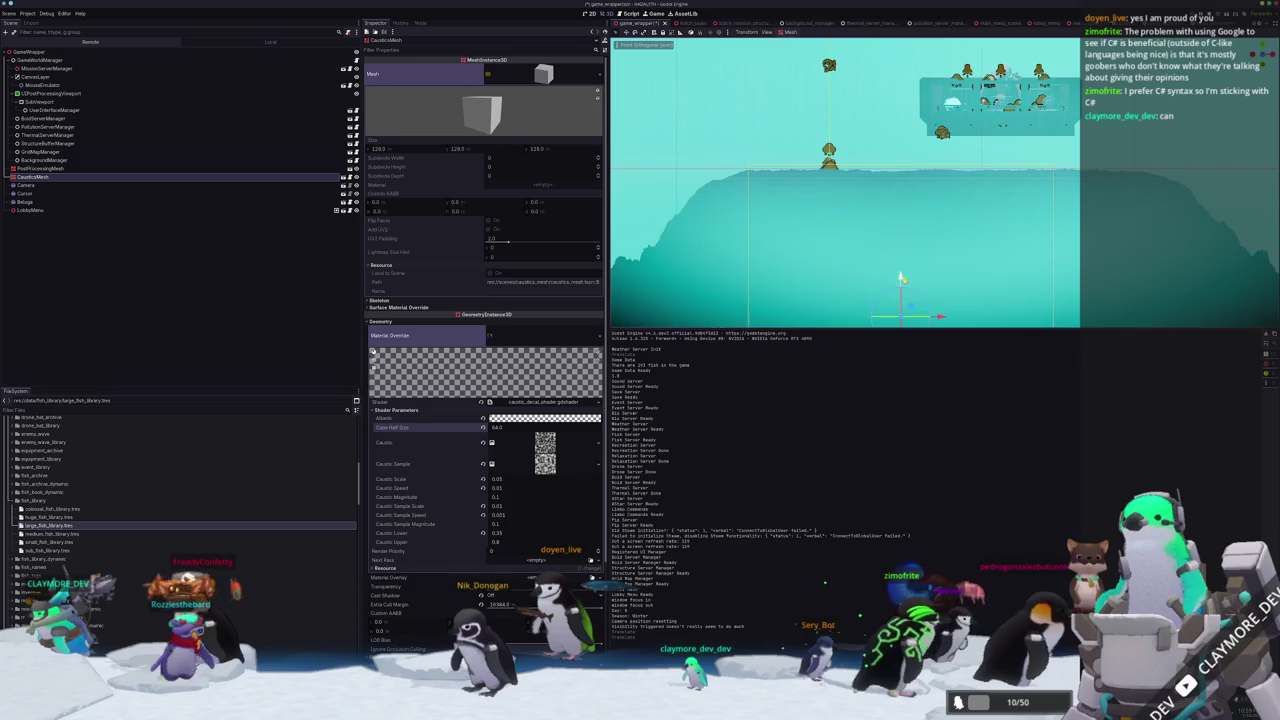
Set the caustics material's Render Priority to -128 and select the PostProcessingMesh node.
{"action": "key", "text": "g"}
{"action": "mouse_move", "coordinate": [822, 276]}
{"action": "middle_mouse_down"}
{"action": "mouse_move", "coordinate": [875, 263]}
{"action": "mouse_move", "coordinate": [877, 191]}
{"action": "middle_mouse_up"}
{"action": "scroll", "coordinate": [875, 263], "scroll_direction": "up", "scroll_amount": 3}
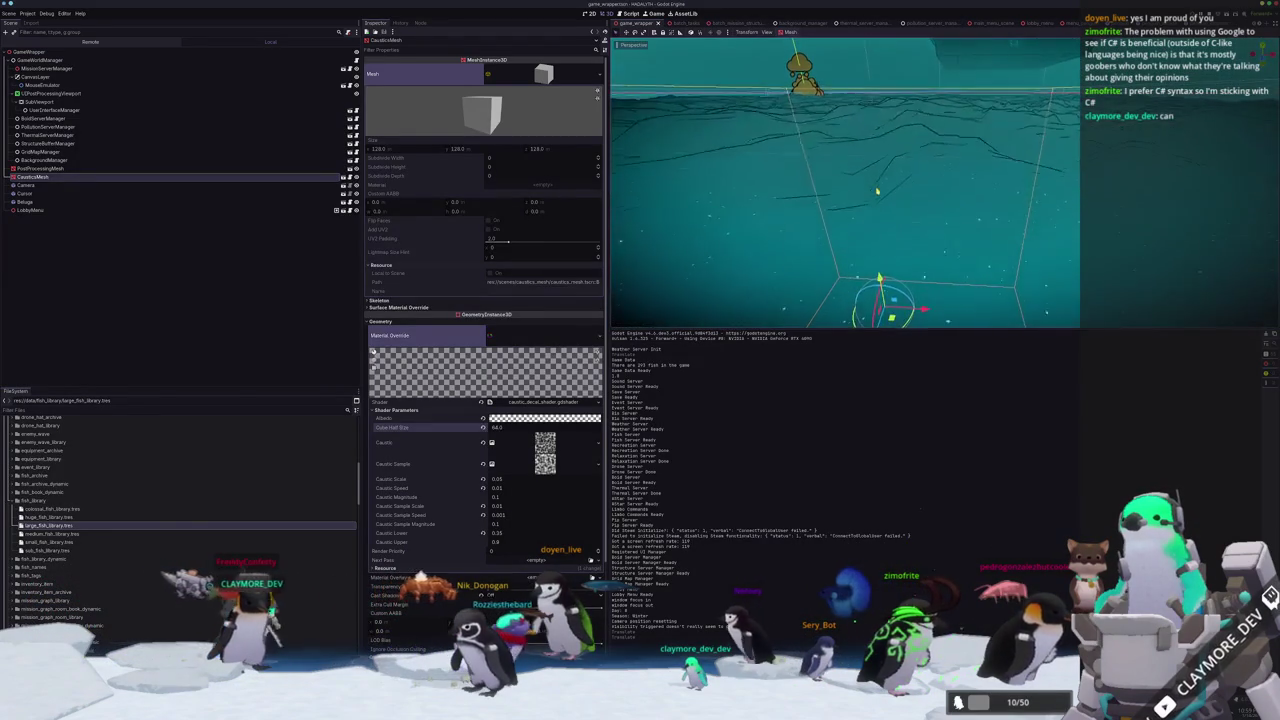
{"action": "left_click_drag", "start_coordinate": [500, 549], "coordinate": [460, 549]}
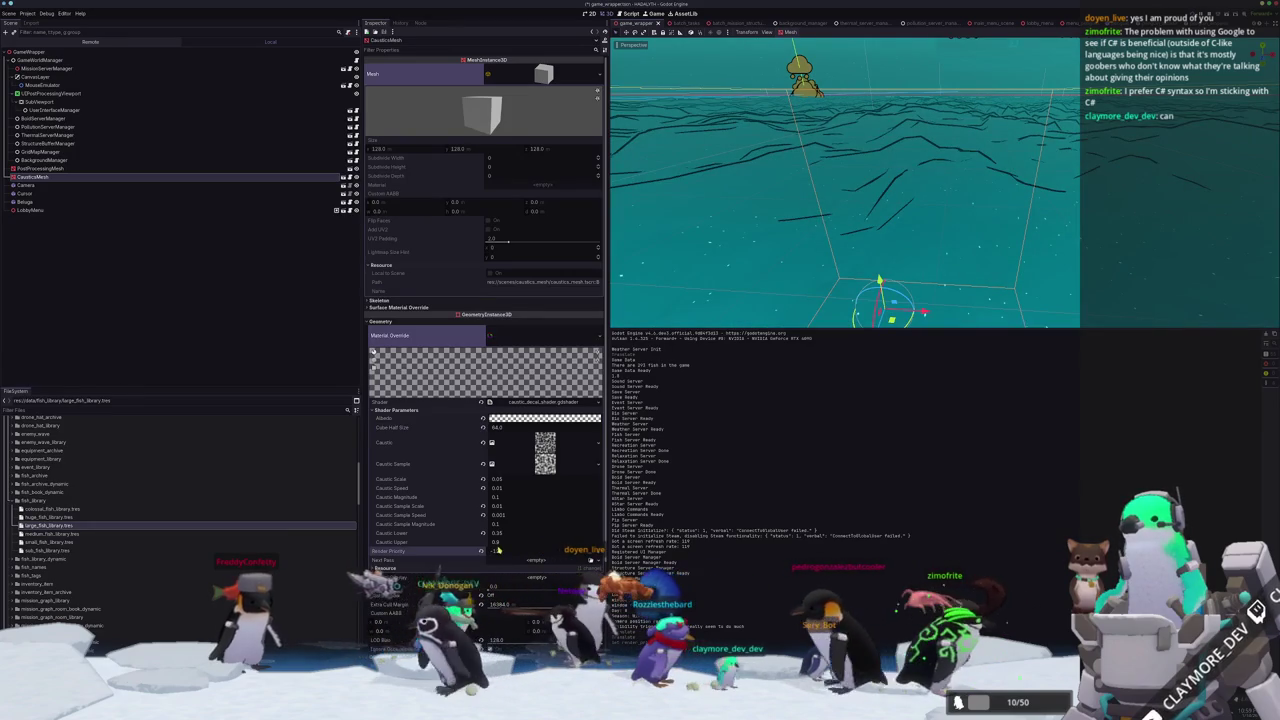
{"action": "left_click", "coordinate": [40, 168]}
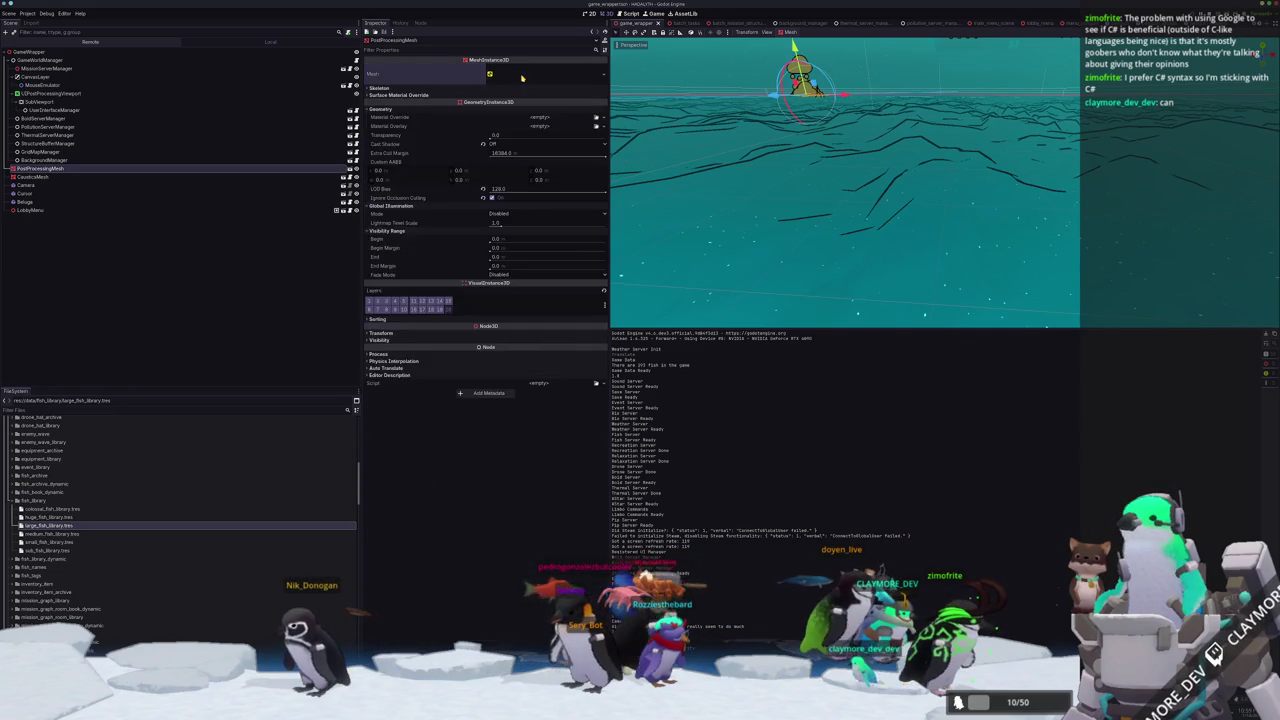
Reset PostProcessingMesh's render priority to 0, then try CausticsMesh at -128 and revert it to default.
{"action": "left_click", "coordinate": [519, 210]}
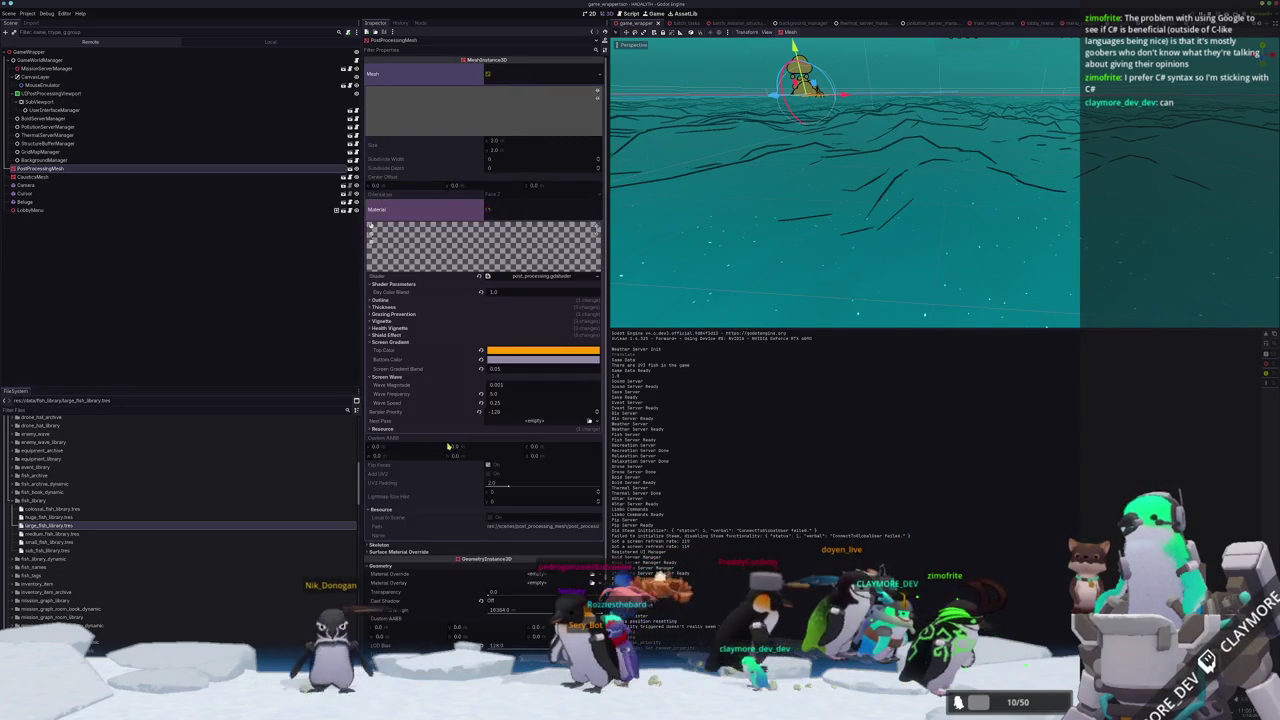
{"action": "left_click", "coordinate": [480, 412]}
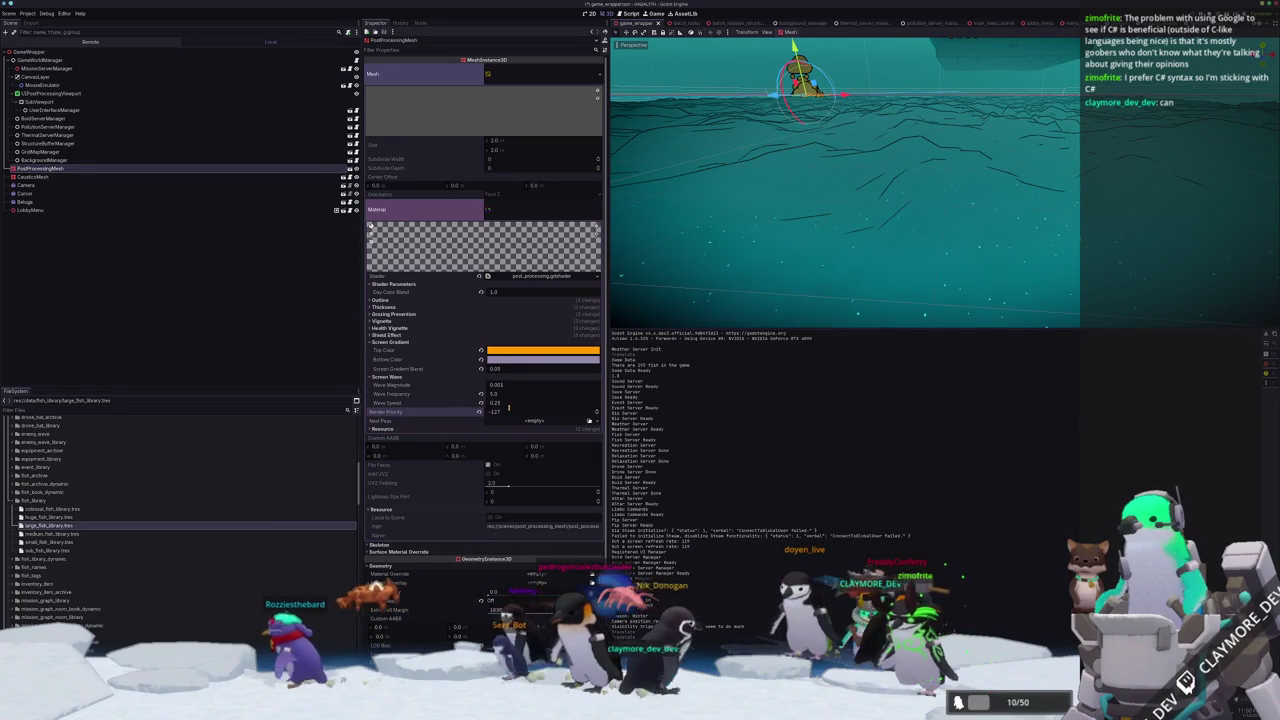
{"action": "left_click", "coordinate": [48, 178]}
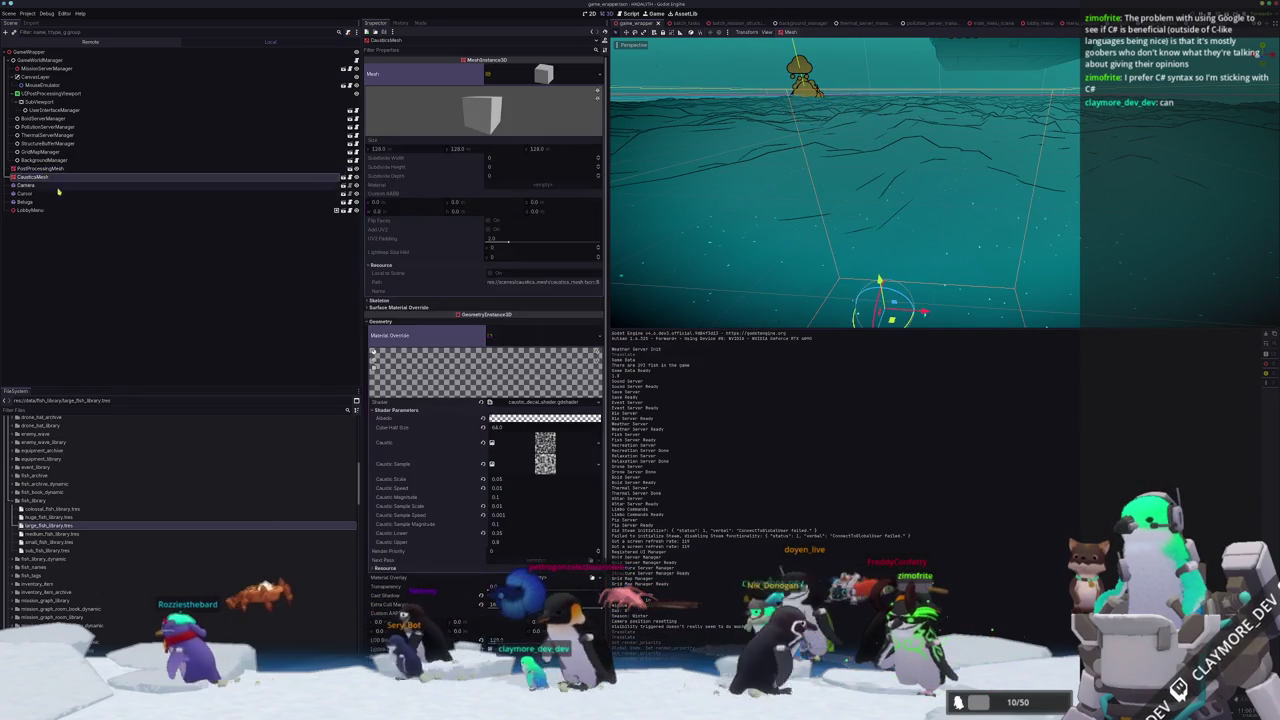
{"action": "key", "text": "ctrl+z"}
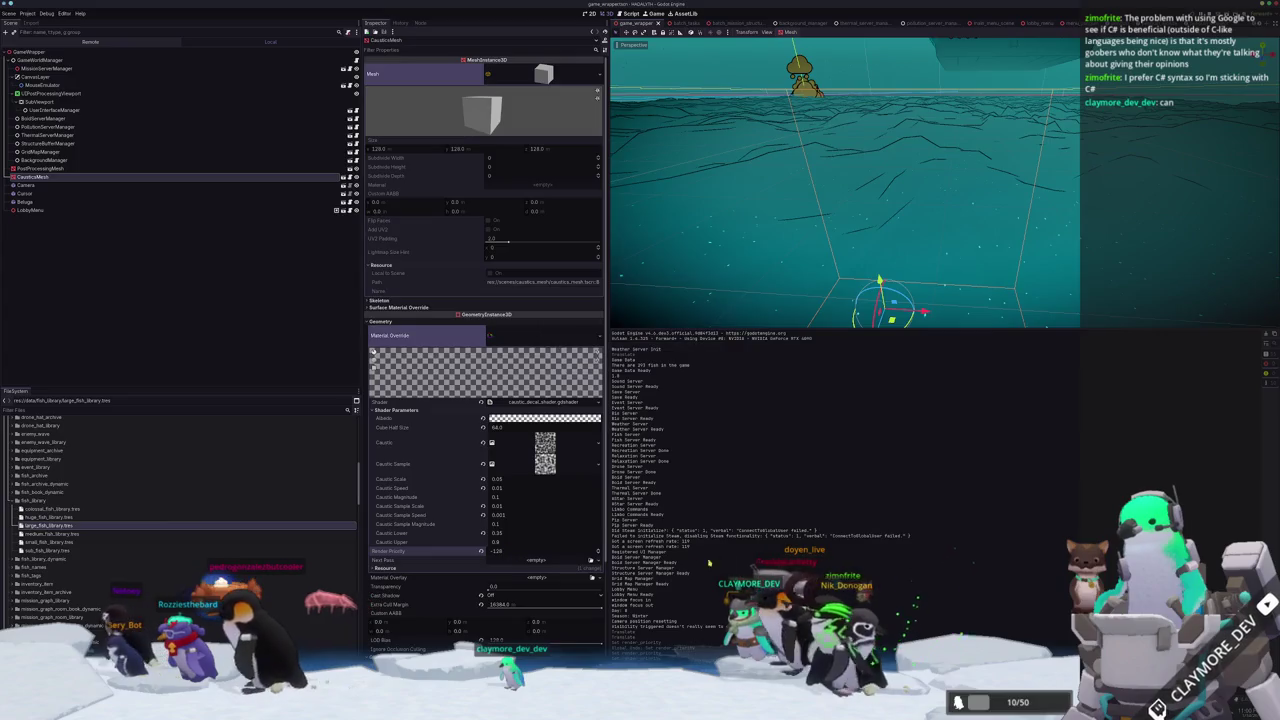
{"action": "mouse_move", "coordinate": [771, 234]}
{"action": "middle_mouse_down"}
{"action": "mouse_move", "coordinate": [795, 249]}
{"action": "mouse_move", "coordinate": [888, 242]}
{"action": "middle_mouse_up"}
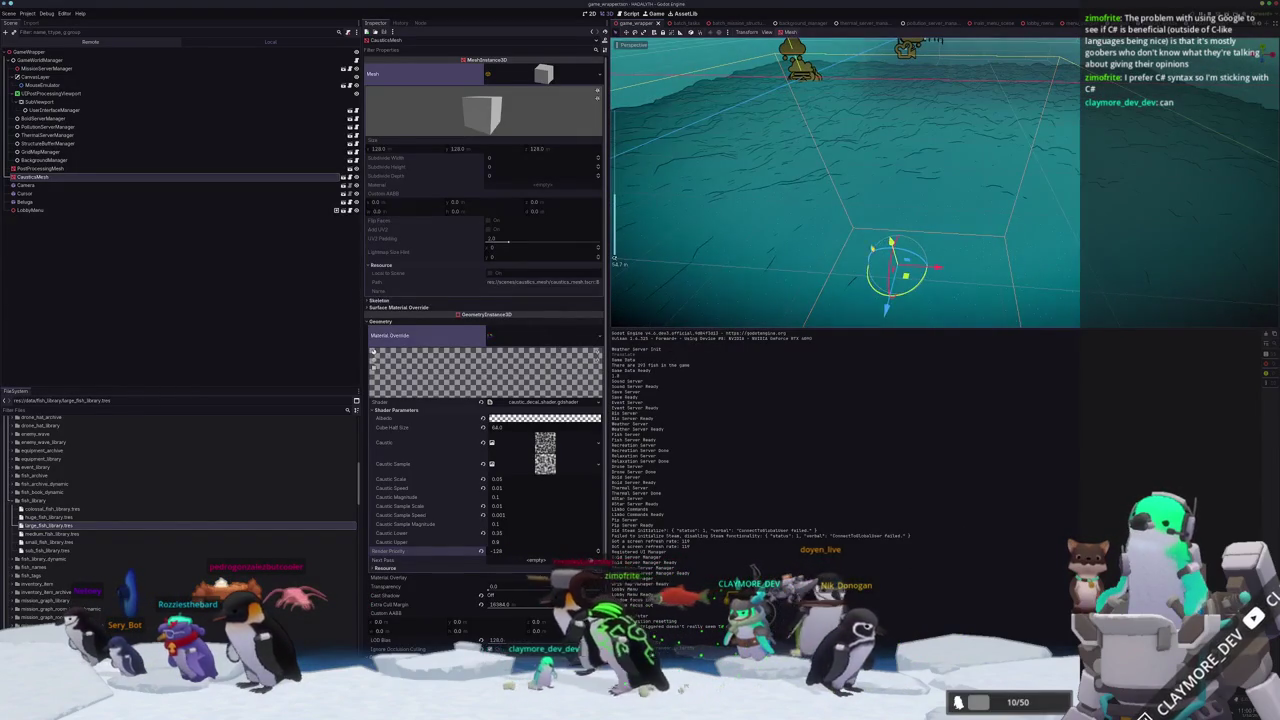
{"action": "left_click", "coordinate": [482, 551]}
{"action": "middle_click_drag", "start_coordinate": [818, 274], "coordinate": [802, 257]}
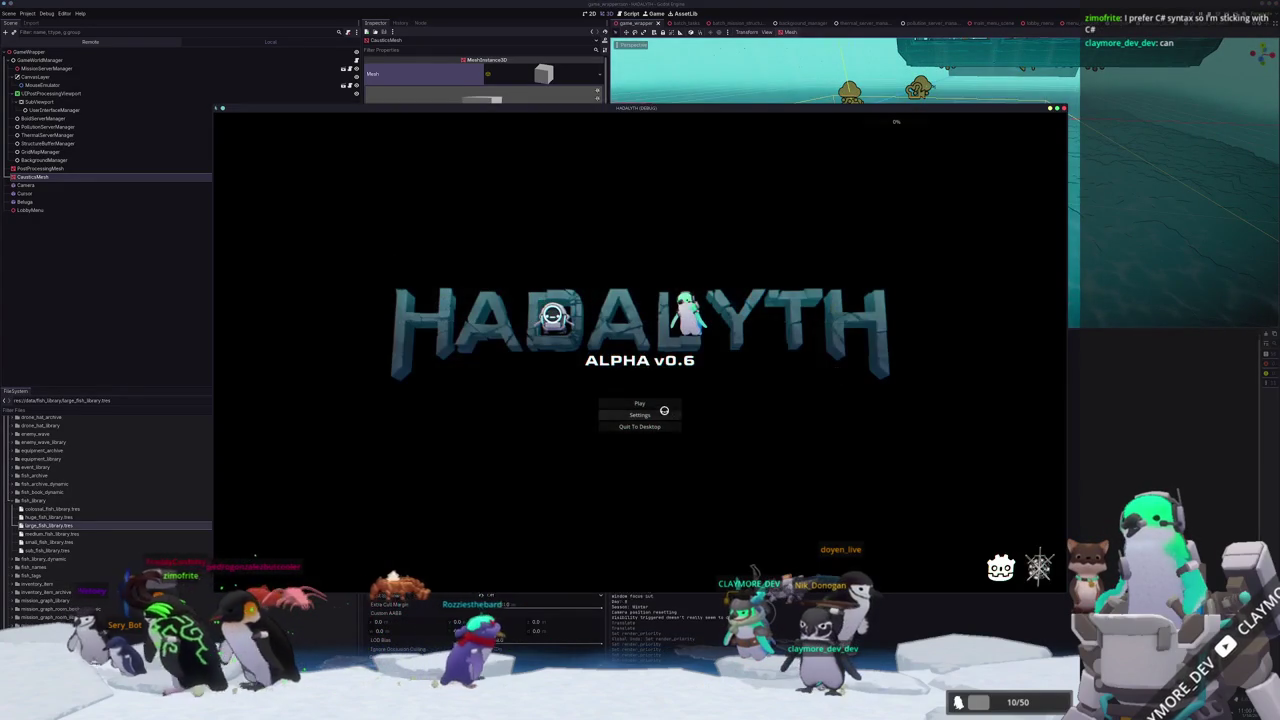
Close the running game and bring up the caustic decal shader's code in the editor.
{"action": "left_click", "coordinate": [639, 426]}
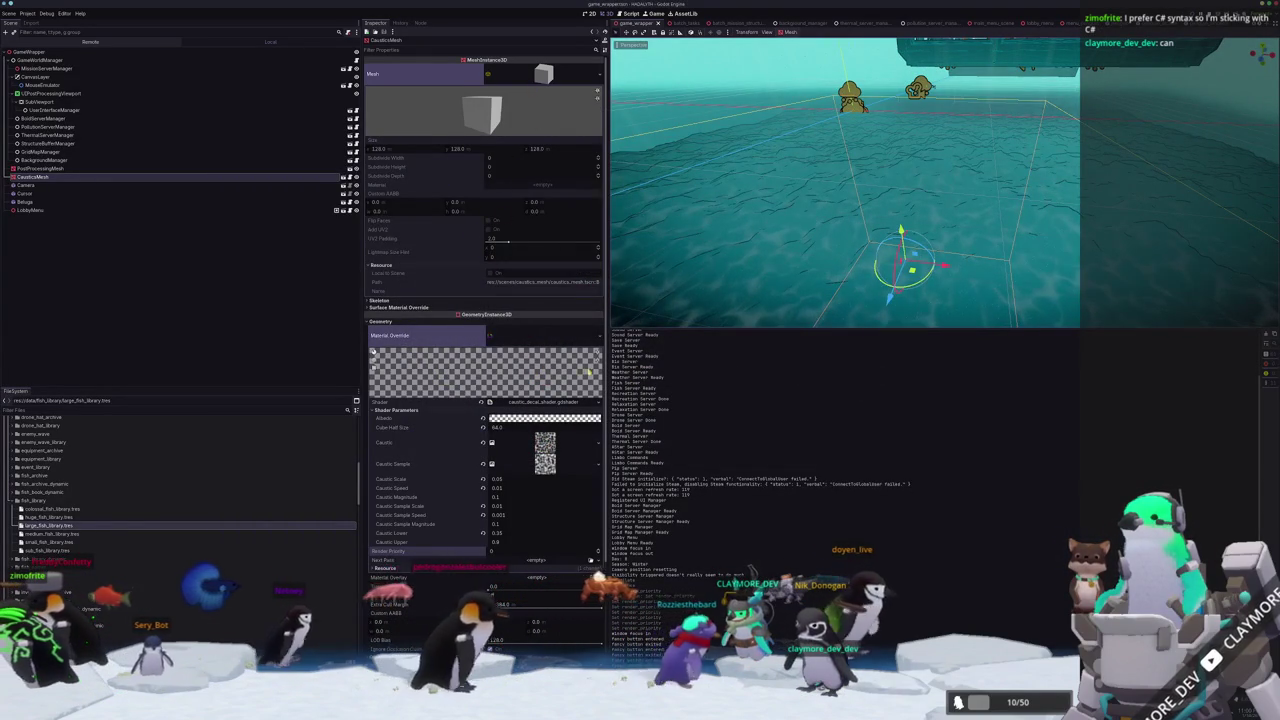
{"action": "left_click", "coordinate": [540, 402]}
{"action": "scroll", "coordinate": [730, 400], "scroll_direction": "up", "scroll_amount": 8}
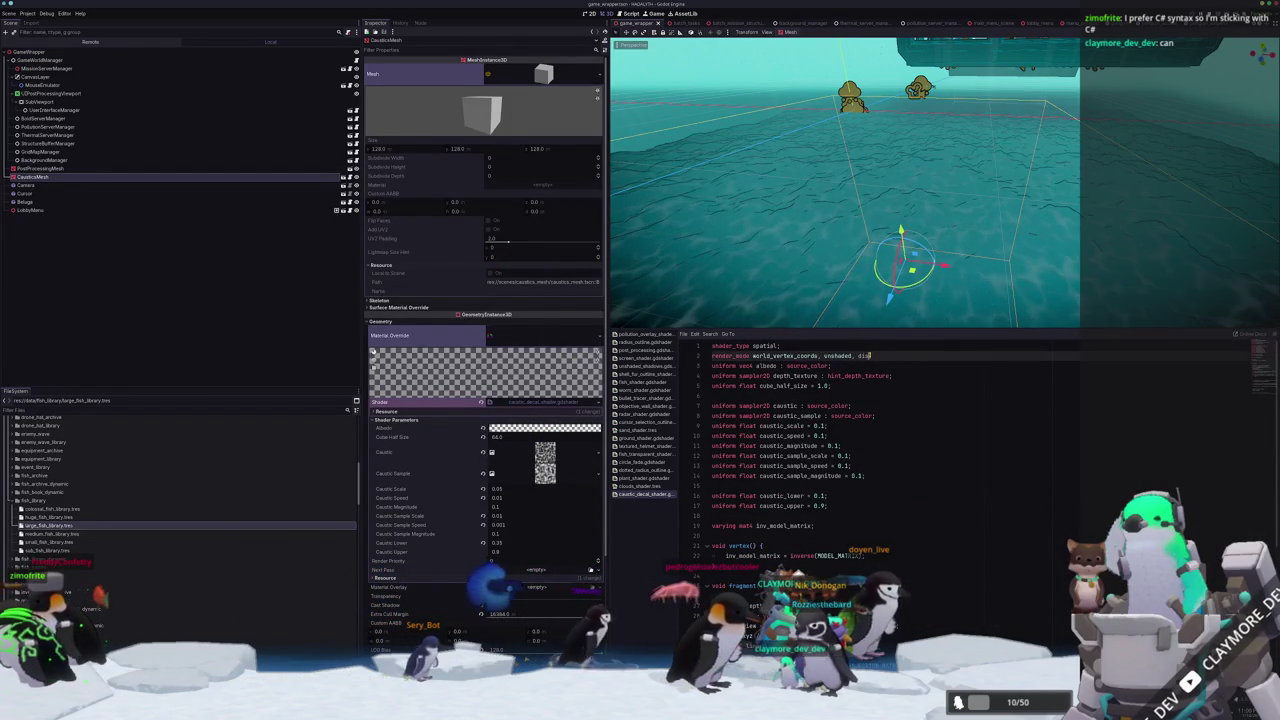
Add cull_disabled to the caustic decal shader's render_mode line.
{"action": "key", "text": "Down"}
{"action": "key", "text": "Return"}
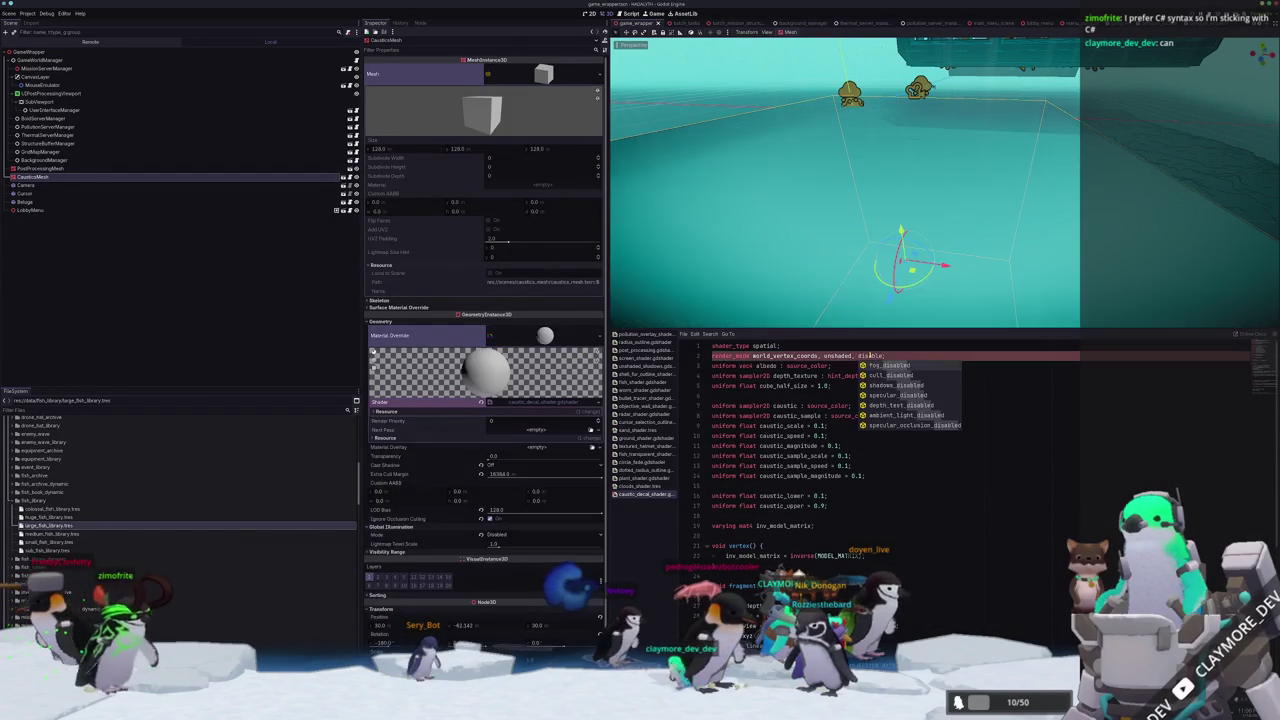
{"action": "mouse_move", "coordinate": [880, 180]}
{"action": "middle_mouse_down"}
{"action": "mouse_move", "coordinate": [909, 206]}
{"action": "mouse_move", "coordinate": [913, 189]}
{"action": "middle_mouse_up"}
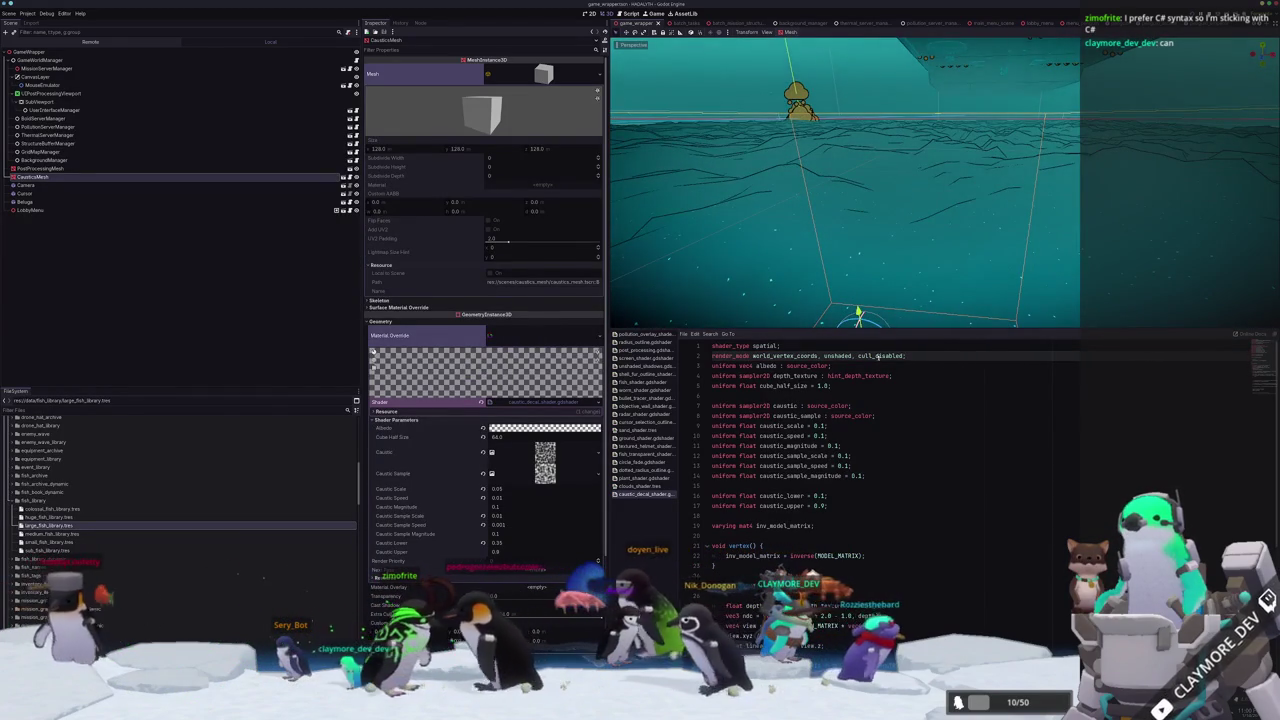
Append depth_draw_always and depth_test_disabled to the render_mode flags after cull_disabled.
{"action": "key", "text": "BackSpace"}
{"action": "type", "text": ", depth"}
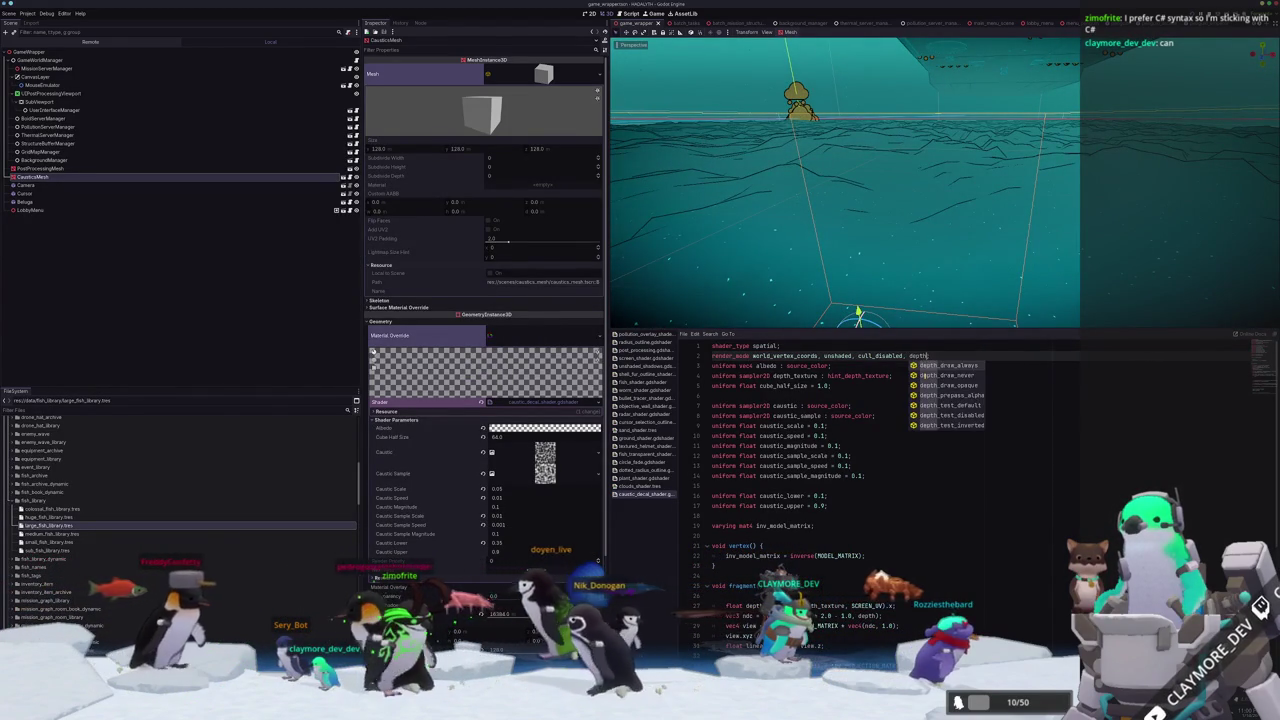
{"action": "key", "text": "Return"}
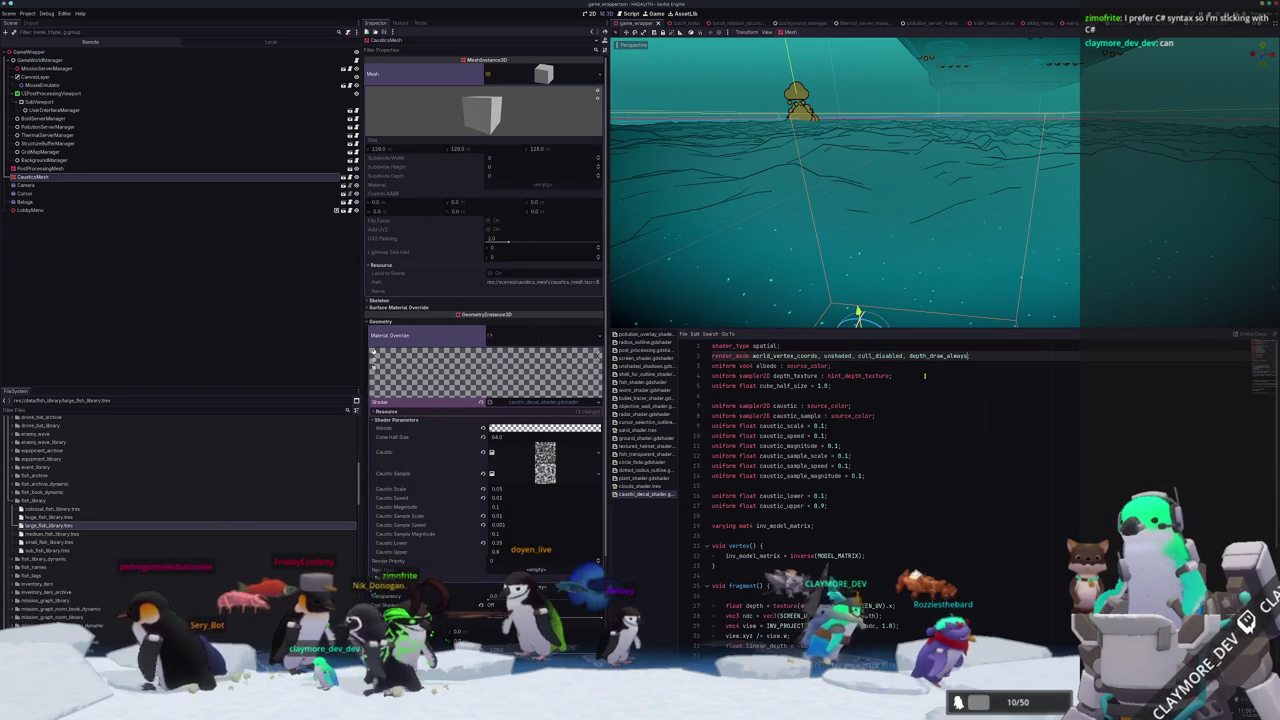
{"action": "type", "text": ", depth_"}
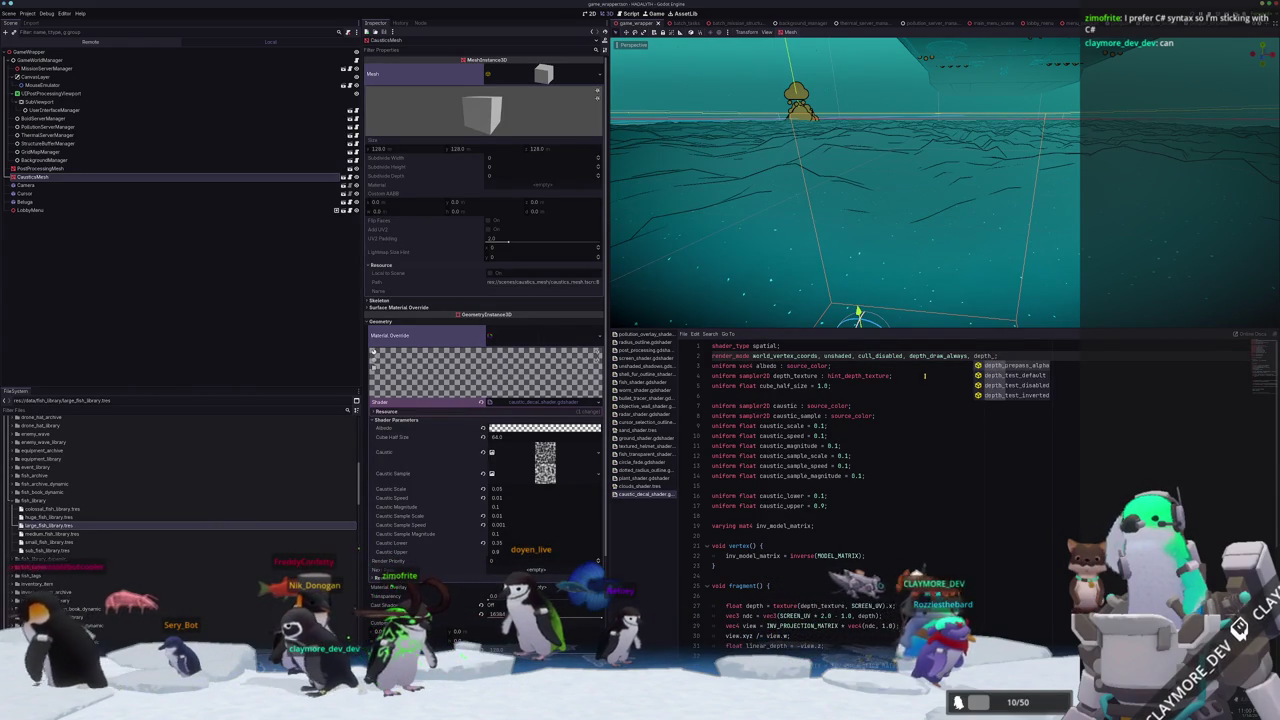
{"action": "key", "text": "Down"}
{"action": "key", "text": "Down"}
{"action": "key", "text": "Return"}
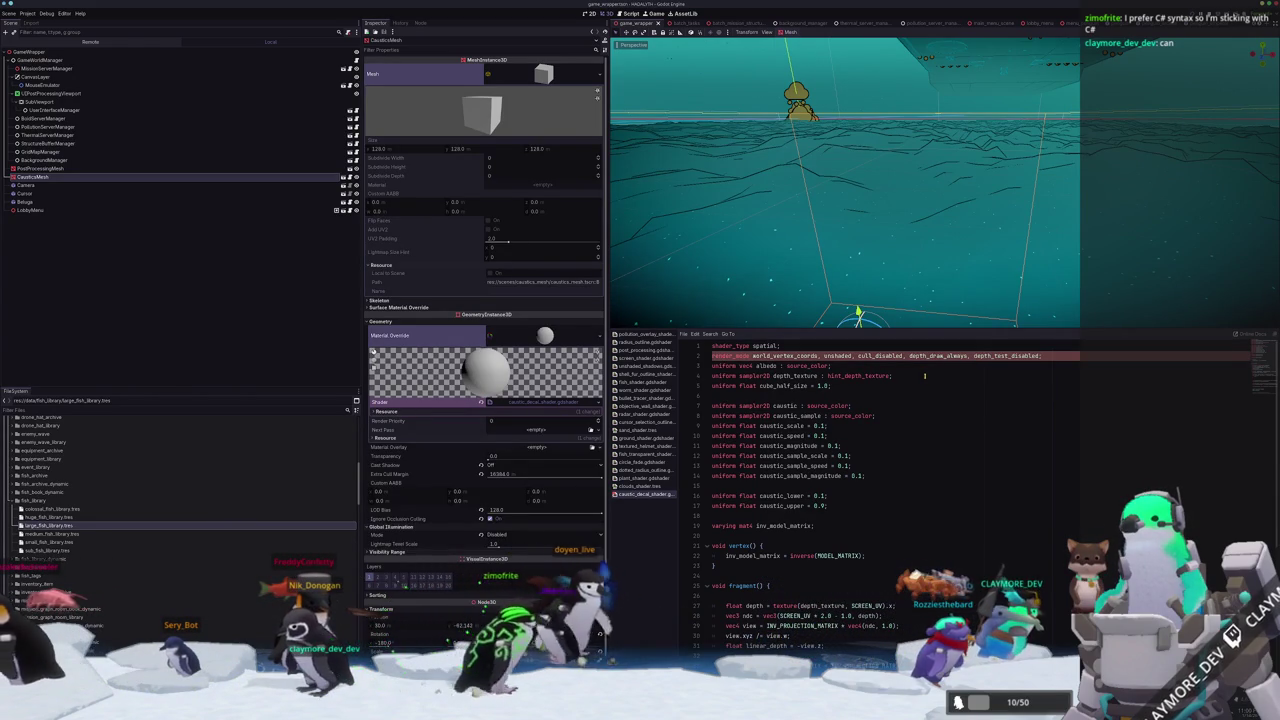